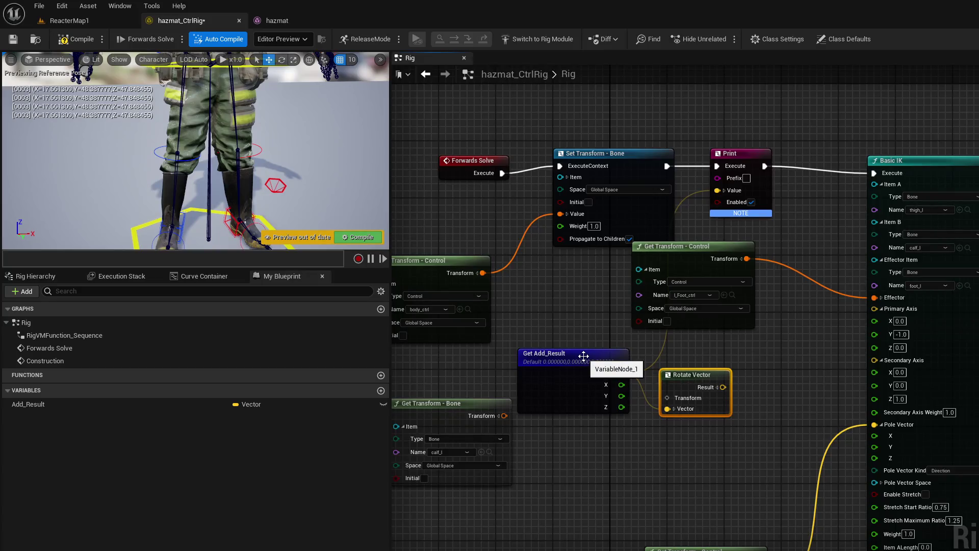
Step: Undo the Rotate Vector node and pin split, then cancel a 'get' search from Add_Result's Value
key("ctrl+z")
key("ctrl+z")
left_click_drag(628, 372, 656, 371)
type("get f")
key("BackSpace")
key("BackSpace")
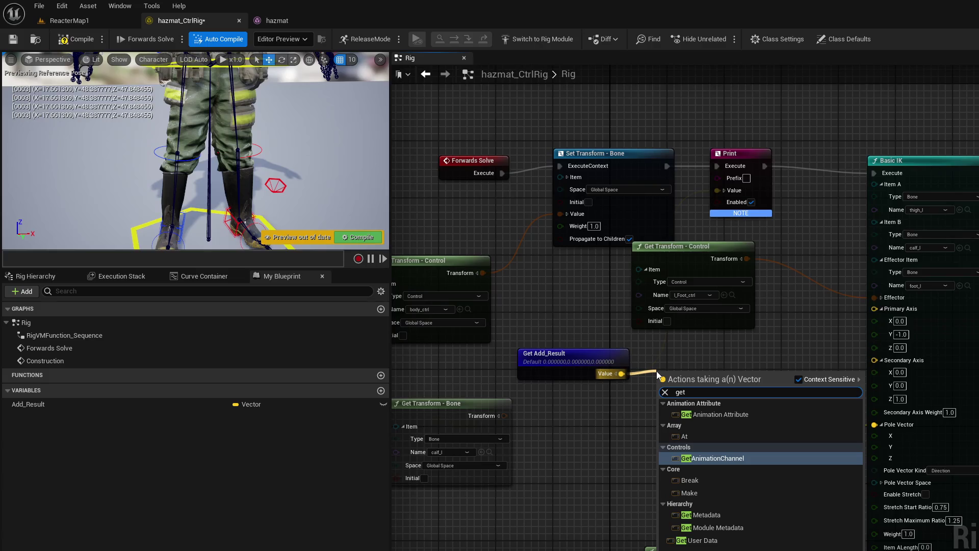
key("Escape")
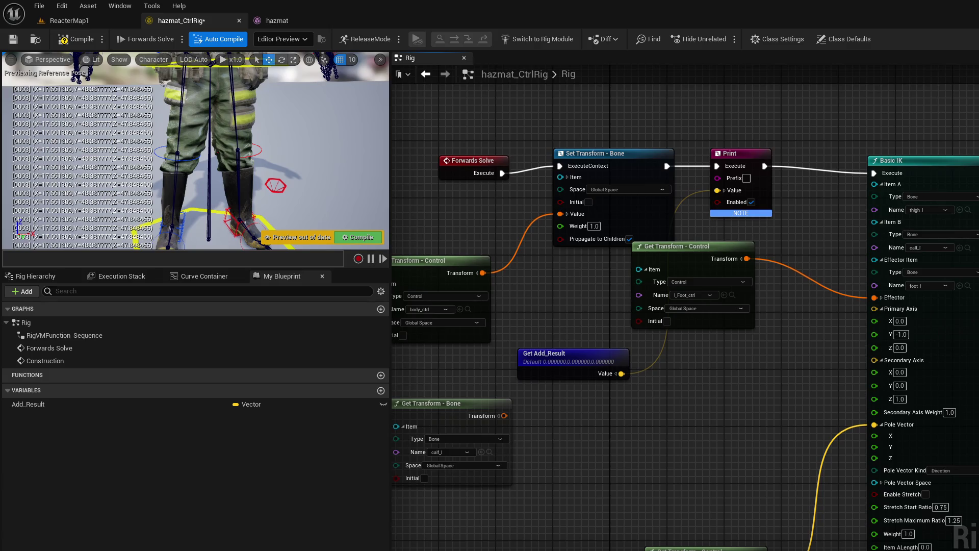
left_click_drag(729, 403, 804, 394)
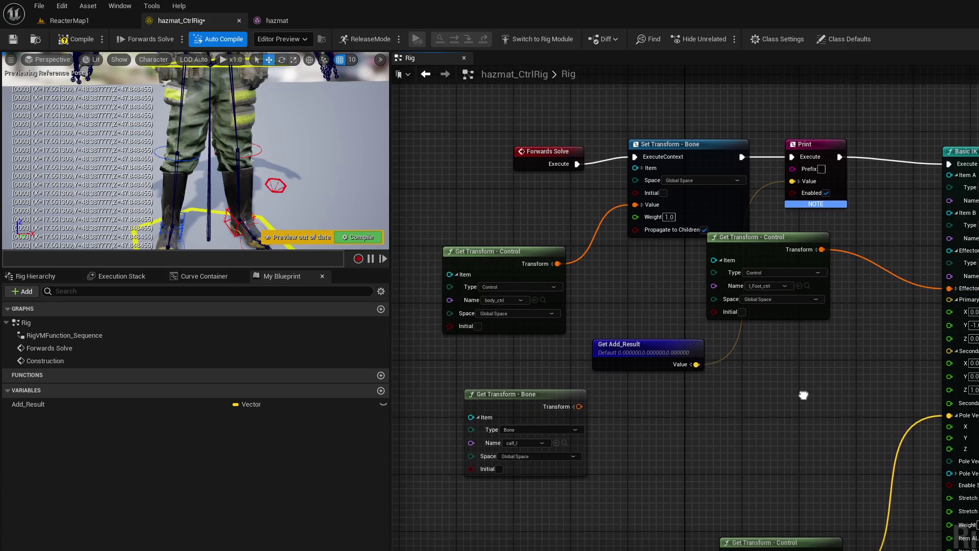
Step: Add Get Transform - Bone nodes for calf_l and foot_l with their Transform pins split
left_click(36, 276)
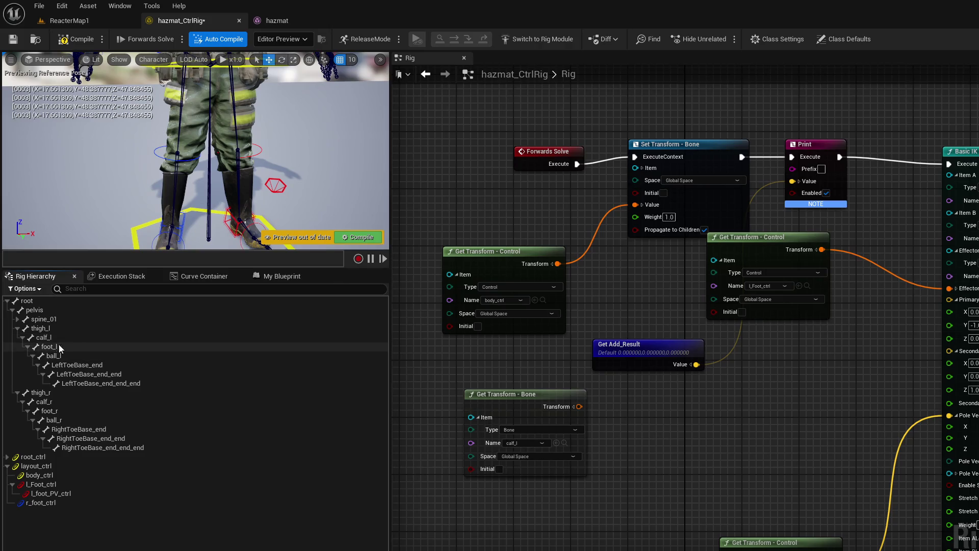
mouse_move(66, 338)
left_mouse_down()
mouse_move(675, 427)
mouse_move(640, 428)
mouse_move(646, 444)
left_mouse_up()
left_click(672, 446)
left_click(724, 443)
mouse_move(735, 349)
left_mouse_down()
mouse_move(567, 384)
mouse_move(451, 384)
left_mouse_up()
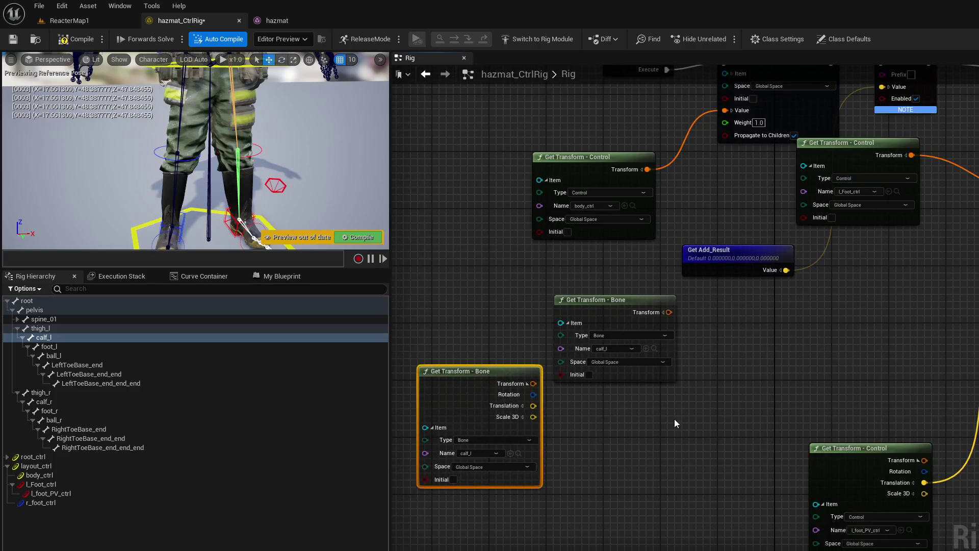
left_click(81, 346)
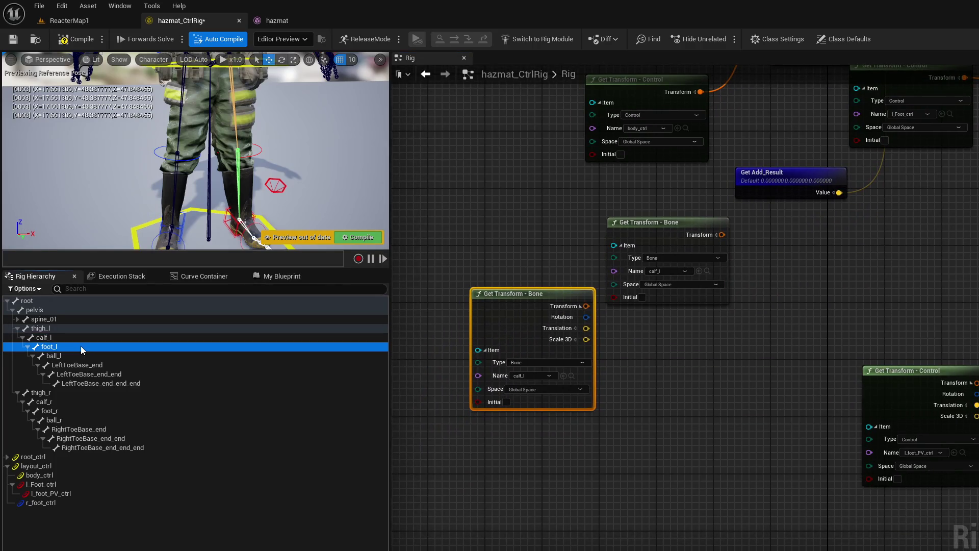
left_click_drag(130, 354, 473, 442)
left_click(511, 459)
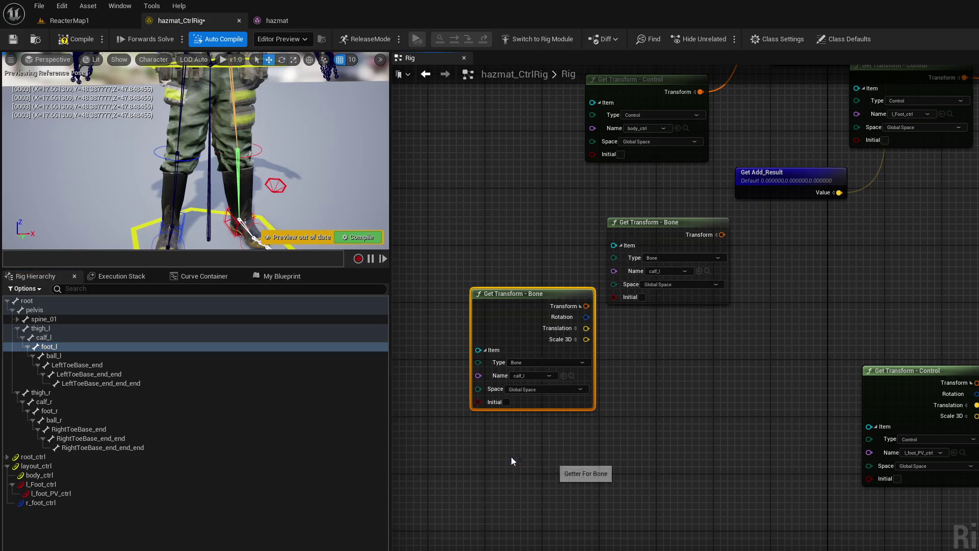
left_click(578, 458)
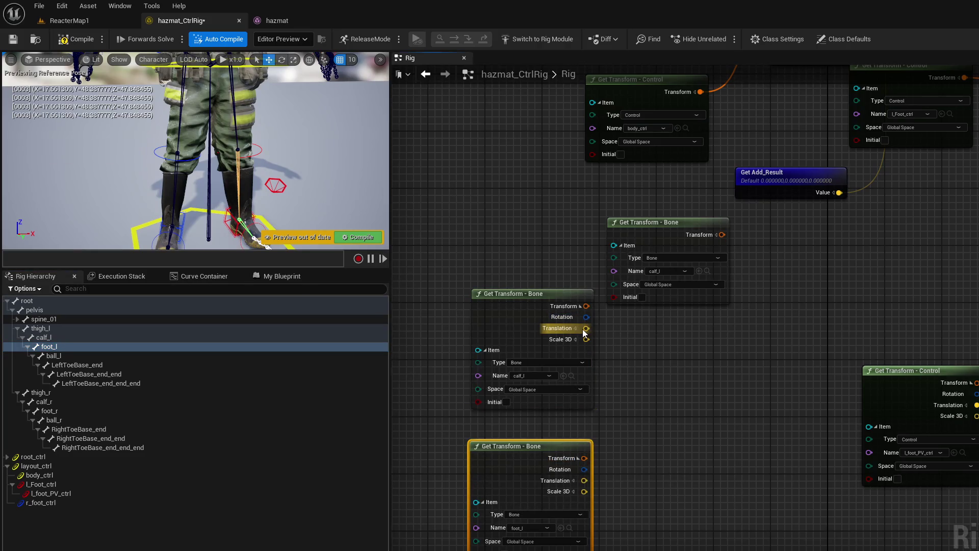
Step: Subtract foot_l translation from calf_l translation and route the Result to Print's Value
left_click_drag(585, 328, 644, 348)
type("su")
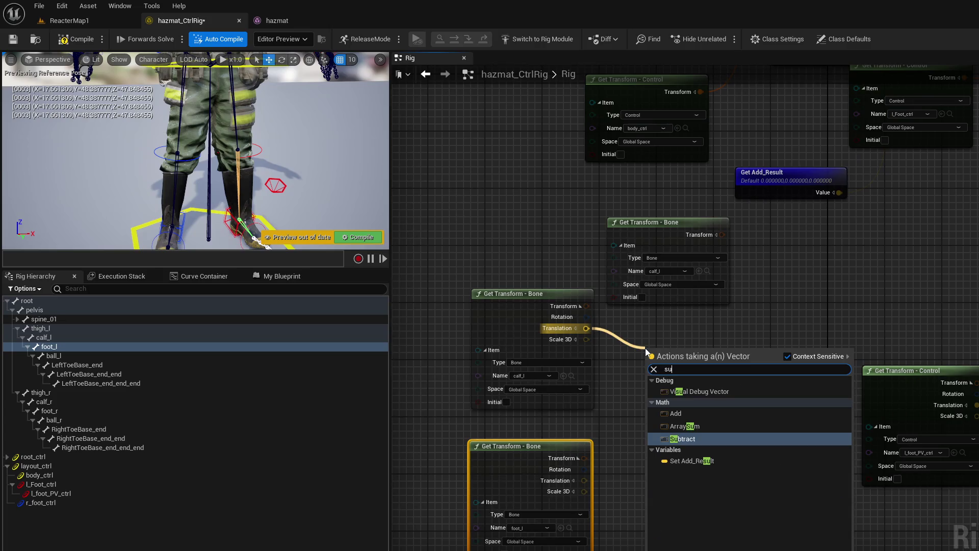
left_click(688, 435)
left_click_drag(584, 480, 650, 386)
mouse_move(697, 363)
left_mouse_down()
mouse_move(657, 76)
mouse_move(800, 181)
mouse_move(829, 99)
left_mouse_up()
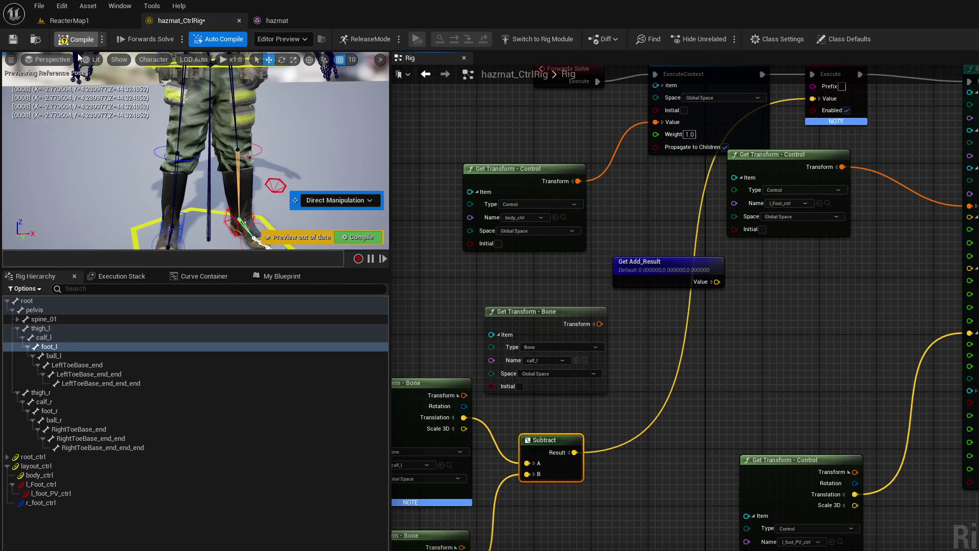
left_click(186, 132)
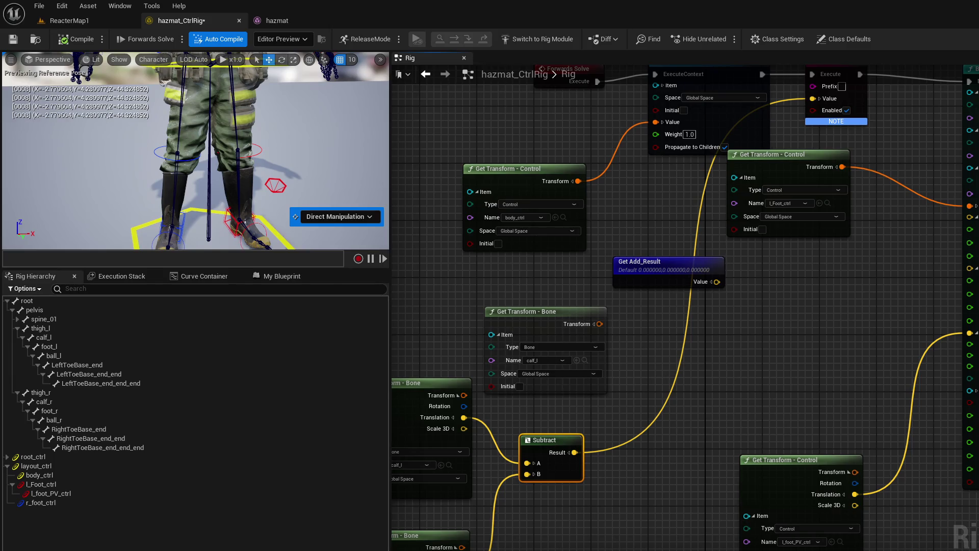
left_click_drag(640, 382, 675, 376)
type("norm")
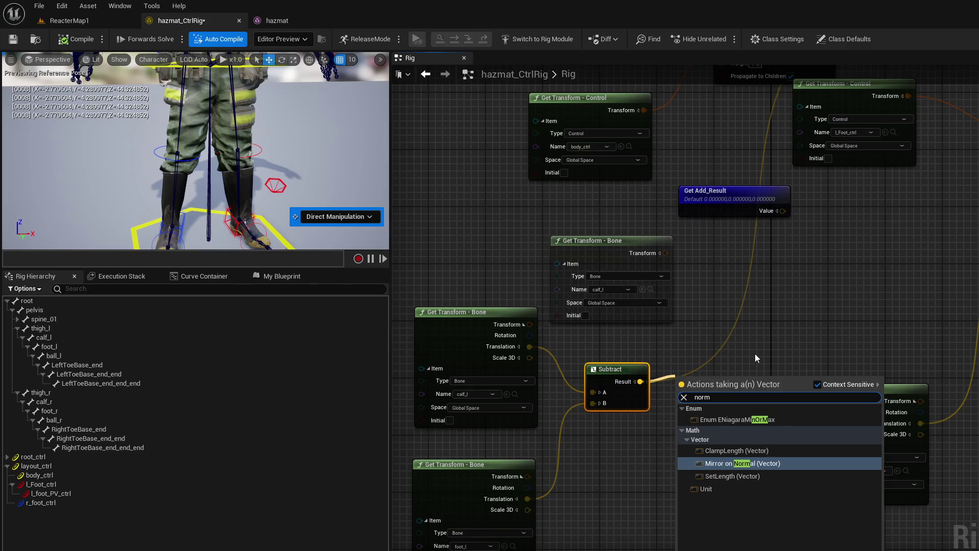
left_click(760, 467)
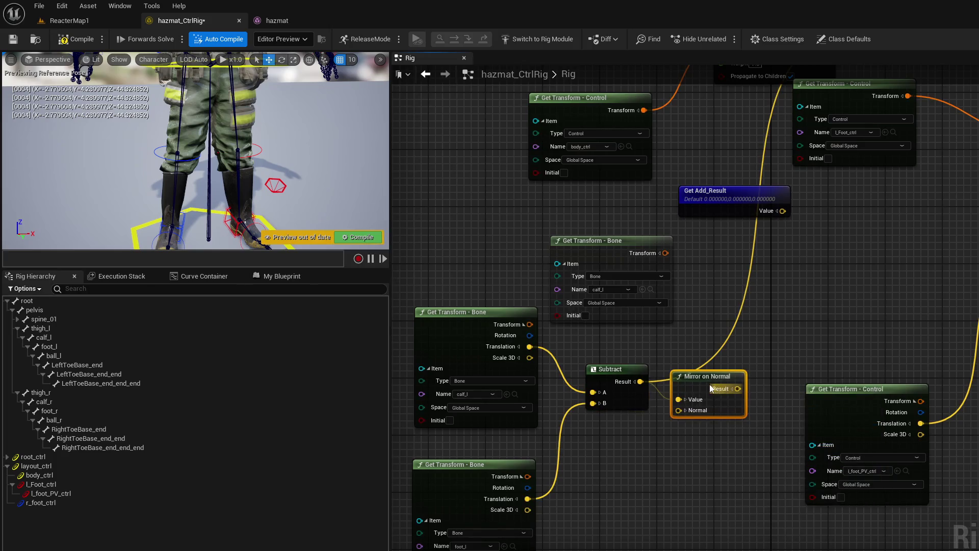
key("Delete")
left_click_drag(639, 382, 679, 379)
type("norm")
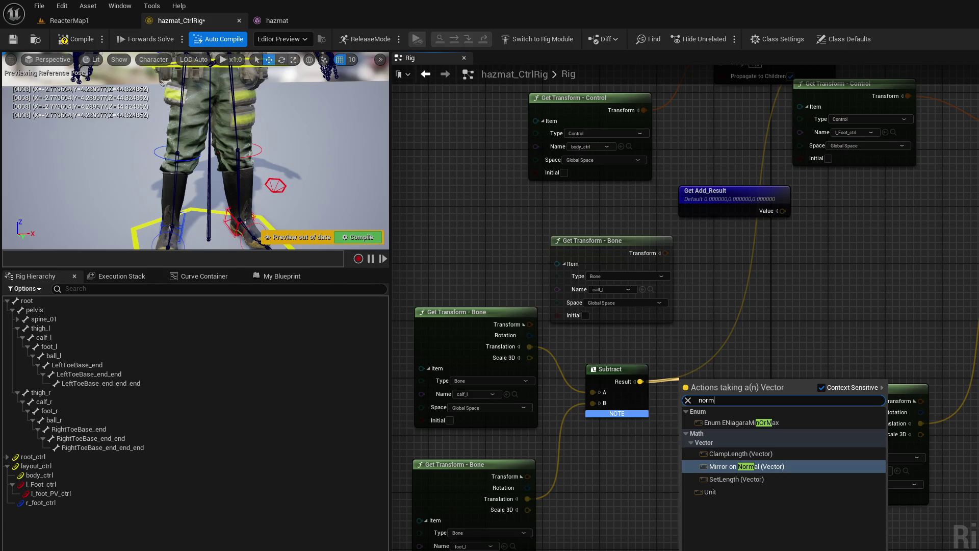
right_click(789, 271)
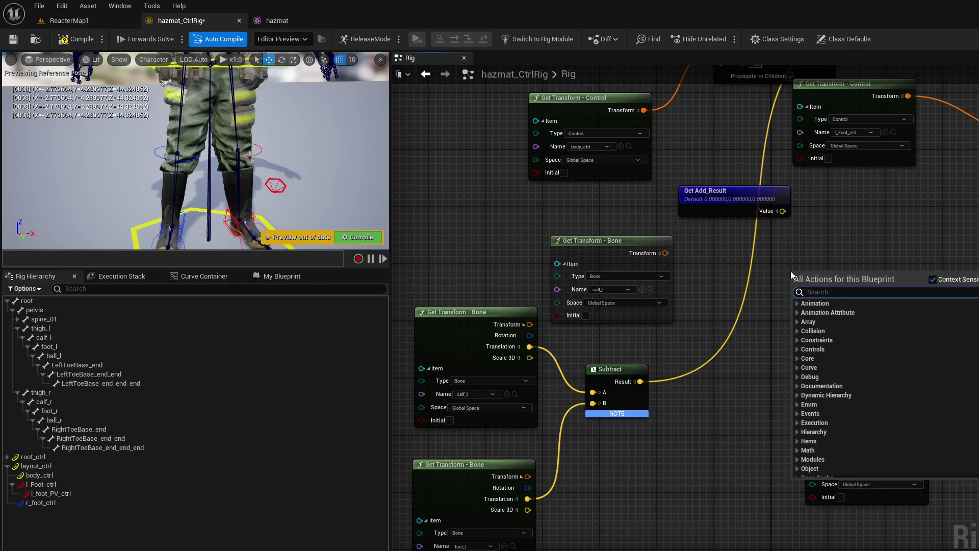
Step: Normalize the Subtract Result with a Unit node, after cancelling a context-free 'norm' search
type("norm")
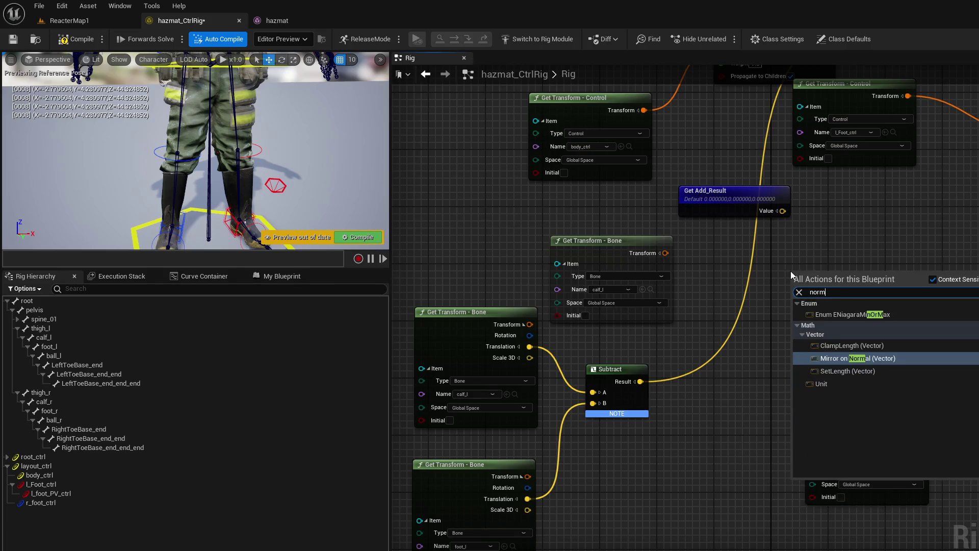
left_click(938, 278)
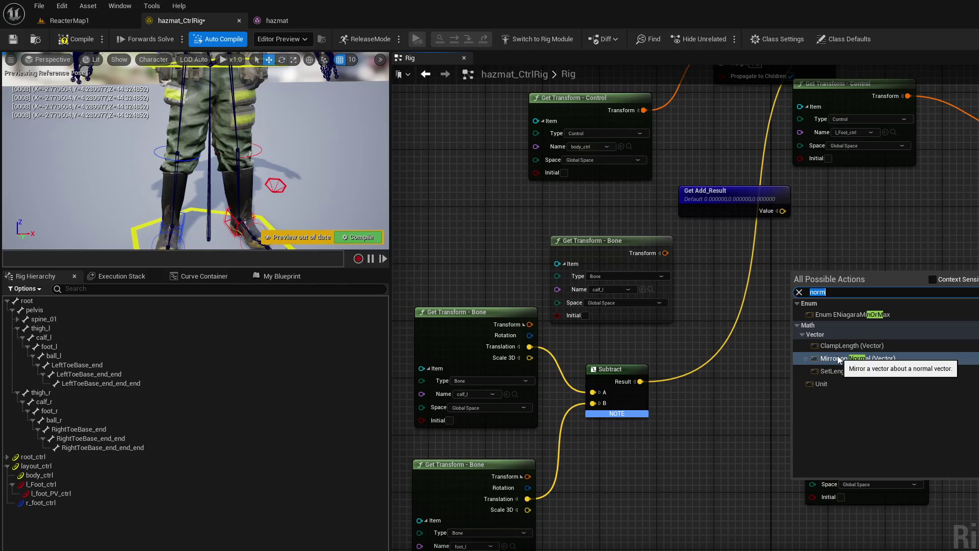
key("Escape")
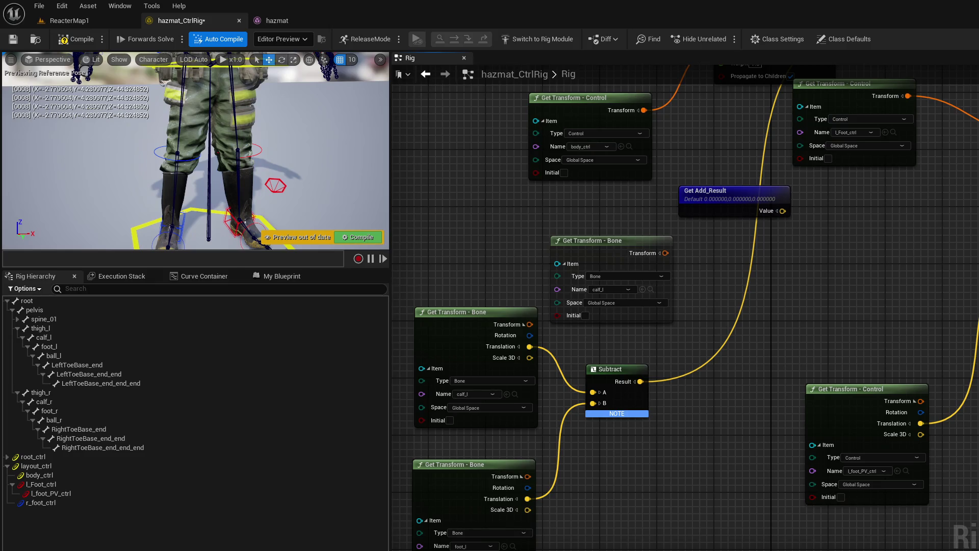
left_click_drag(640, 381, 683, 385)
type("nit")
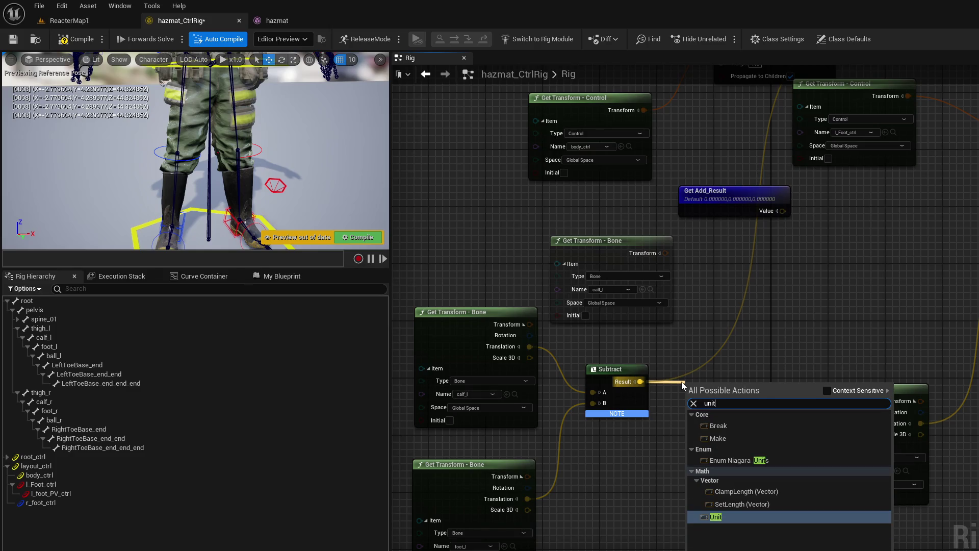
key("Return")
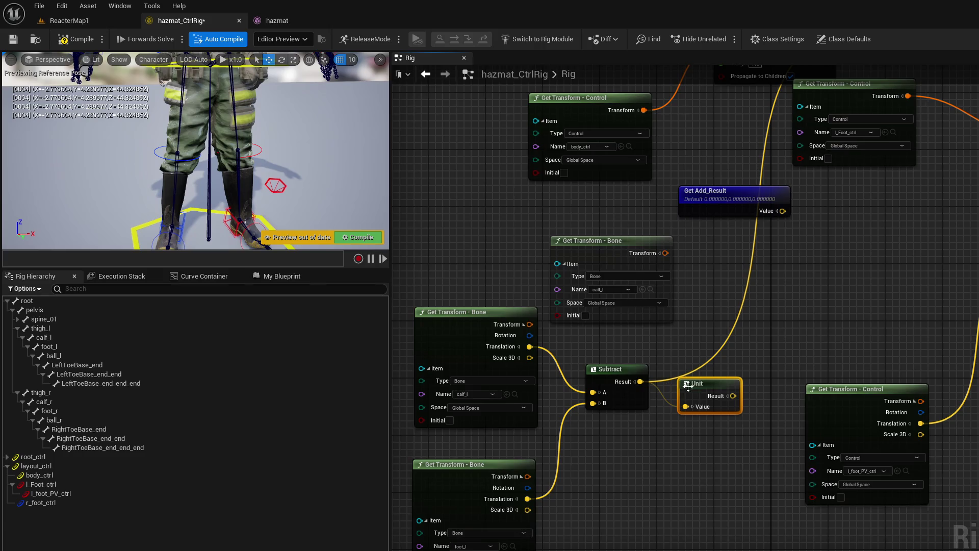
mouse_move(696, 385)
left_mouse_down()
mouse_move(841, 161)
mouse_move(878, 185)
left_mouse_up()
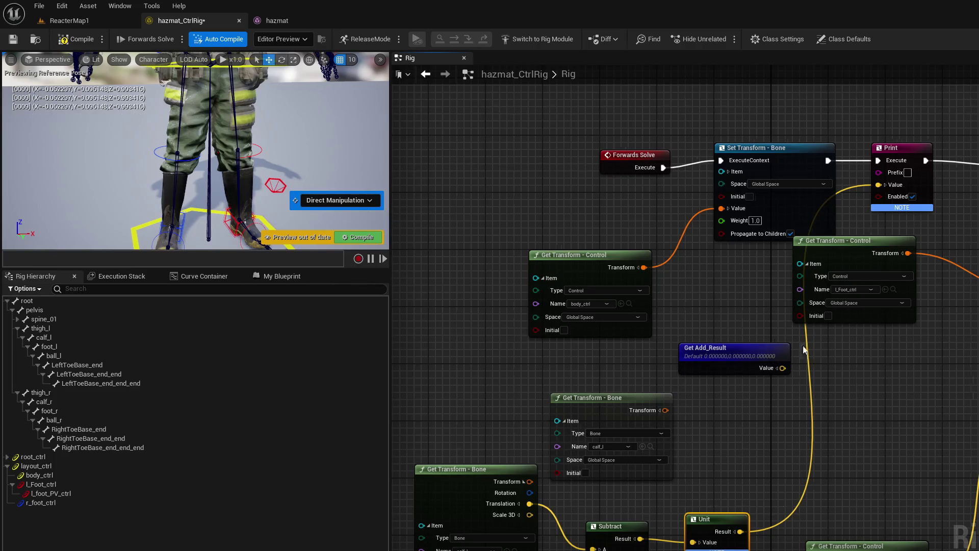
Step: Wire the Unit Result into Basic IK's Secondary Axis and reconnect Forwards Solve to Set Transform
left_click_drag(954, 432, 741, 374)
mouse_move(533, 473)
left_mouse_down()
mouse_move(816, 368)
mouse_move(823, 297)
mouse_move(836, 302)
left_mouse_up()
left_click_drag(511, 205, 555, 244)
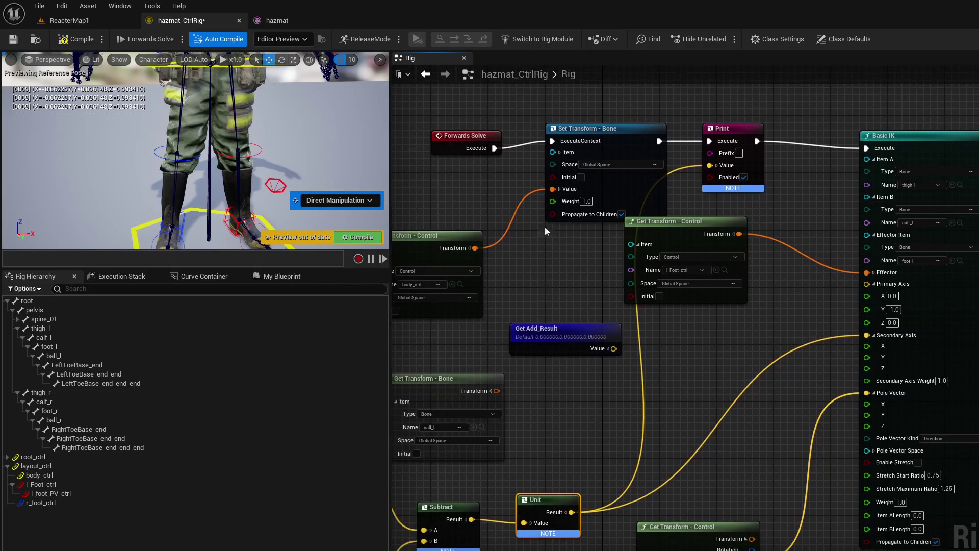
left_click_drag(494, 148, 556, 141)
mouse_move(743, 369)
left_mouse_down()
mouse_move(767, 362)
mouse_move(764, 349)
left_mouse_up()
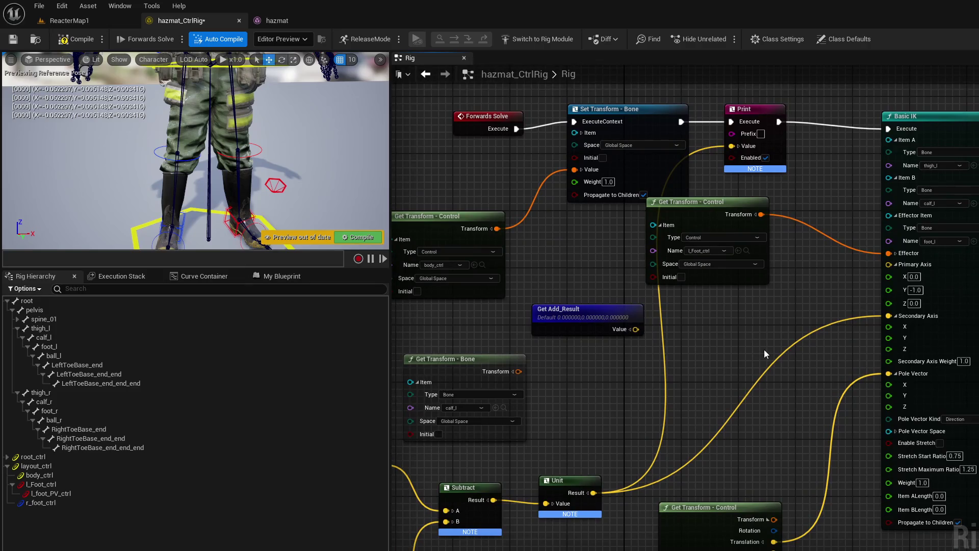
mouse_move(735, 348)
left_mouse_down()
mouse_move(754, 343)
mouse_move(732, 332)
mouse_move(693, 341)
mouse_move(695, 326)
left_mouse_up()
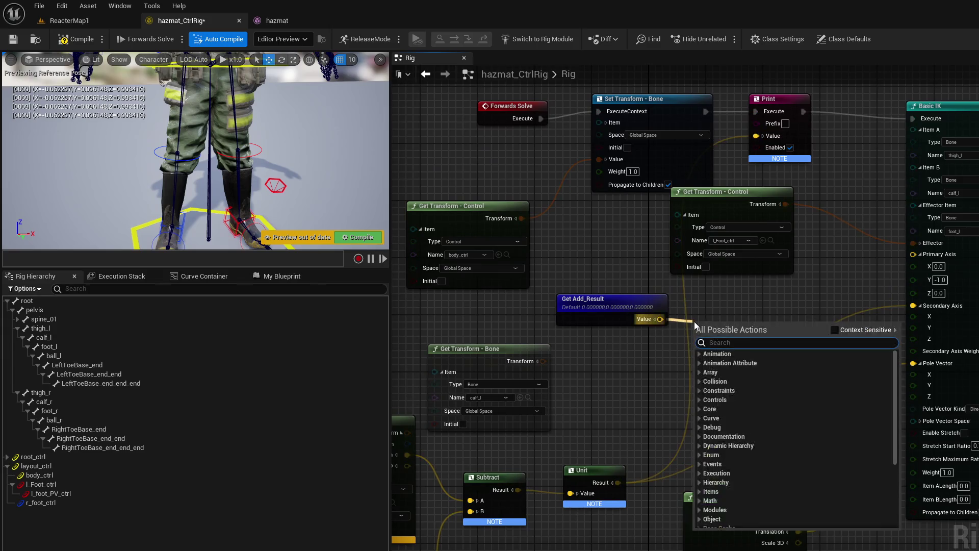
Step: Feed Basic IK's Primary Axis from a new Unit node, compile, and delete Get Add_Result
type("unit")
key("Return")
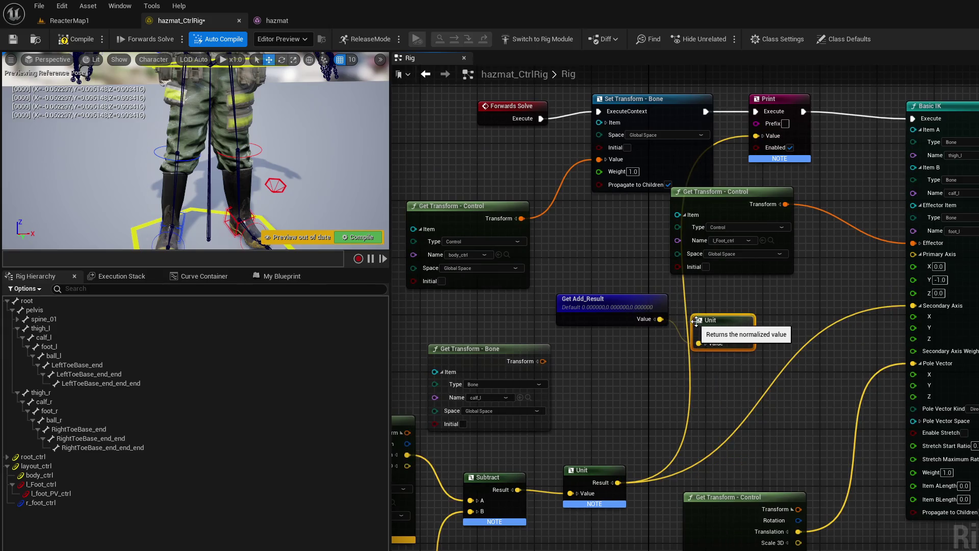
mouse_move(746, 332)
left_mouse_down()
mouse_move(928, 274)
mouse_move(912, 253)
left_mouse_up()
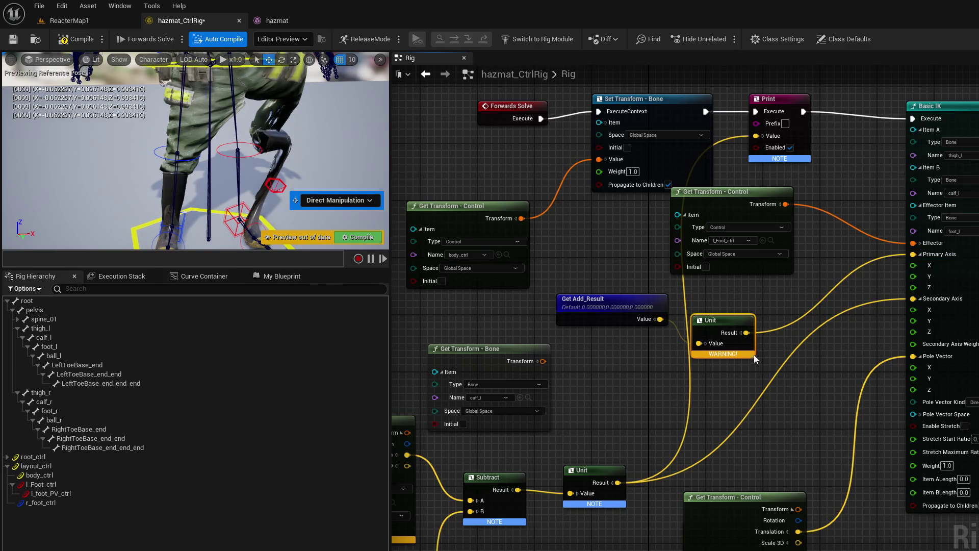
left_click(354, 237)
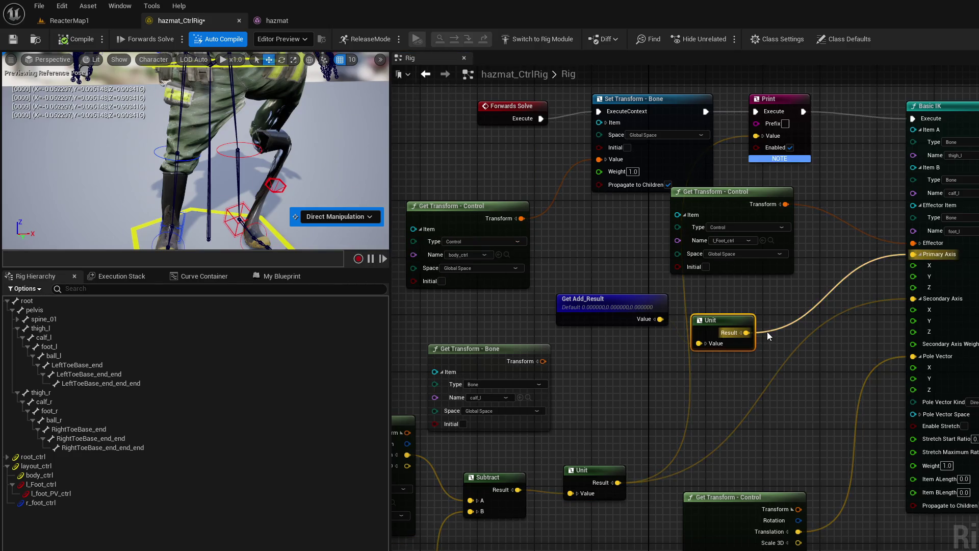
left_click(698, 343, "alt")
left_click(639, 304)
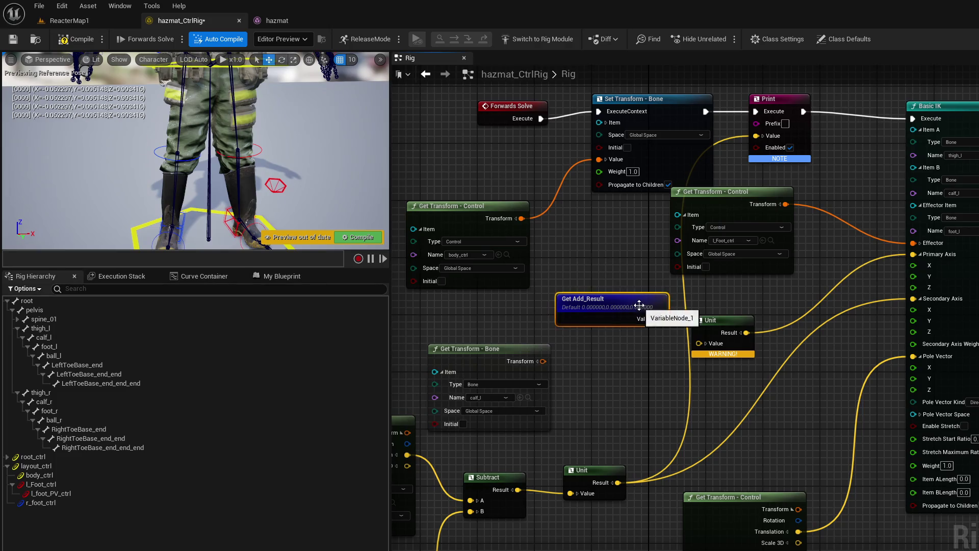
key("Delete")
left_click_drag(605, 348, 652, 335)
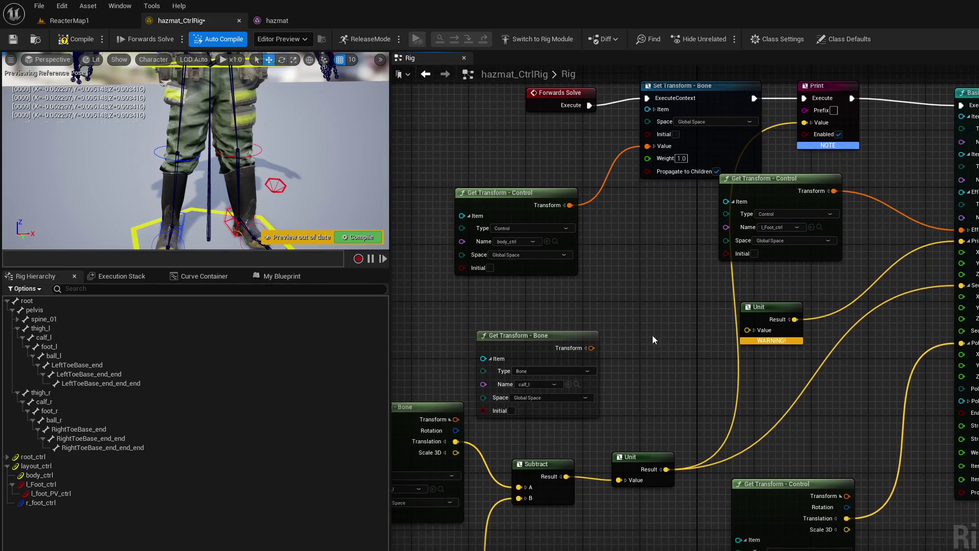
Step: Add an l_foot_PV_ctrl transform getter with split pins, its translation feeding the second Unit
mouse_move(647, 389)
left_mouse_down()
mouse_move(671, 387)
mouse_move(658, 387)
left_mouse_up()
mouse_move(93, 493)
left_mouse_down()
mouse_move(332, 432)
mouse_move(604, 297)
left_mouse_up()
left_click(683, 315)
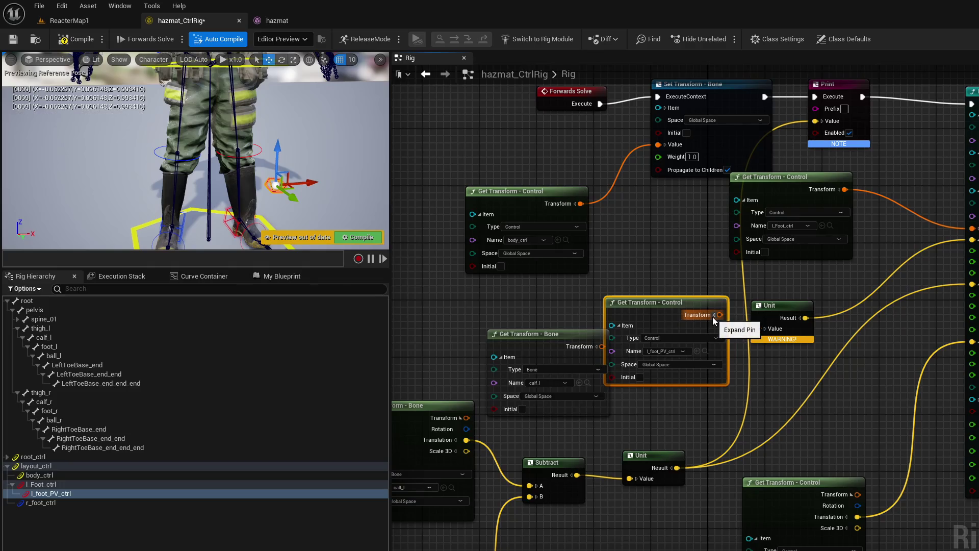
left_click(713, 315)
left_click_drag(720, 337, 758, 328)
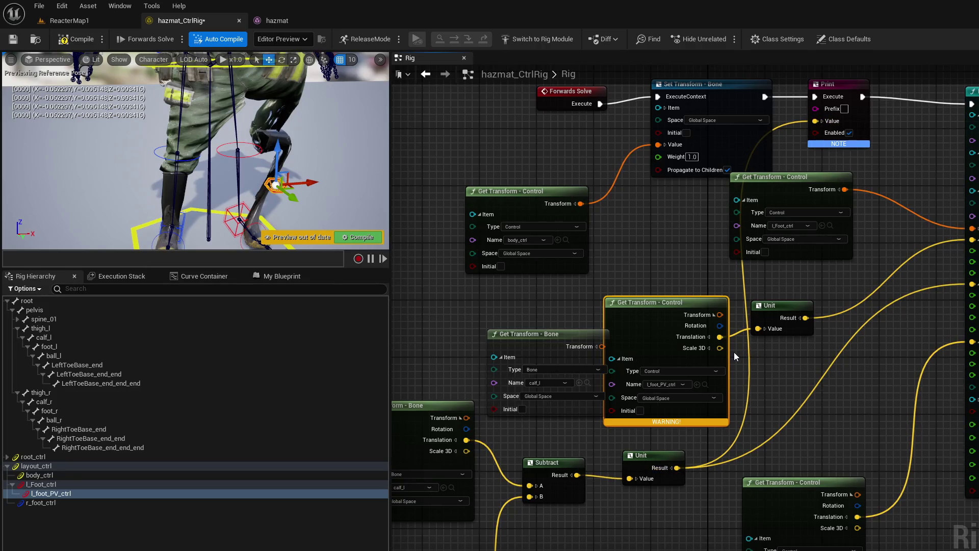
left_click_drag(805, 318, 815, 122)
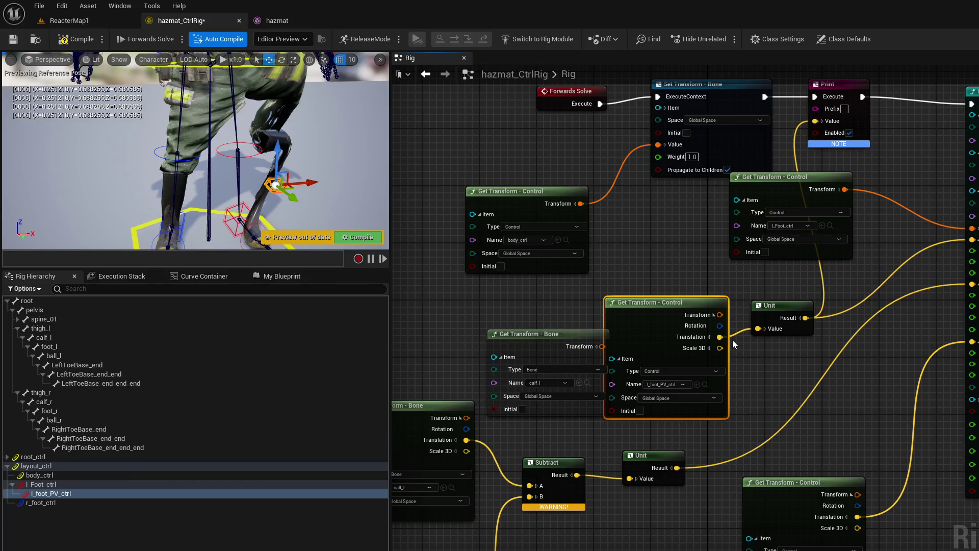
Step: Unlink Unit from Print, delete the spare calf_l transform node, and move l_foot_PV_ctrl's getter left
left_click(830, 317, "alt")
left_click(830, 317, "alt")
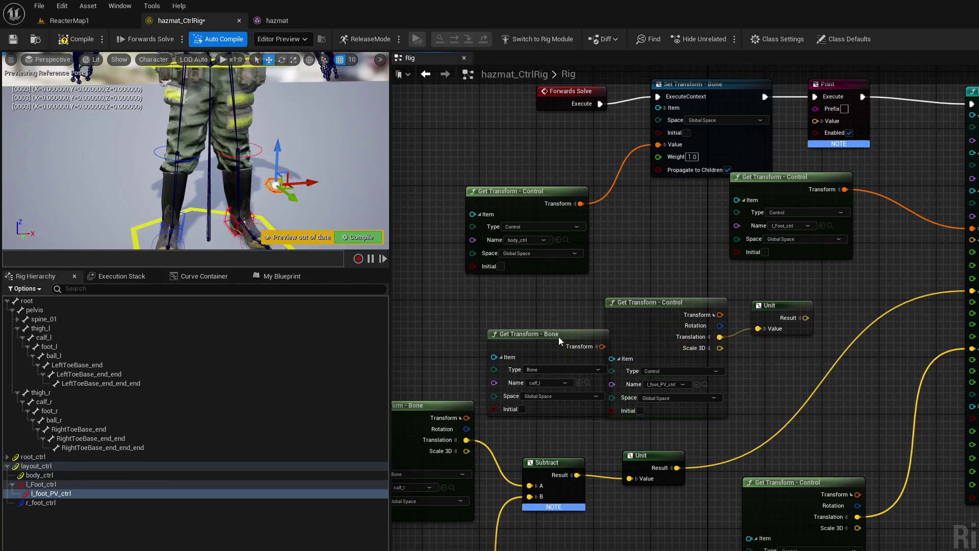
left_click_drag(556, 334, 486, 313)
mouse_move(561, 313)
left_mouse_down()
mouse_move(599, 301)
mouse_move(487, 271)
left_mouse_up()
left_click_drag(575, 291, 585, 261)
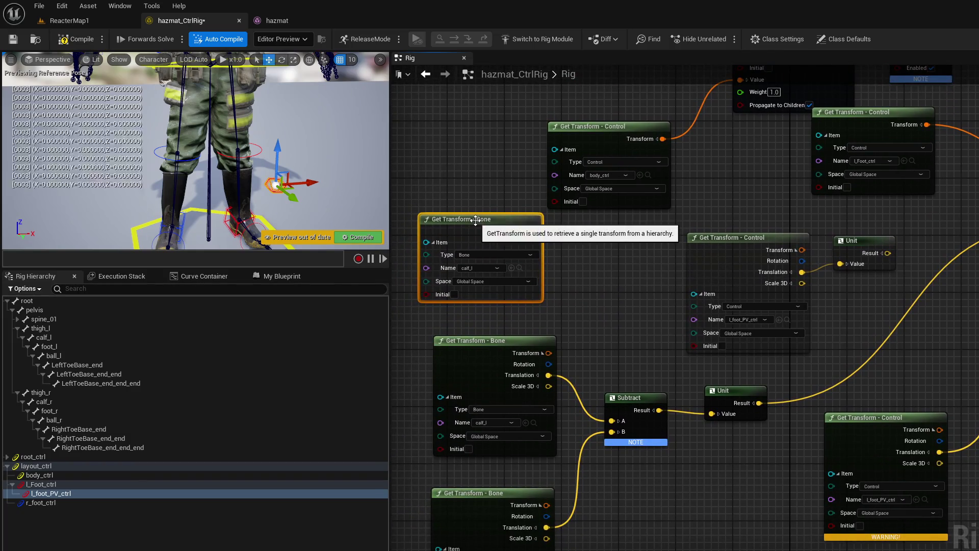
key("Delete")
left_click_drag(705, 238, 479, 220)
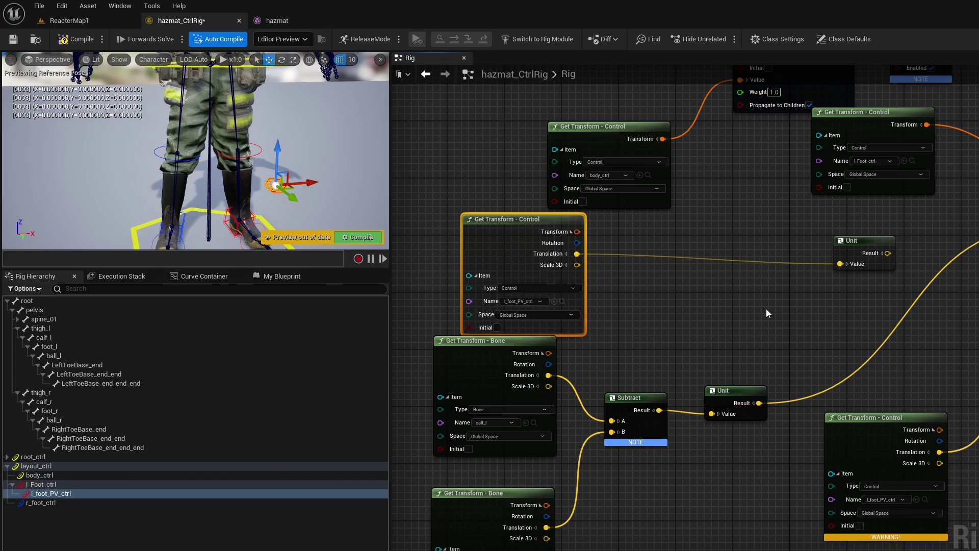
mouse_move(765, 308)
left_mouse_down()
mouse_move(833, 236)
mouse_move(649, 274)
mouse_move(686, 321)
mouse_move(592, 285)
mouse_move(644, 244)
mouse_move(623, 249)
left_mouse_up()
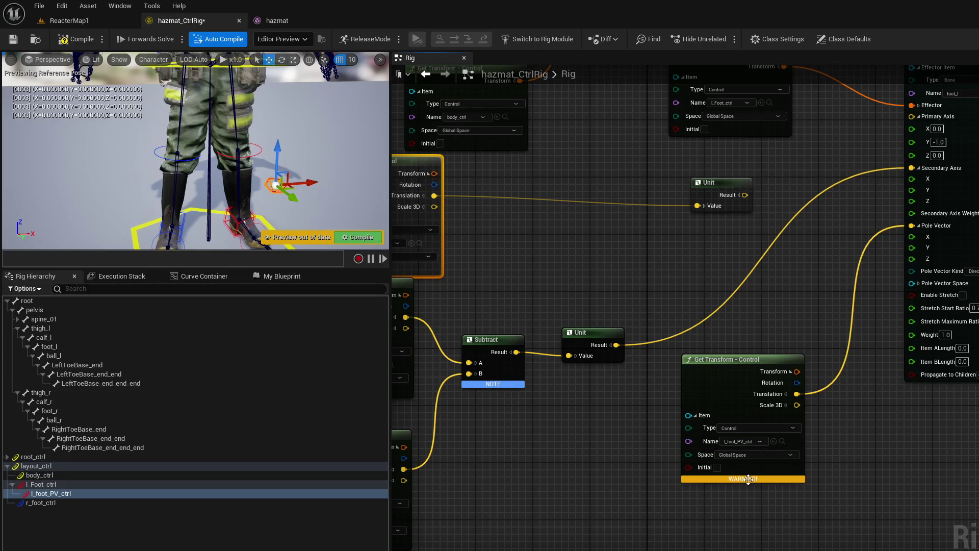
Step: Compile the rig and reposition the l_foot_PV_ctrl transform node
left_click(78, 41)
mouse_move(601, 274)
left_mouse_down()
mouse_move(675, 292)
mouse_move(736, 413)
mouse_move(678, 399)
mouse_move(617, 415)
left_mouse_up()
left_click_drag(638, 358, 746, 317)
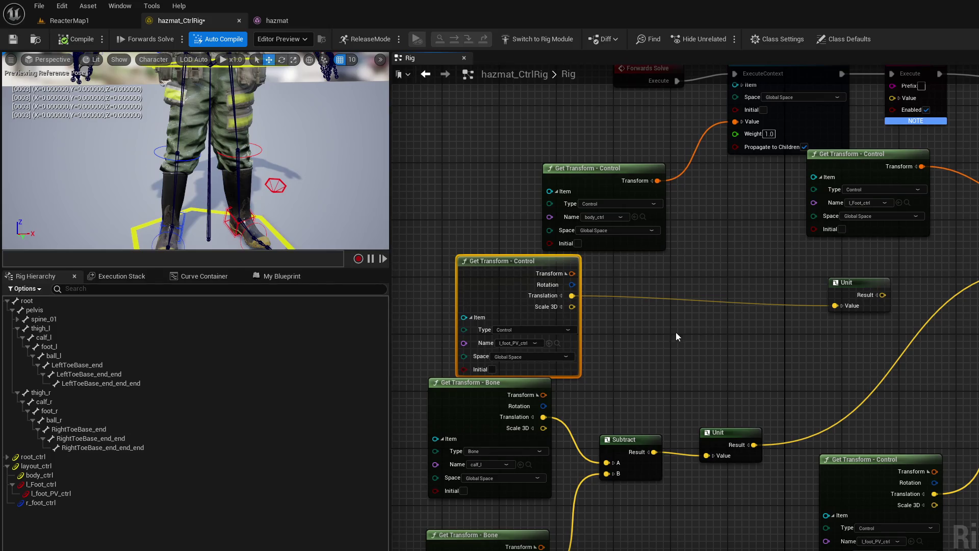
mouse_move(525, 261)
left_mouse_down()
mouse_move(603, 300)
mouse_move(621, 323)
mouse_move(569, 284)
mouse_move(502, 255)
left_mouse_up()
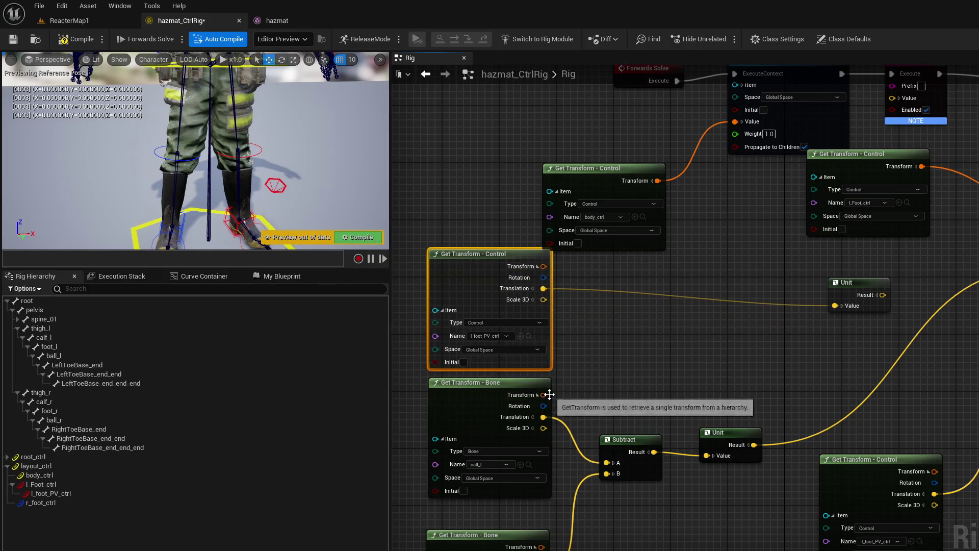
Step: Subtract calf_l translation from l_foot_PV_ctrl translation and feed the Result into Unit
left_click_drag(544, 288, 593, 289)
type("sub")
left_click(647, 445)
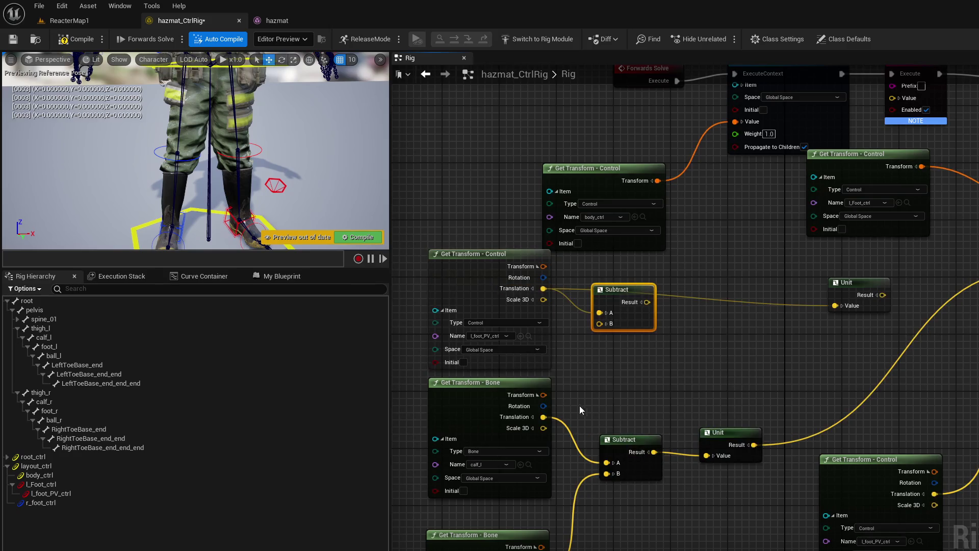
left_click_drag(541, 416, 600, 323)
mouse_move(652, 303)
left_mouse_down()
mouse_move(835, 305)
mouse_move(952, 227)
left_mouse_up()
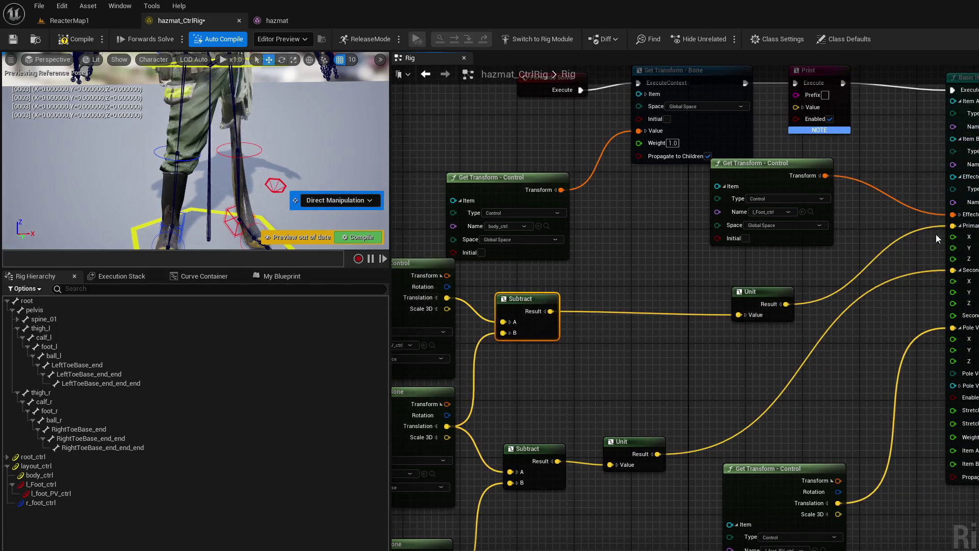
mouse_move(492, 421)
left_mouse_down()
mouse_move(512, 427)
mouse_move(557, 315)
mouse_move(548, 329)
left_mouse_up()
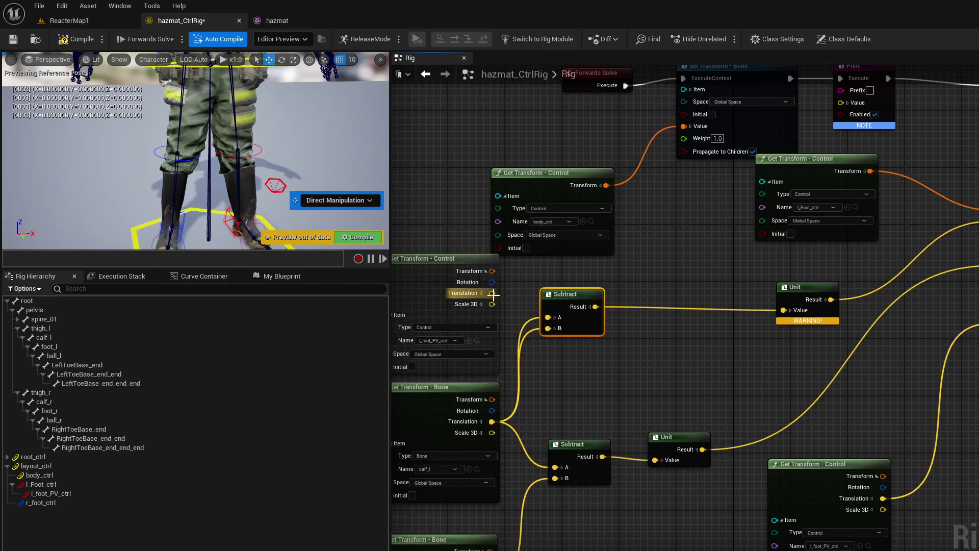
left_click(831, 299, "alt")
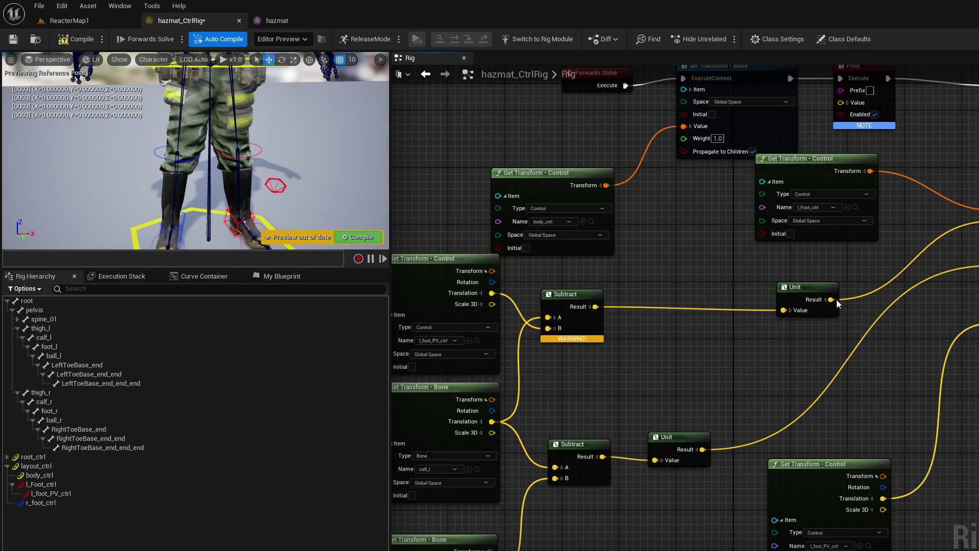
Step: Restore the Unit link, wire Forwards Solve to Set Transform, and compile
key("ctrl+z")
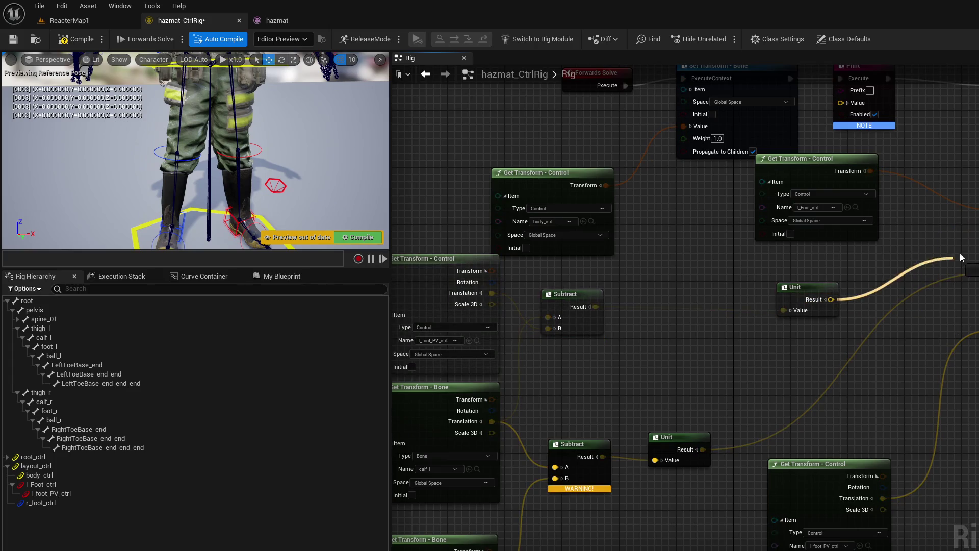
left_click_drag(550, 127, 664, 172)
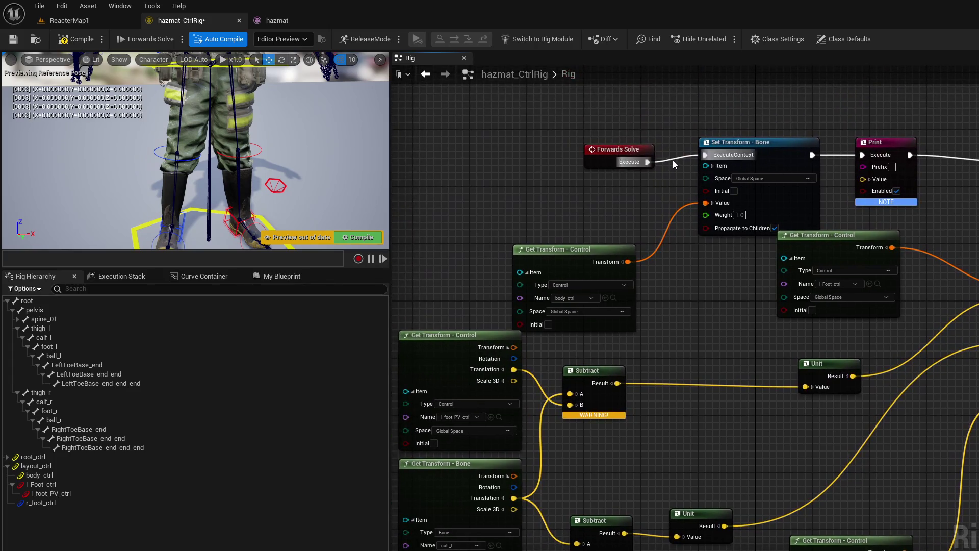
left_click_drag(647, 162, 705, 154)
left_click(363, 237)
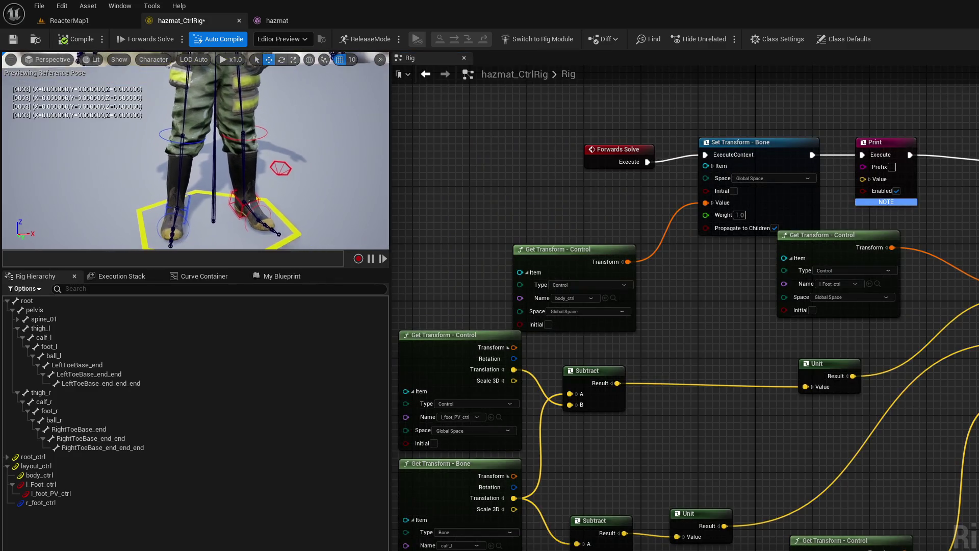
Step: Test-move the left foot pole vector control in the viewport, then undo the move
left_click(283, 170)
mouse_move(314, 168)
left_mouse_down()
mouse_move(363, 166)
mouse_move(350, 179)
mouse_move(320, 169)
left_mouse_up()
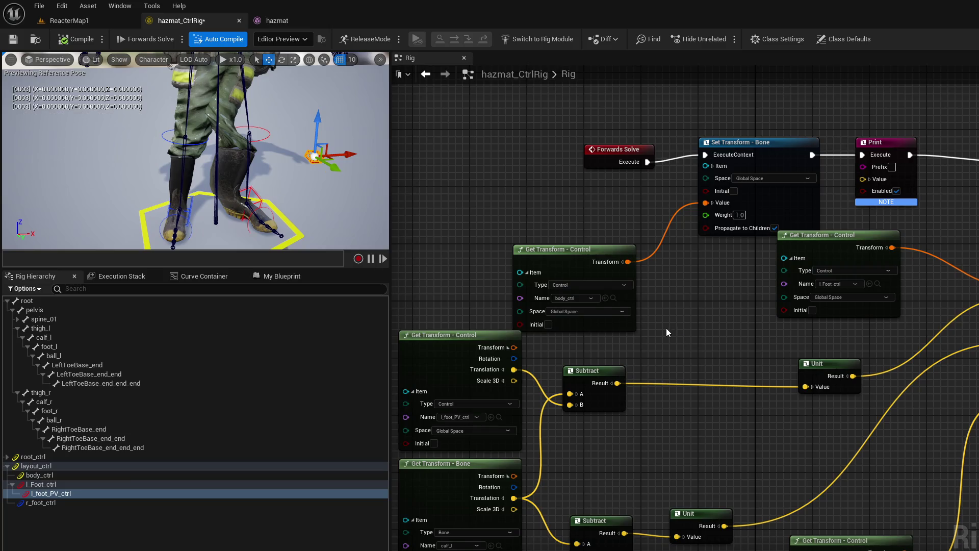
key("ctrl+z")
Step: Start a node search for 'rev' off the Subtract Result
left_click_drag(617, 382, 658, 382)
left_click(644, 433)
type("rev")
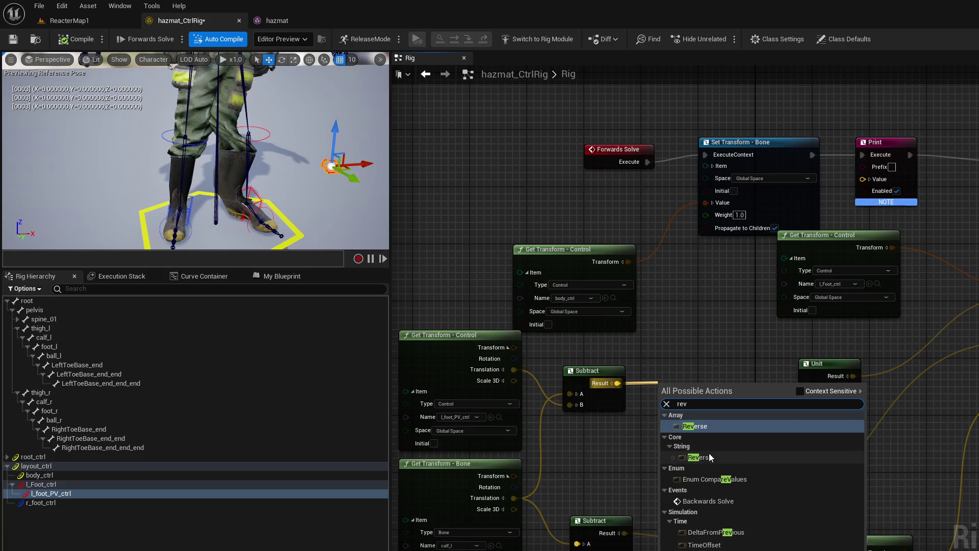
Step: Cancel the Reverse and 'fli' node searches off Subtract without adding a node
left_click(696, 340)
left_click_drag(617, 383, 653, 381)
type("fli")
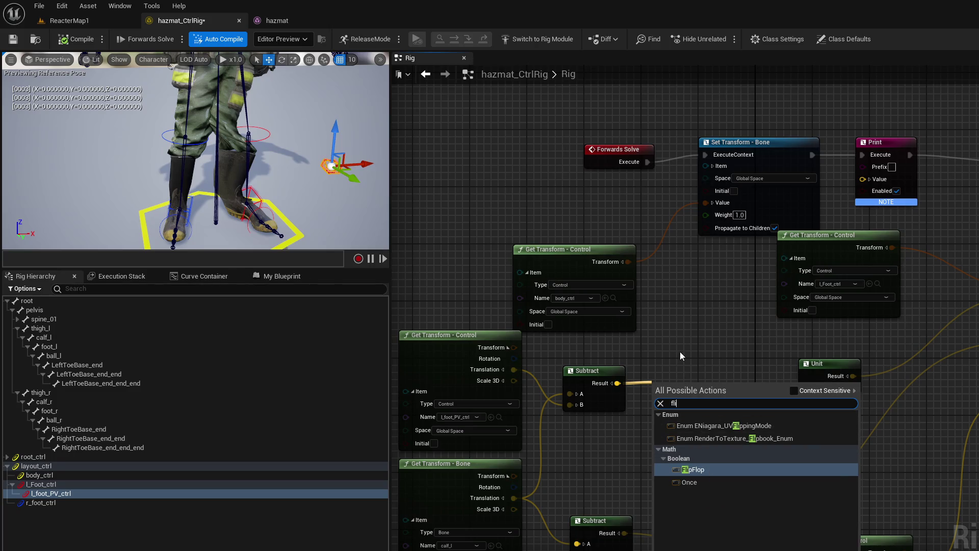
key("Escape")
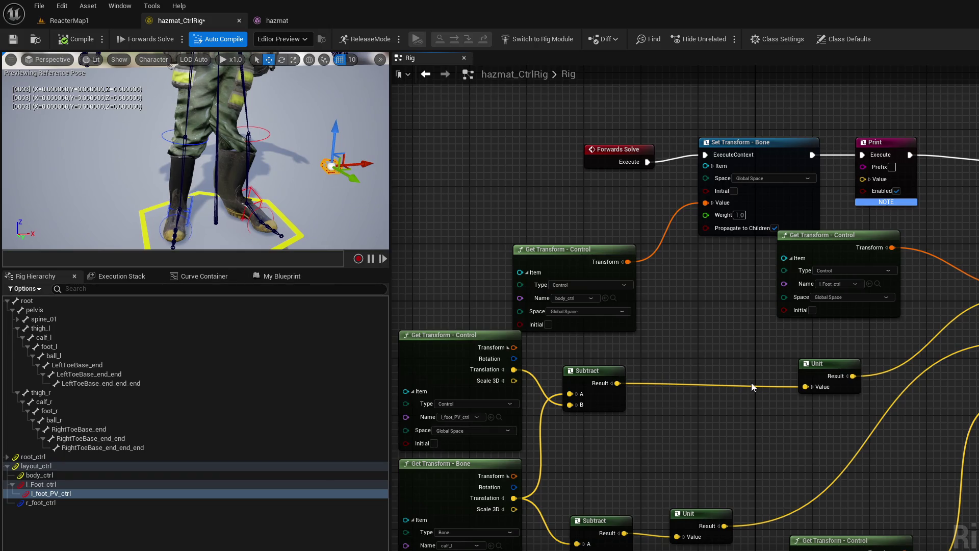
Step: Relink the Unit Result into the Print node's Value
left_click(907, 362, "alt")
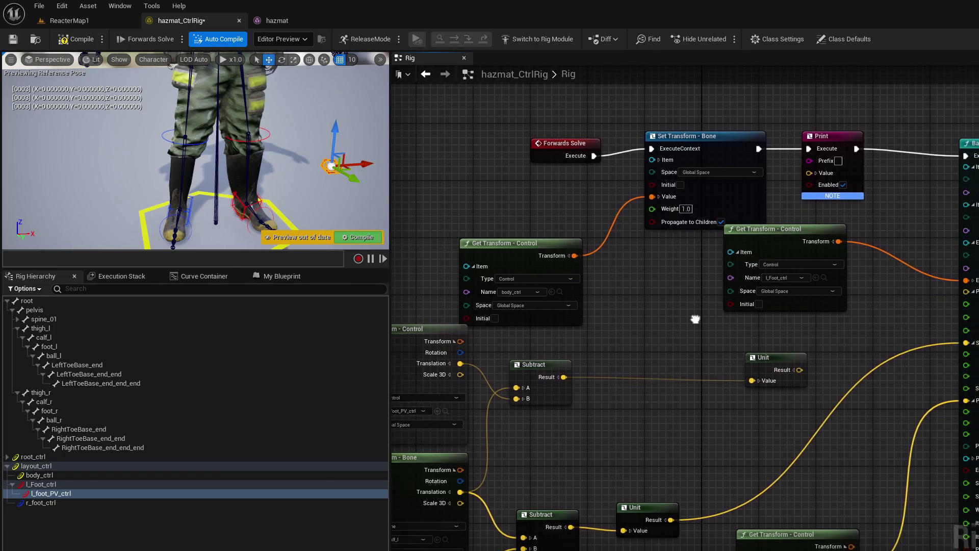
left_click_drag(697, 319, 689, 319)
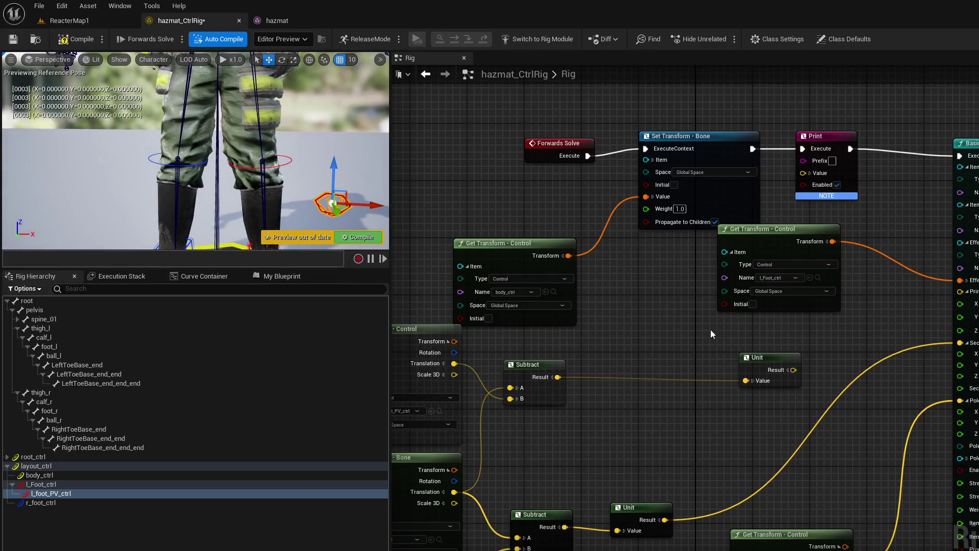
mouse_move(793, 369)
left_mouse_down()
mouse_move(816, 244)
mouse_move(803, 173)
left_mouse_up()
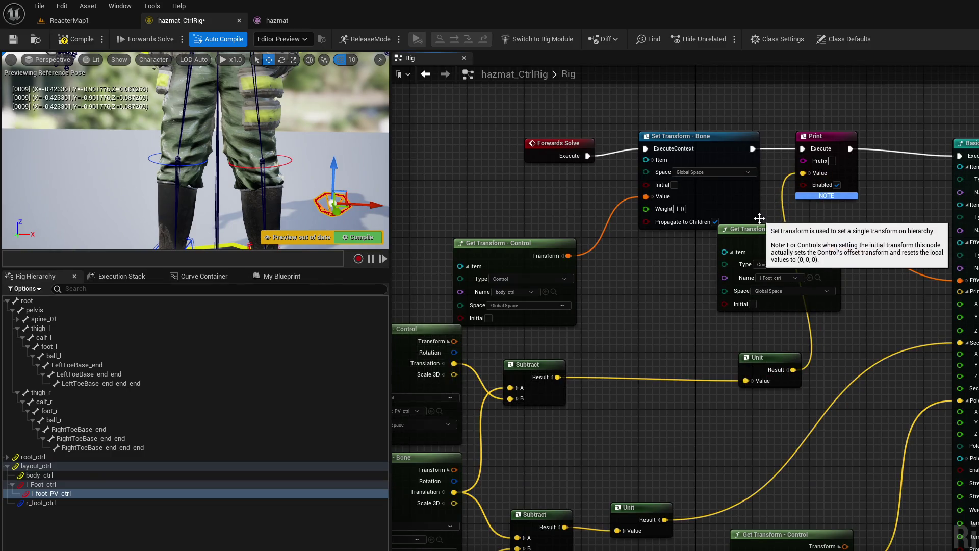
left_click_drag(897, 369, 861, 367)
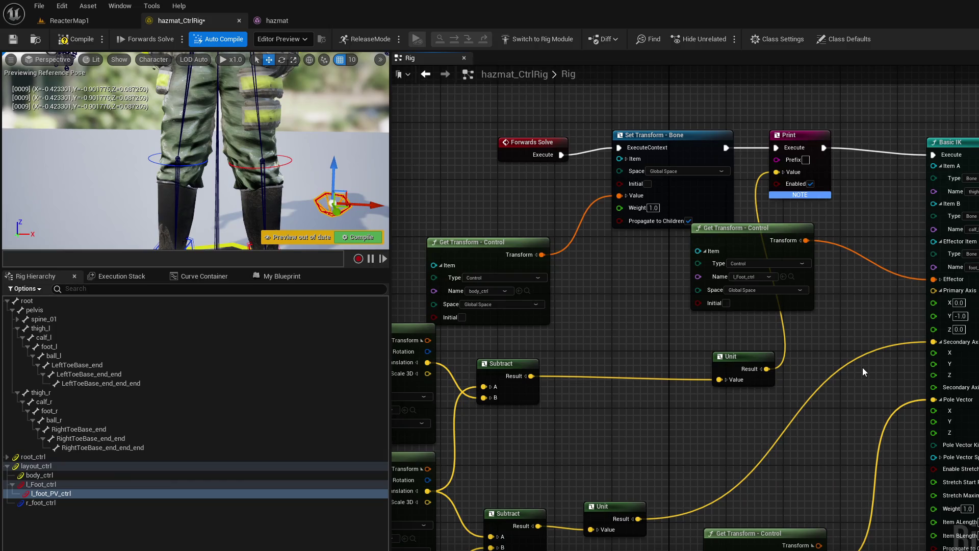
Step: Switch the l_foot_PV_ctrl Get Transform node's space to Local Space
left_click_drag(601, 358, 710, 344)
mouse_move(598, 414)
left_mouse_down()
mouse_move(599, 391)
mouse_move(640, 373)
left_mouse_up()
left_click_drag(497, 274, 426, 167)
left_click(464, 262)
left_click(466, 277)
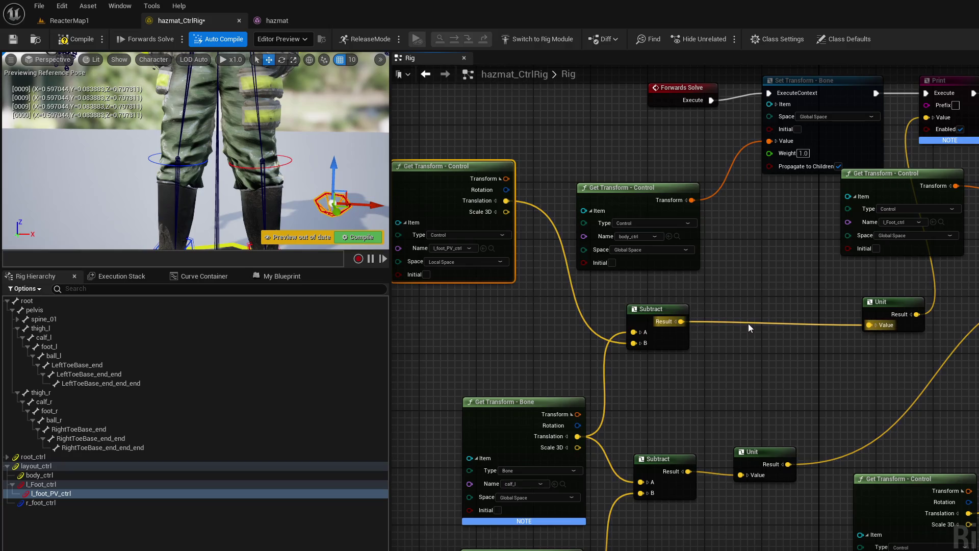
Step: Feed the Unit Result into the leg IK, and duplicate the calf_l getter set to Local Space
left_click_drag(766, 314, 691, 327)
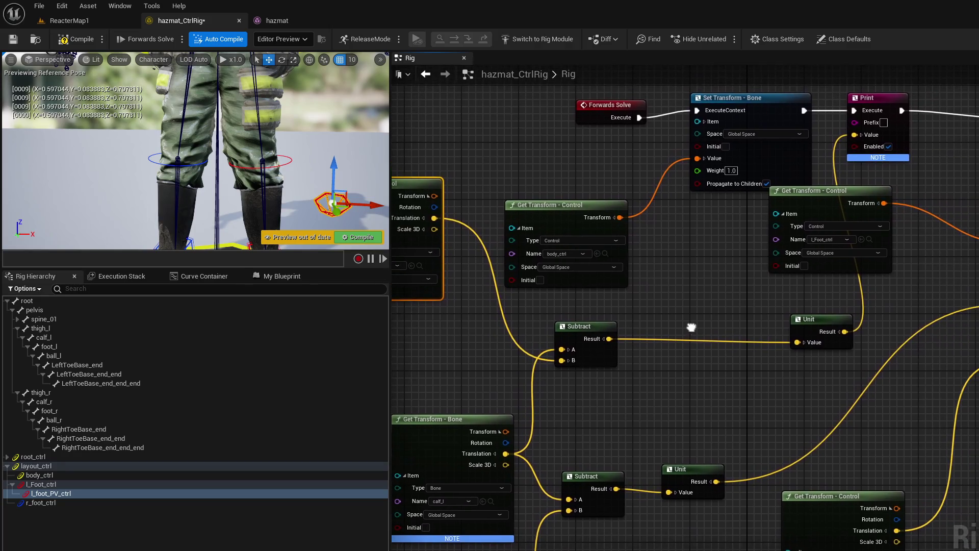
left_click_drag(826, 333, 976, 254)
left_click_drag(484, 448, 582, 420)
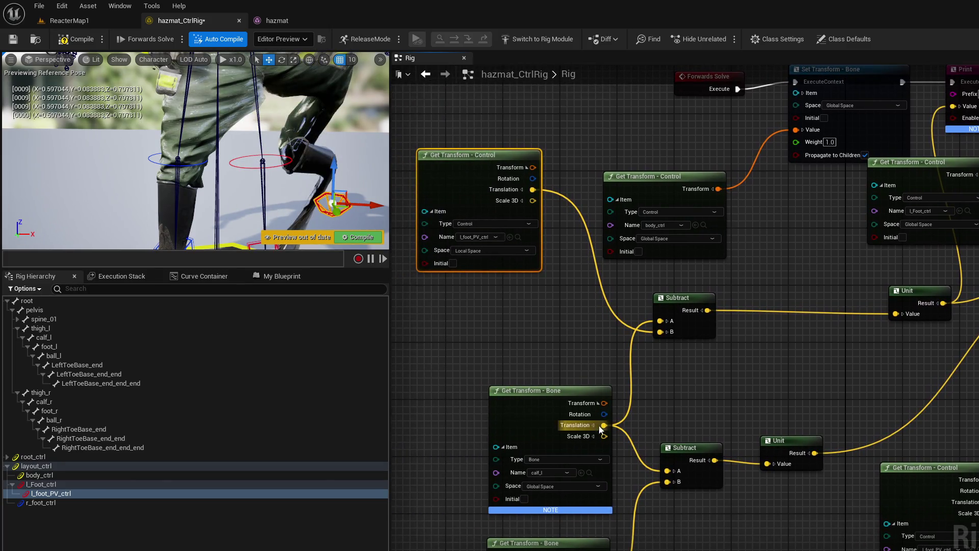
left_click(537, 391)
key("ctrl+d")
mouse_move(560, 408)
left_mouse_down()
mouse_move(610, 459)
mouse_move(482, 372)
left_mouse_up()
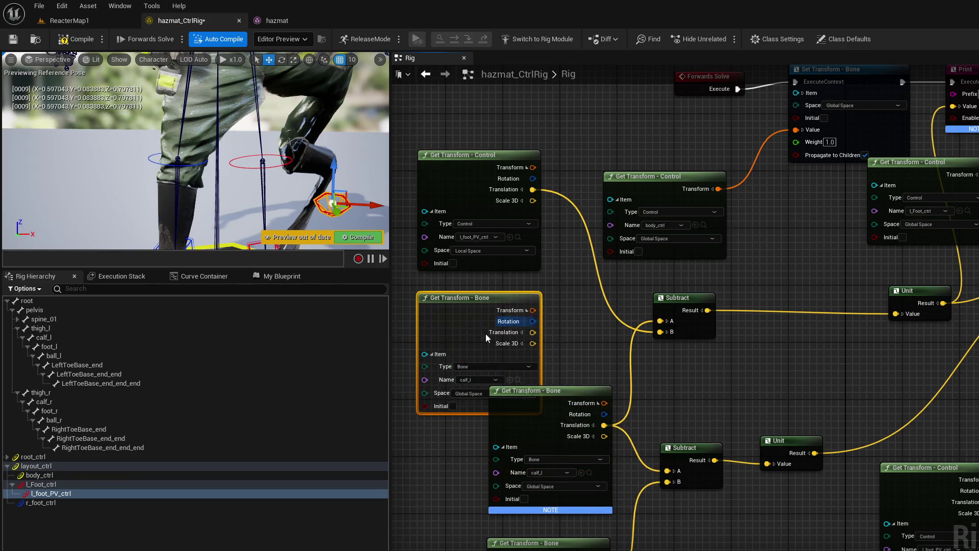
left_click(489, 394)
left_click(472, 410)
Step: Wire local calf_l translation to Subtract B, control translation to A, and compile
left_click_drag(534, 339, 662, 332)
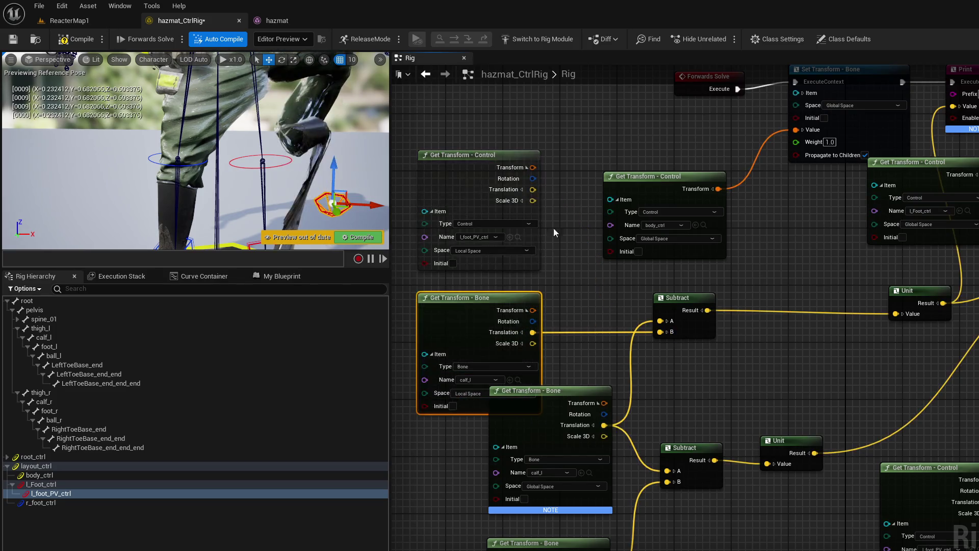
left_click_drag(534, 194, 661, 322)
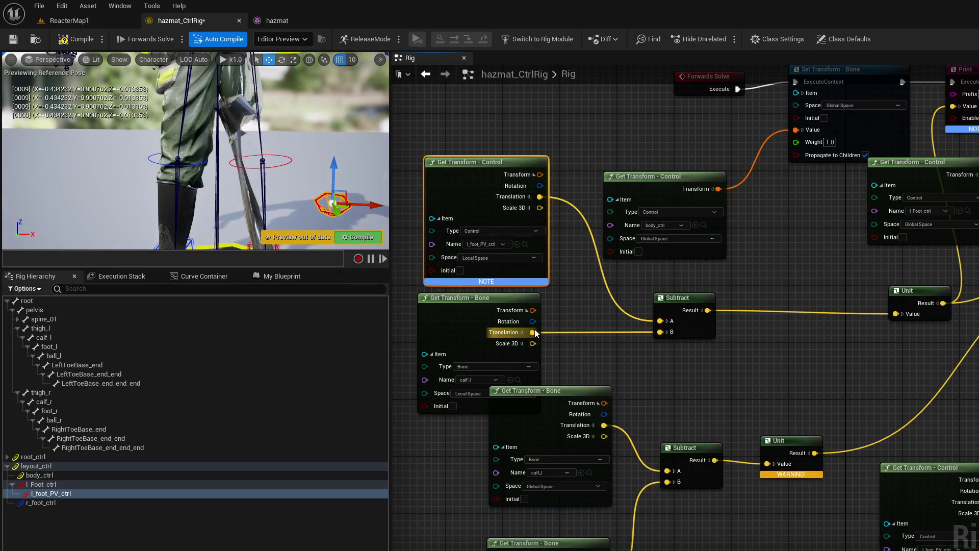
mouse_move(539, 197)
left_mouse_down()
mouse_move(627, 313)
mouse_move(660, 331)
left_mouse_up()
left_click_drag(364, 216, 342, 249)
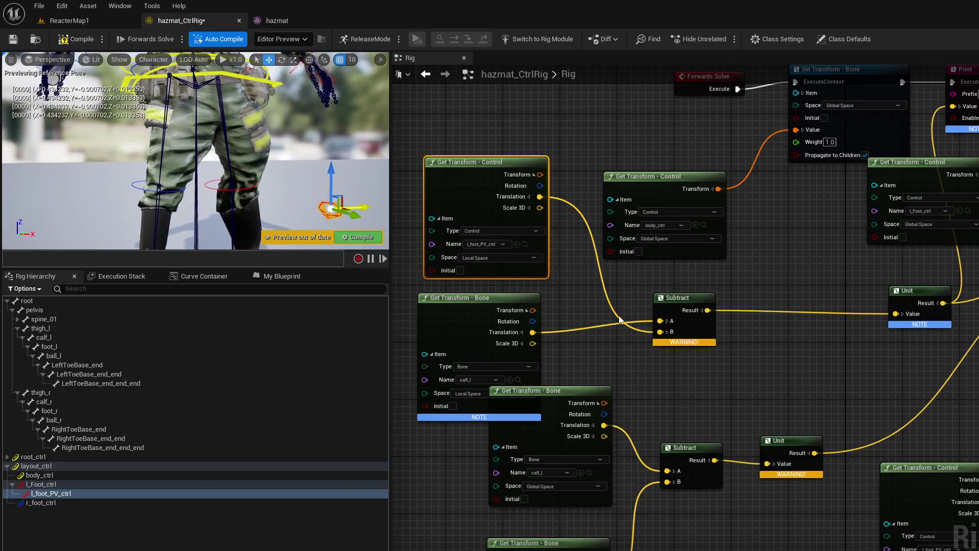
left_click(90, 39)
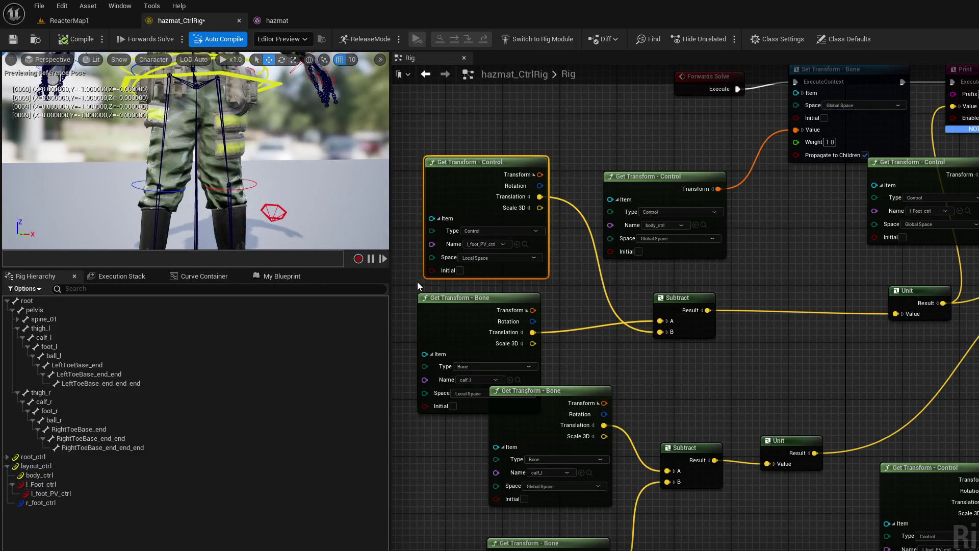
Step: Disconnect Forwards Solve, tick Initial on the calf_l and l_foot_PV_ctrl getters, and recompile
mouse_move(724, 279)
left_mouse_down()
mouse_move(730, 225)
mouse_move(775, 215)
mouse_move(765, 212)
left_mouse_up()
left_click(696, 218, "alt")
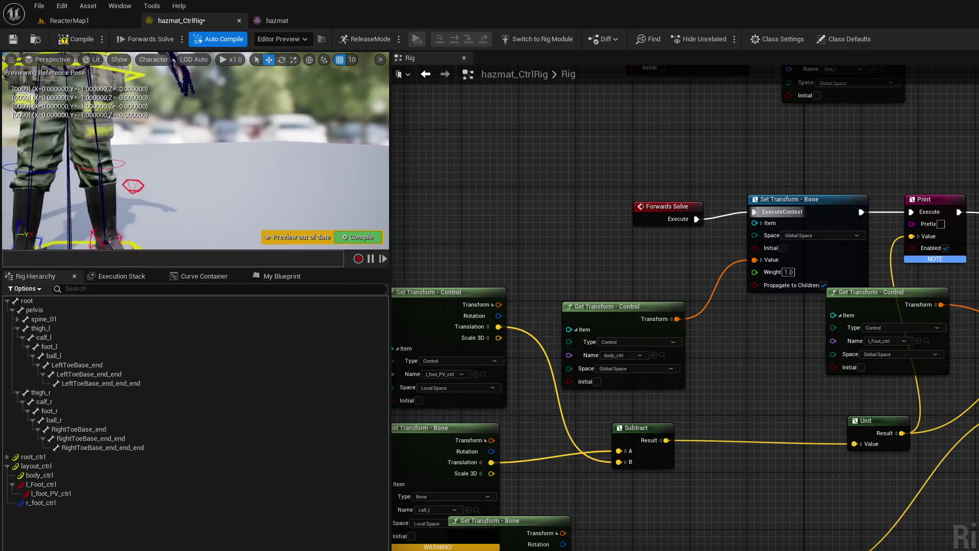
mouse_move(797, 356)
left_mouse_down()
mouse_move(693, 354)
mouse_move(725, 371)
mouse_move(755, 339)
mouse_move(817, 322)
left_mouse_up()
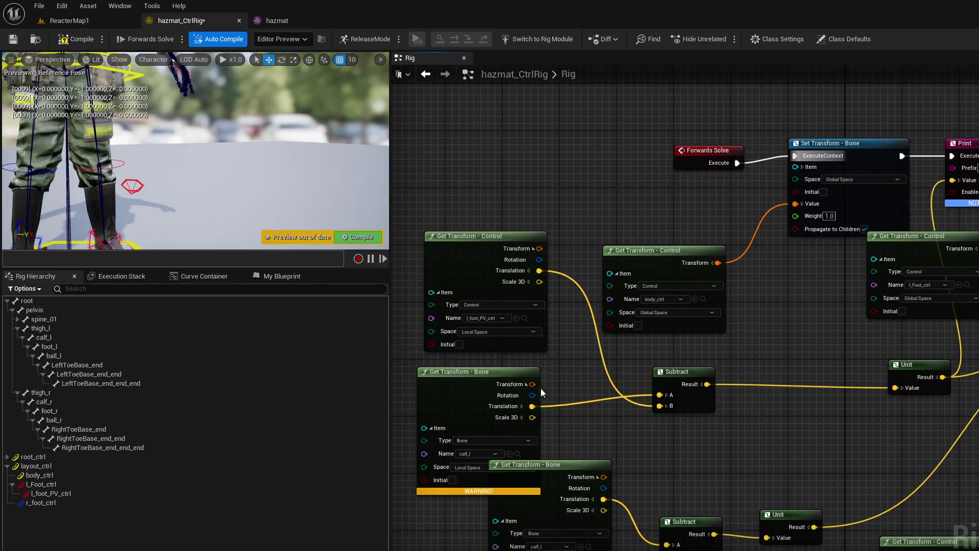
left_click_drag(467, 379, 459, 371)
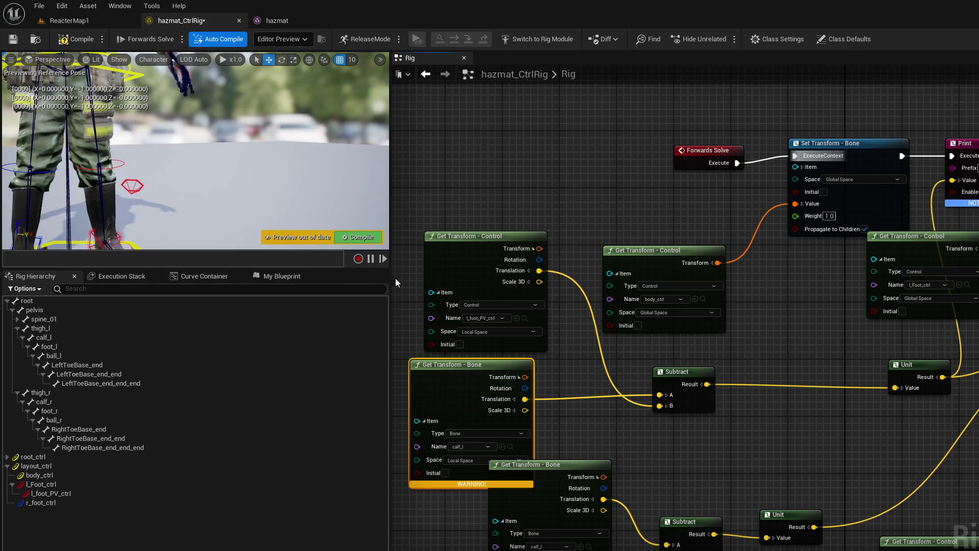
left_click(362, 239)
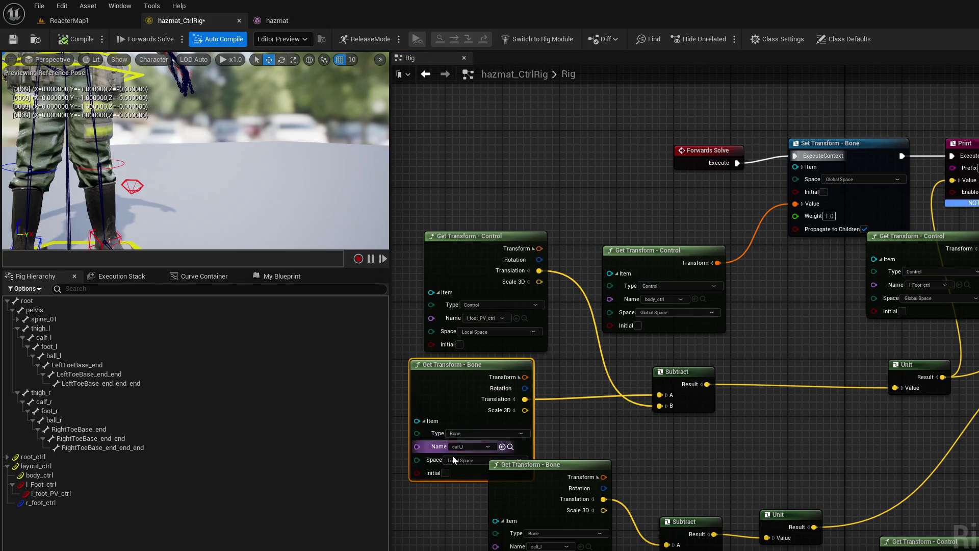
left_click(446, 473)
left_click(459, 344)
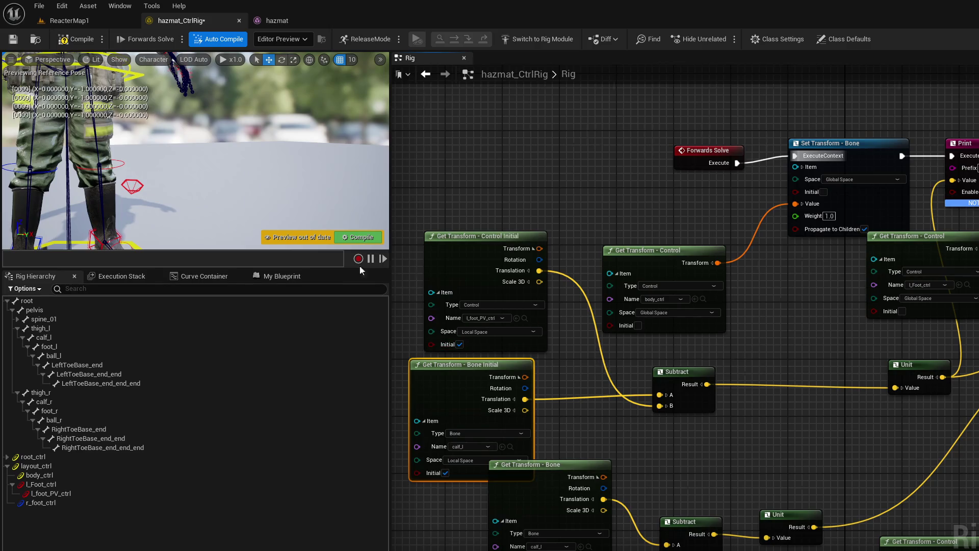
left_click(358, 238)
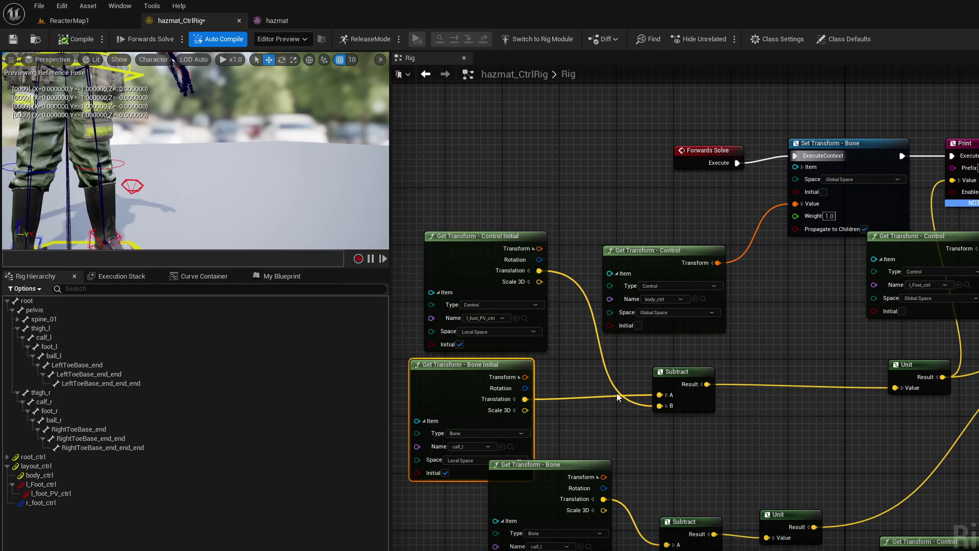
Step: Print the control's and calf_l's translations, untick the control's Initial, recompile, and select l_foot_PV_ctrl
mouse_move(539, 270)
left_mouse_down()
mouse_move(862, 235)
mouse_move(899, 187)
mouse_move(945, 182)
left_mouse_up()
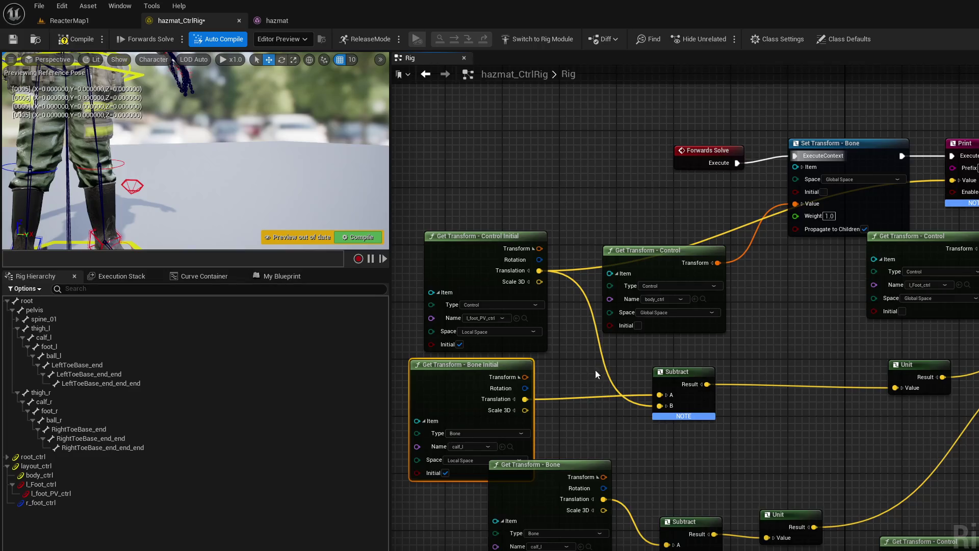
mouse_move(525, 399)
left_mouse_down()
mouse_move(833, 259)
mouse_move(866, 209)
mouse_move(953, 180)
left_mouse_up()
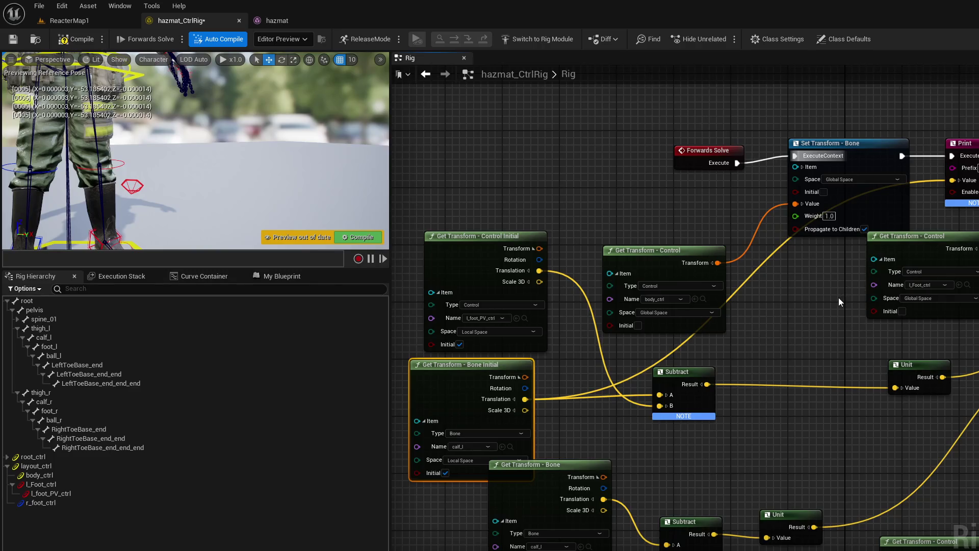
mouse_move(538, 271)
left_mouse_down()
mouse_move(945, 222)
mouse_move(961, 188)
left_mouse_up()
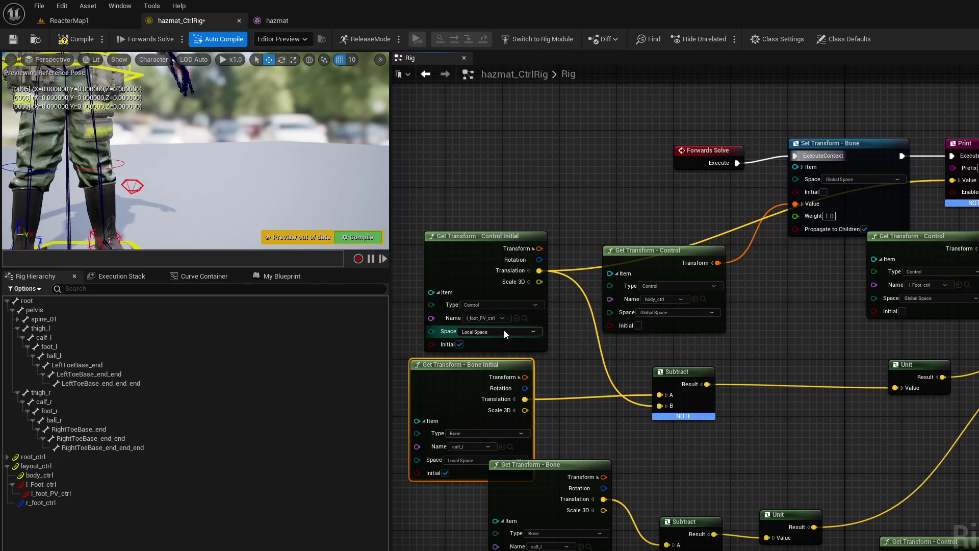
left_click(461, 344)
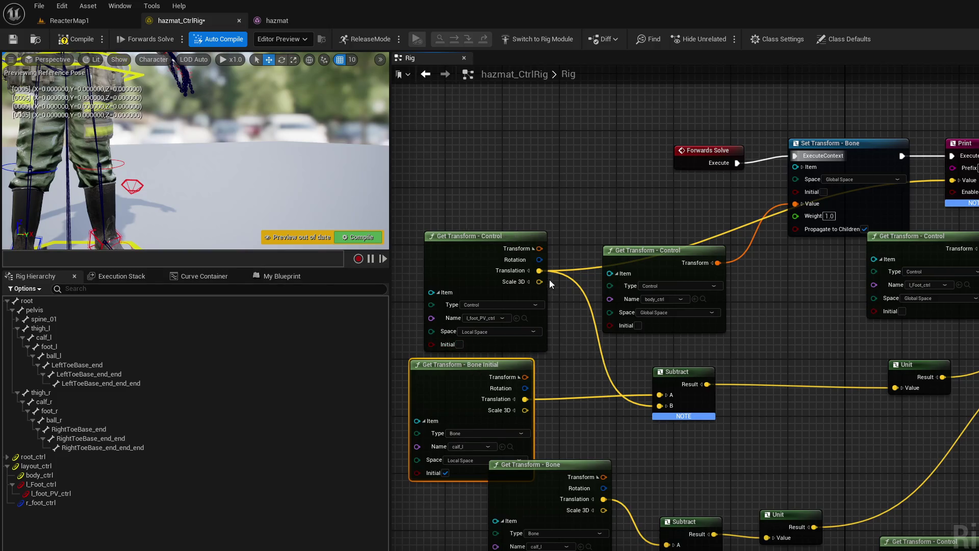
left_click(370, 237)
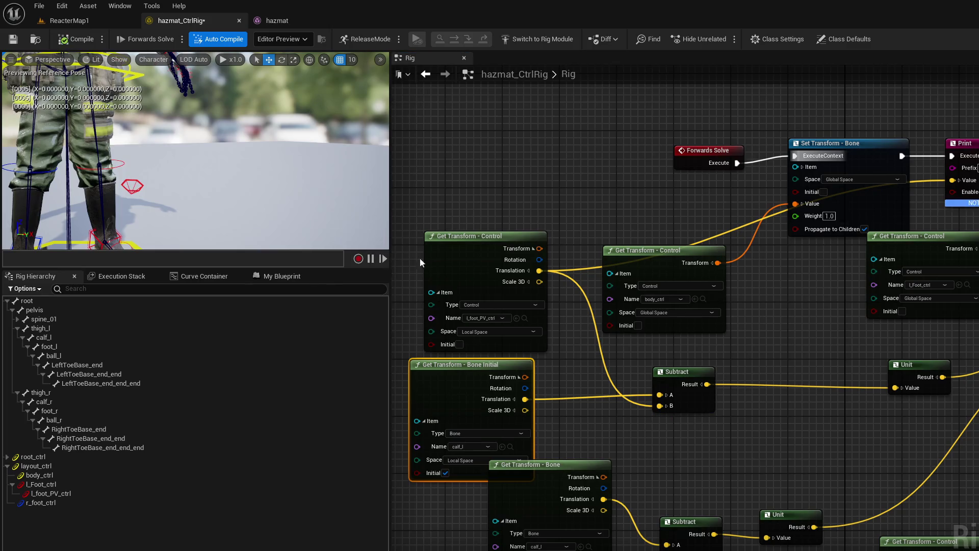
left_click(117, 492)
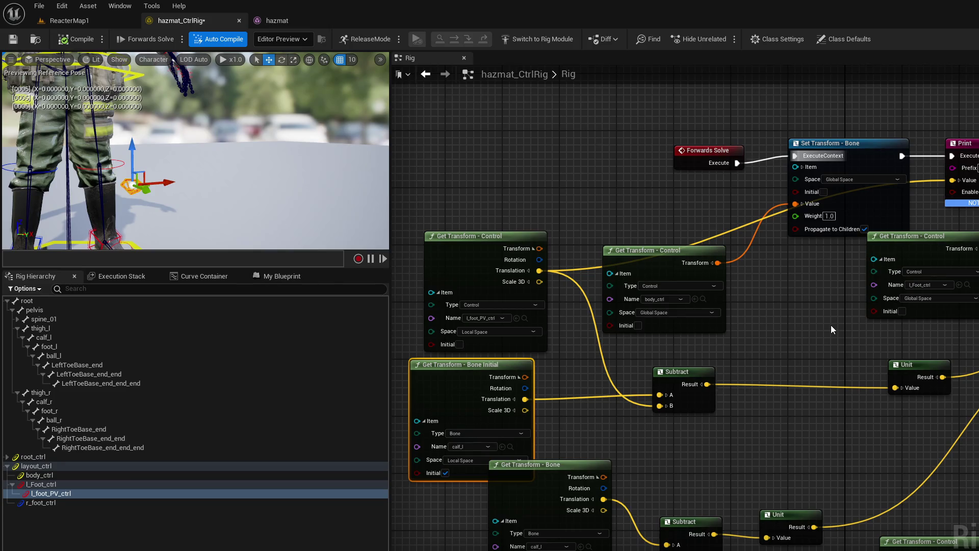
Step: Box-select the Rotate Vector and Add nodes and frame Forwards Solve and Subtract
mouse_move(831, 328)
left_mouse_down()
mouse_move(564, 352)
mouse_move(457, 325)
left_mouse_up()
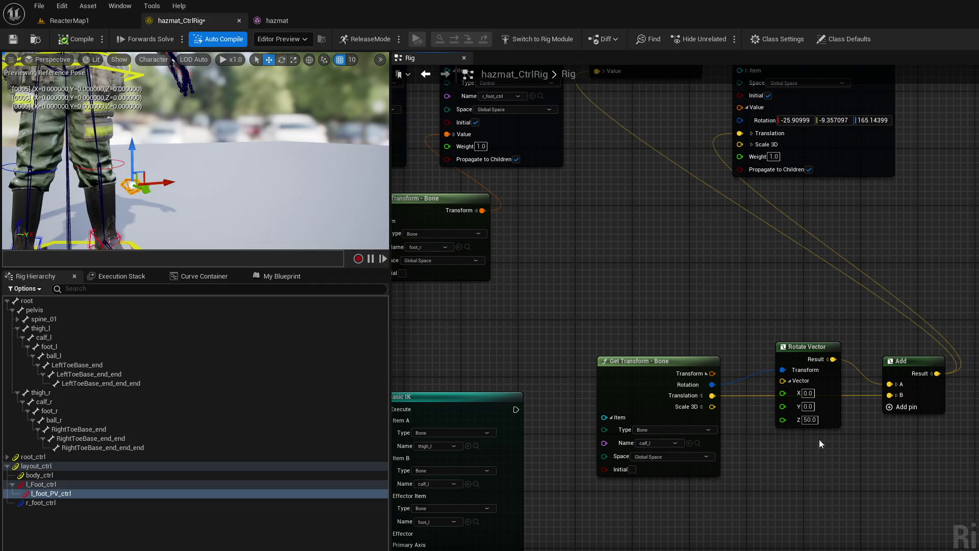
mouse_move(799, 449)
left_mouse_down()
mouse_move(940, 340)
mouse_move(920, 344)
left_mouse_up()
left_click_drag(735, 280, 734, 347)
mouse_move(612, 347)
left_mouse_down()
mouse_move(698, 348)
mouse_move(776, 296)
mouse_move(696, 231)
left_mouse_up()
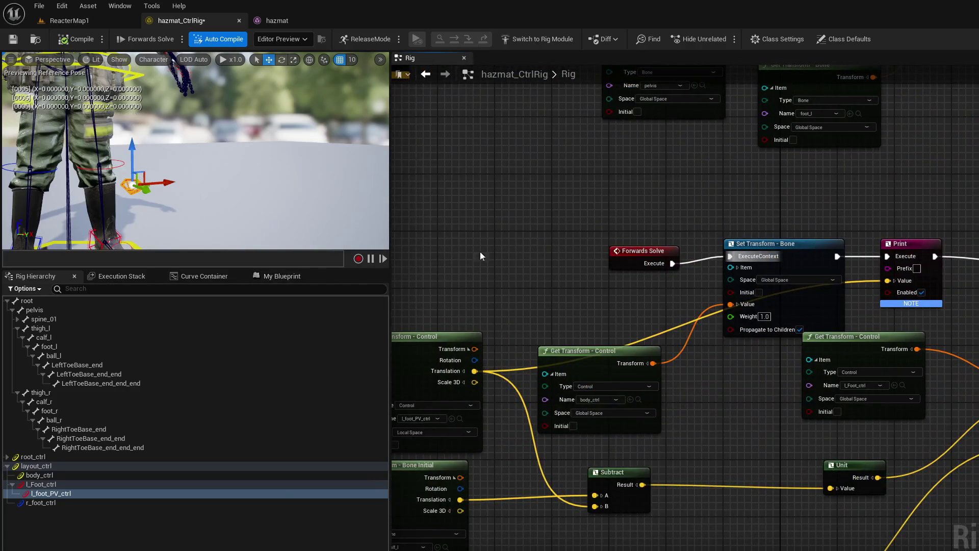
left_click_drag(445, 302, 644, 270)
Step: Add a Get Add_Result node, wire it into Subtract's A input, then delete it
left_click(283, 276)
left_click_drag(96, 401, 591, 255)
left_click(617, 260)
mouse_move(745, 263)
left_mouse_down()
mouse_move(649, 269)
mouse_move(974, 269)
mouse_move(640, 277)
mouse_move(531, 260)
mouse_move(605, 449)
mouse_move(618, 453)
left_mouse_up()
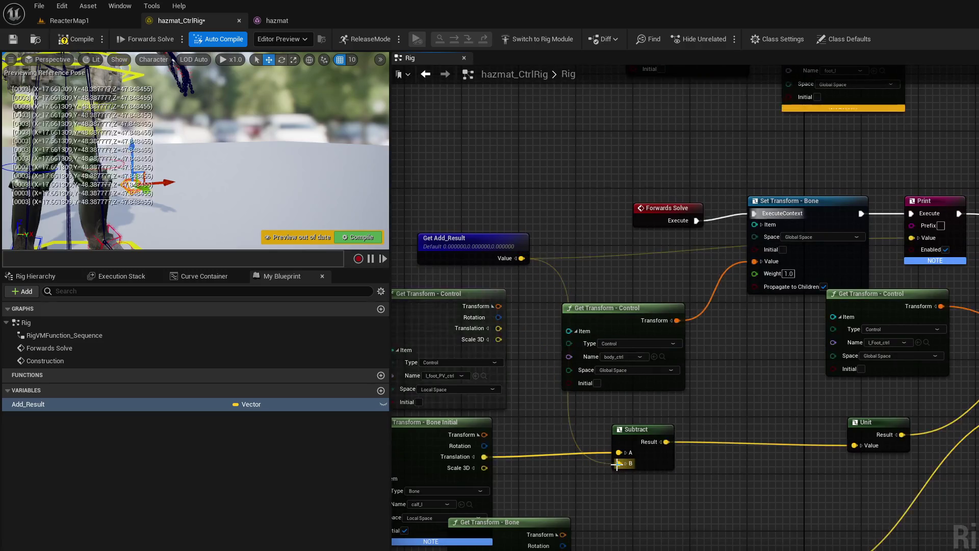
mouse_move(618, 452)
left_mouse_down()
mouse_move(609, 469)
mouse_move(618, 463)
left_mouse_up()
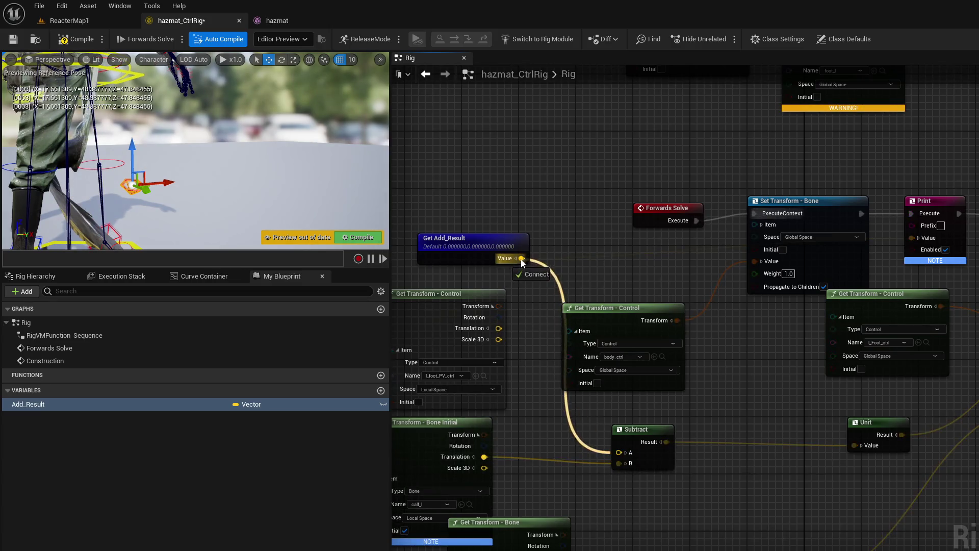
mouse_move(576, 267)
left_mouse_down()
mouse_move(509, 236)
mouse_move(537, 236)
mouse_move(500, 246)
left_mouse_up()
key("Delete")
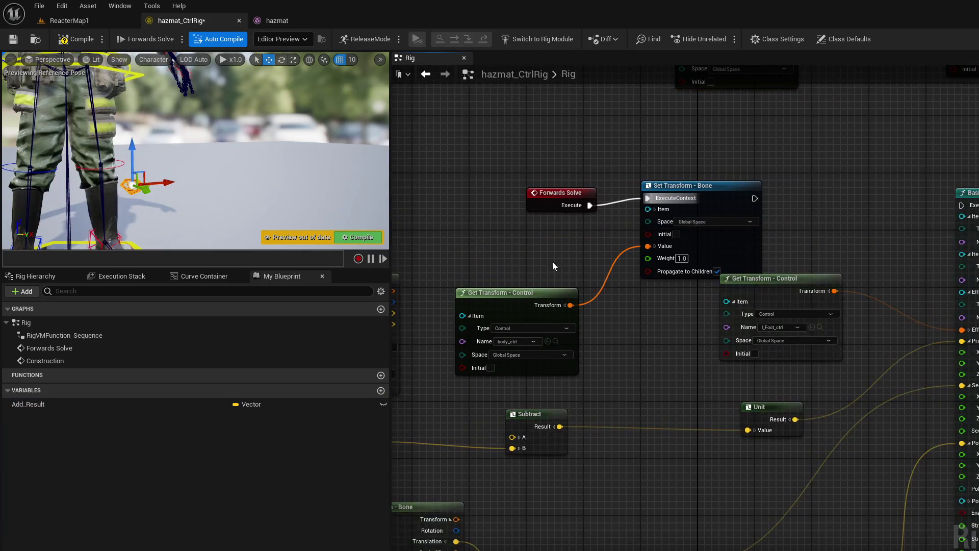
Step: Delete the upper Subtract and Unit nodes and compile the rig
scroll(552, 261, "down", 2)
left_click(540, 237)
scroll(670, 286, "up", 2)
left_click(642, 298)
key("Delete")
left_click(867, 295)
key("Delete")
left_click_drag(771, 322, 415, 327)
left_click(359, 237)
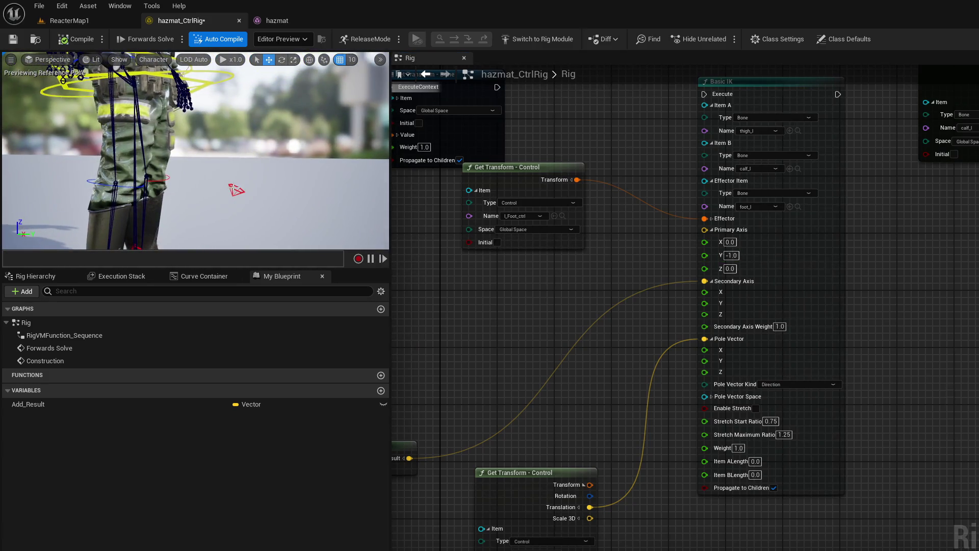
Step: In shape-editing mode, rotate the l_foot_PV_ctrl shape about 15 then another 10 degrees
left_click(35, 276)
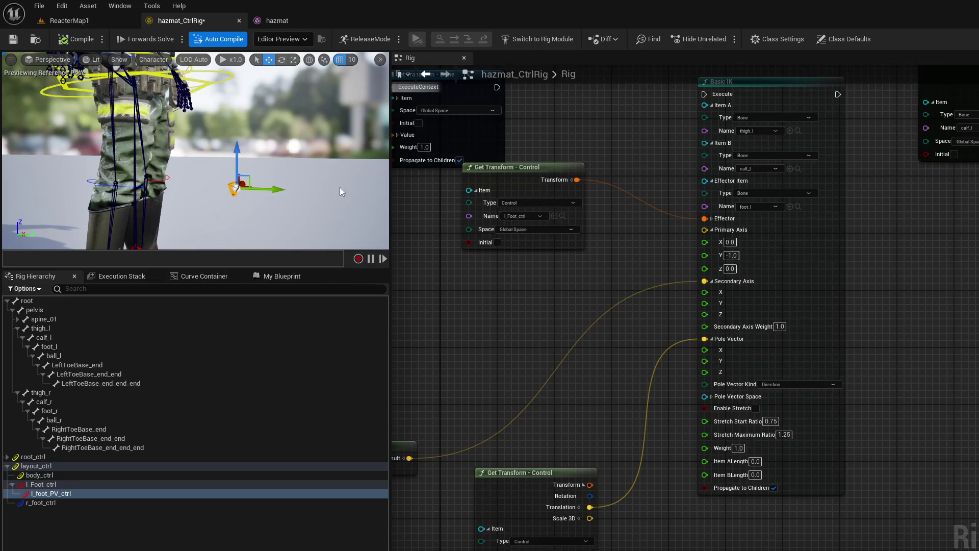
scroll(341, 191, "up", 5)
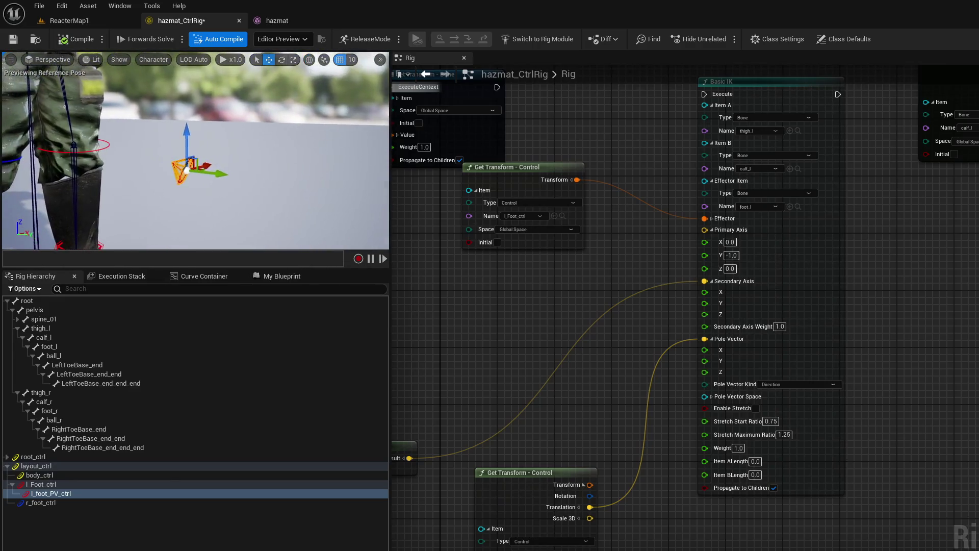
key("e")
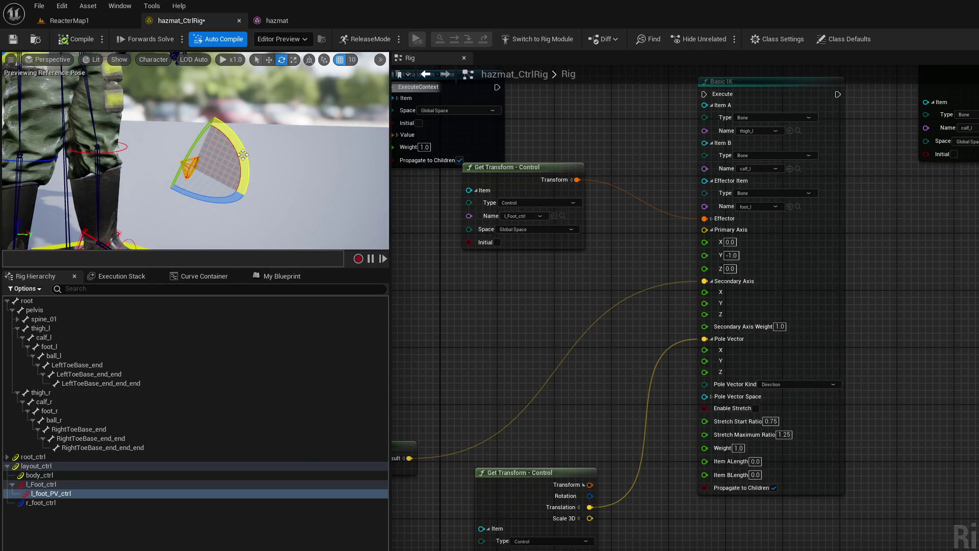
key("ctrl+period")
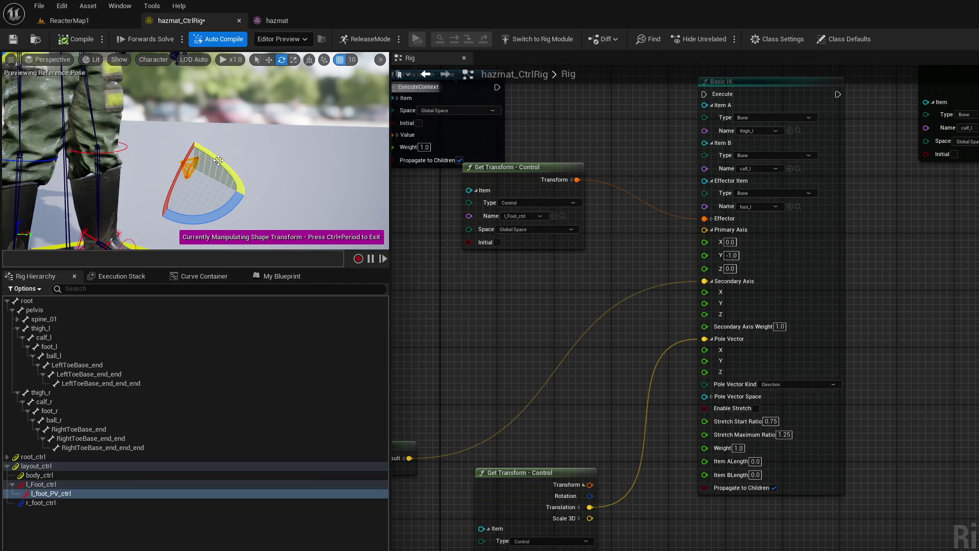
left_click_drag(217, 160, 217, 160)
mouse_move(132, 144)
left_mouse_down()
mouse_move(195, 103)
mouse_move(171, 152)
left_mouse_up()
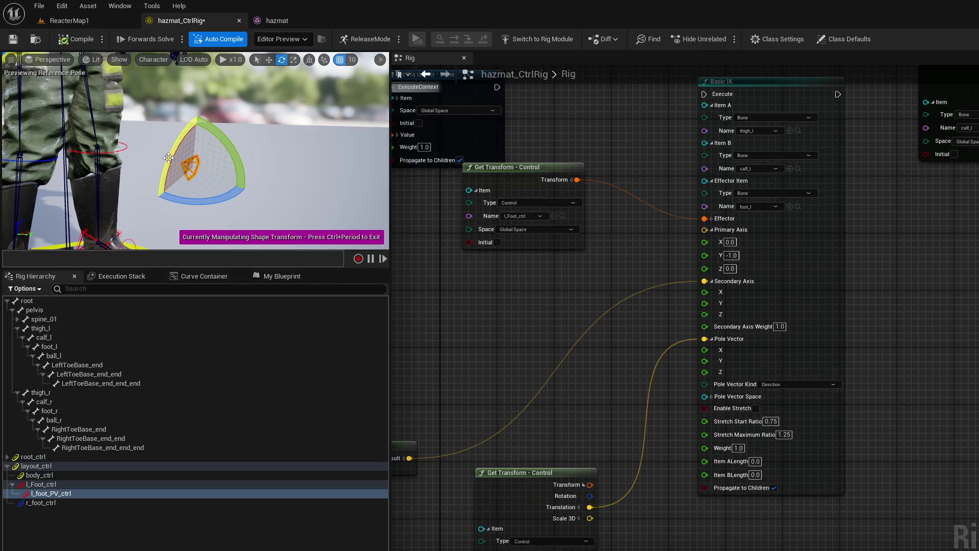
scroll(265, 169, "down", 10)
left_click_drag(180, 162, 180, 162)
left_click_drag(222, 137, 208, 189)
Step: Switch the viewport to Top view and rotate the control shape there
mouse_move(51, 160)
left_mouse_down()
mouse_move(30, 221)
mouse_move(50, 160)
left_mouse_up()
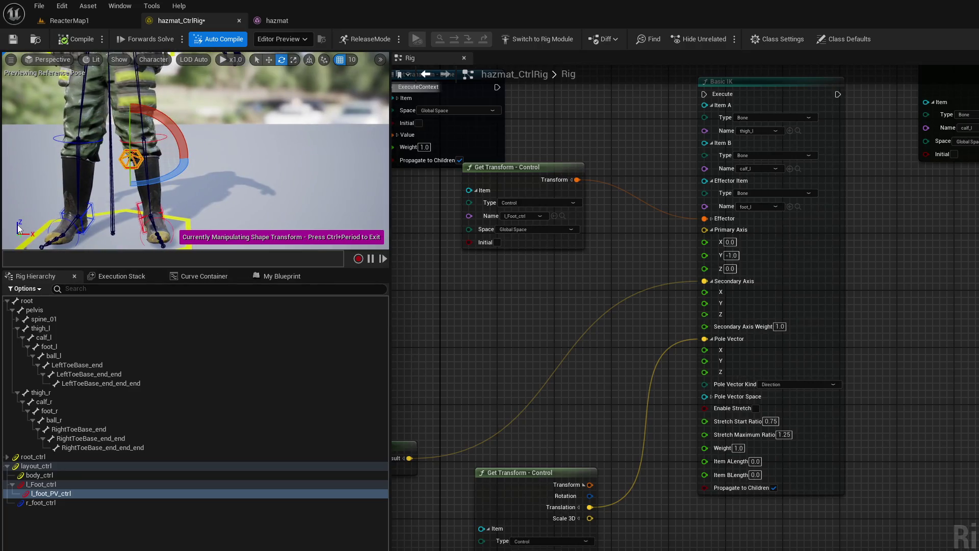
left_click(12, 62)
left_click(12, 61)
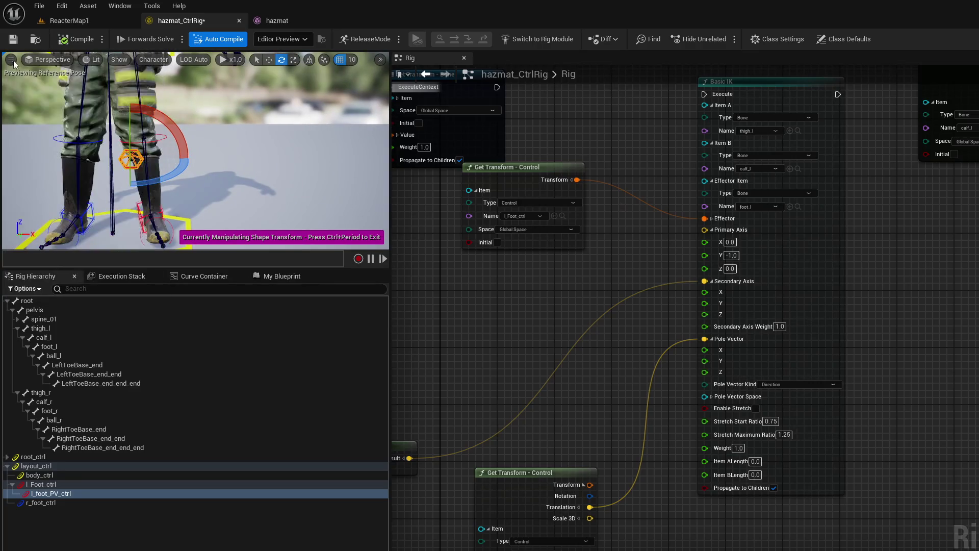
left_click(48, 59)
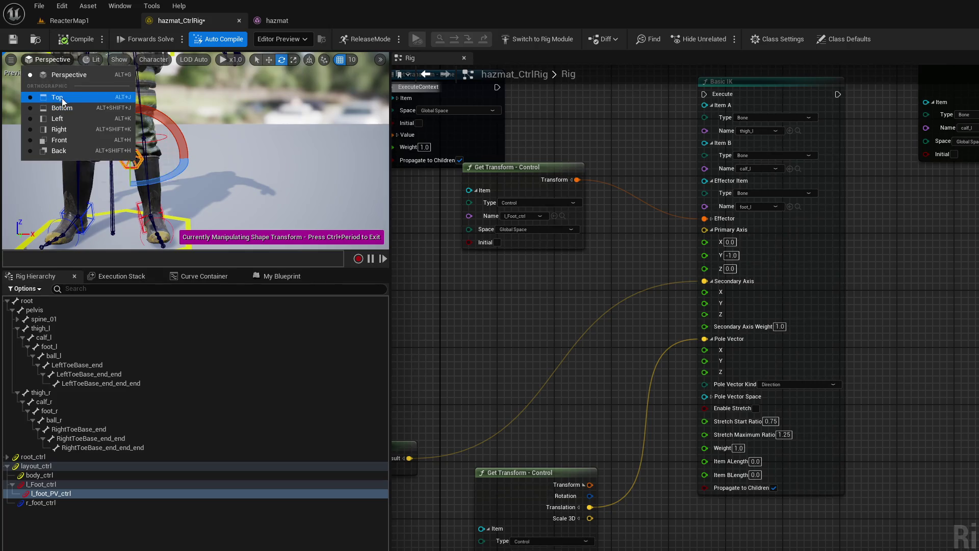
left_click(58, 96)
left_click_drag(203, 122, 210, 123)
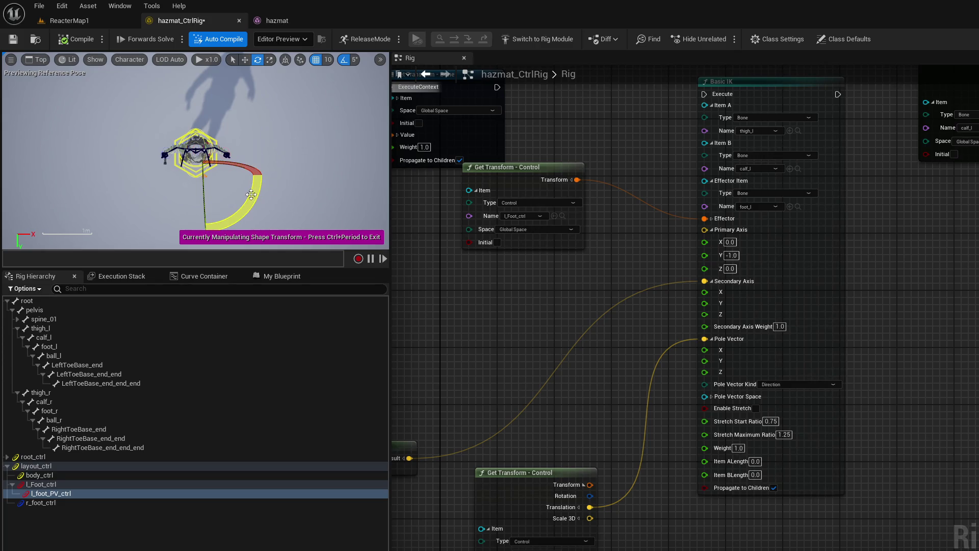
Step: Try rotating the shape around the blue axis, then switch the viewport to Front view
scroll(249, 195, "up", 3)
scroll(240, 195, "up", 2)
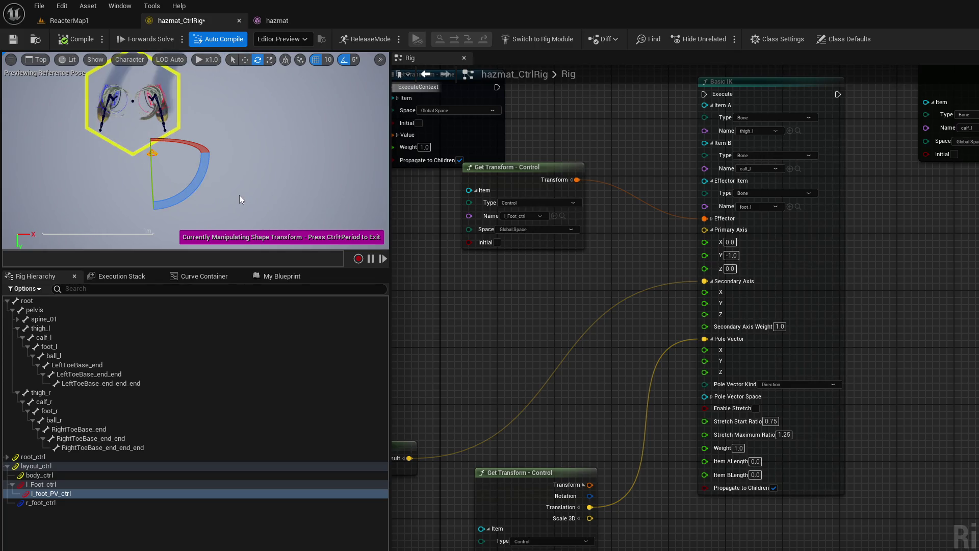
scroll(240, 195, "up", 2)
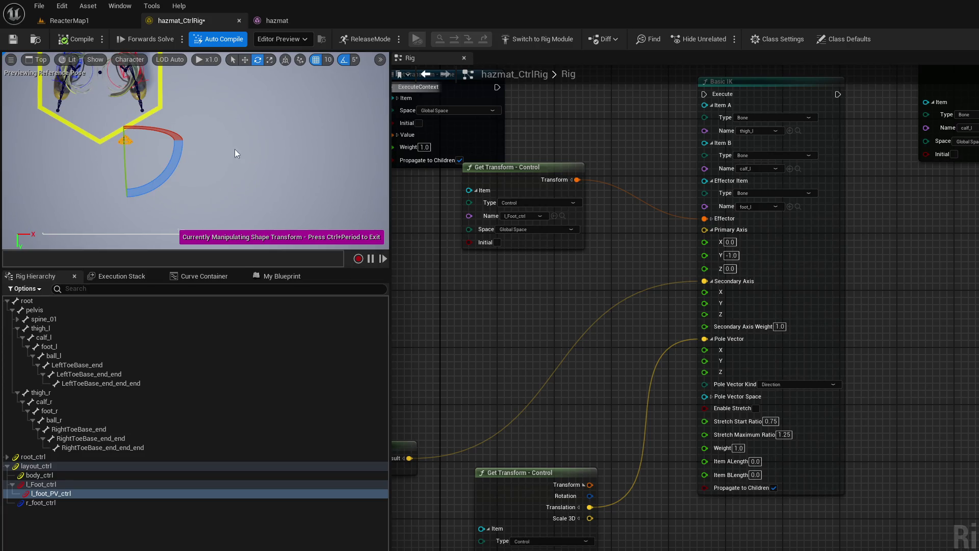
key("r")
key("e")
left_click_drag(165, 169, 164, 169)
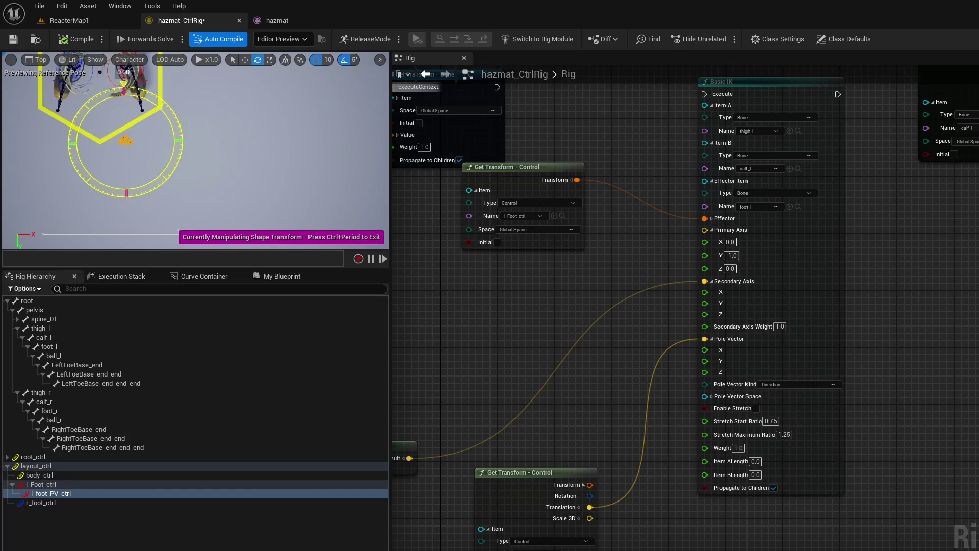
left_click_drag(164, 169, 165, 168)
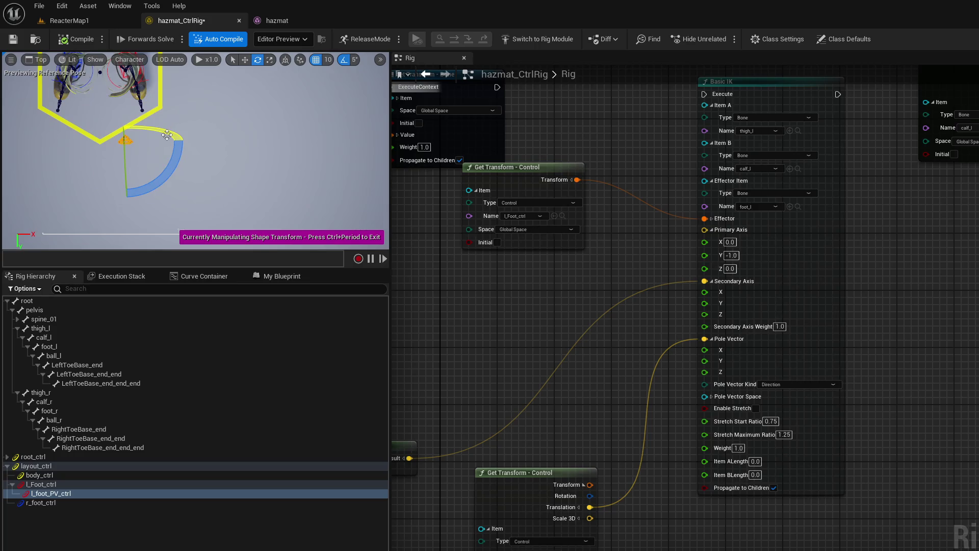
left_click(39, 60)
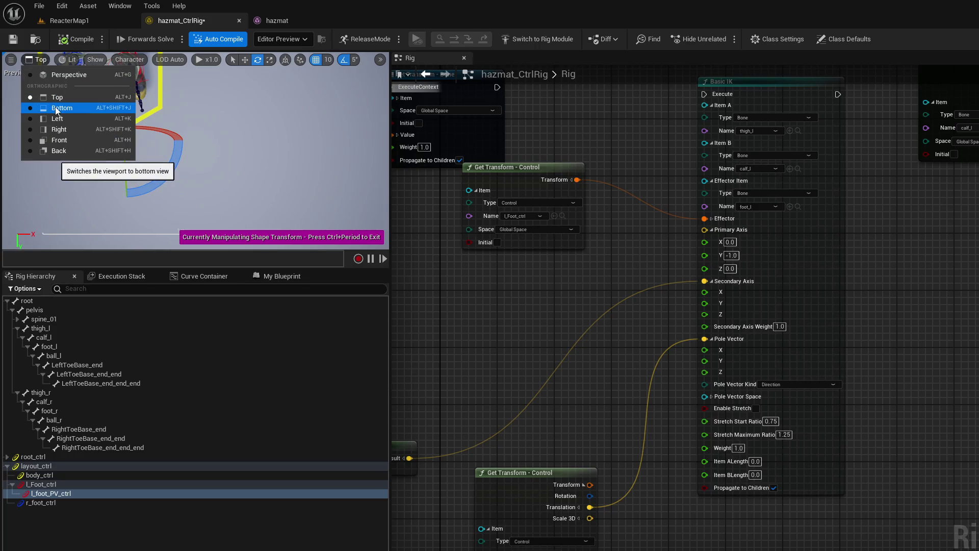
left_click(59, 139)
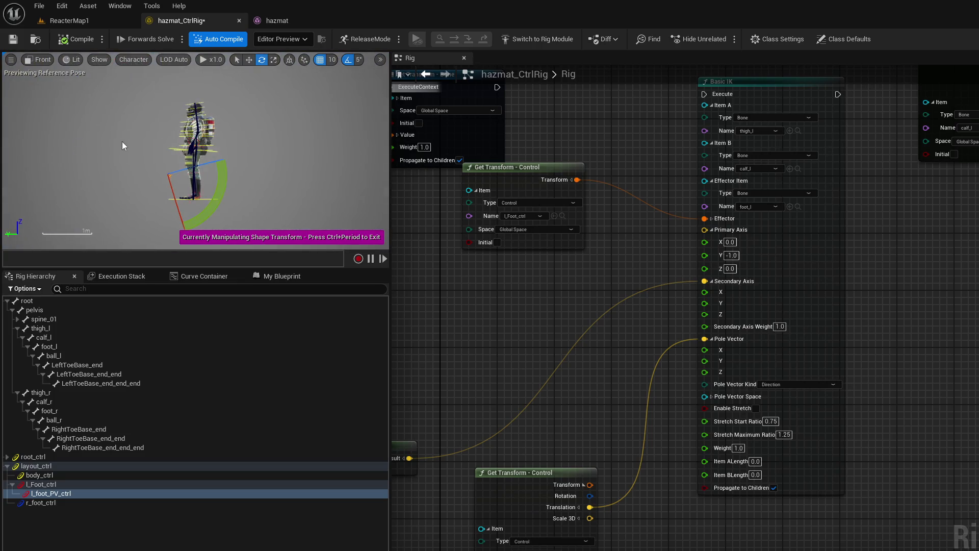
Step: Rotate the control shape about -20 degrees more, then return to Perspective view zoomed on the legs
left_click_drag(224, 171, 224, 174)
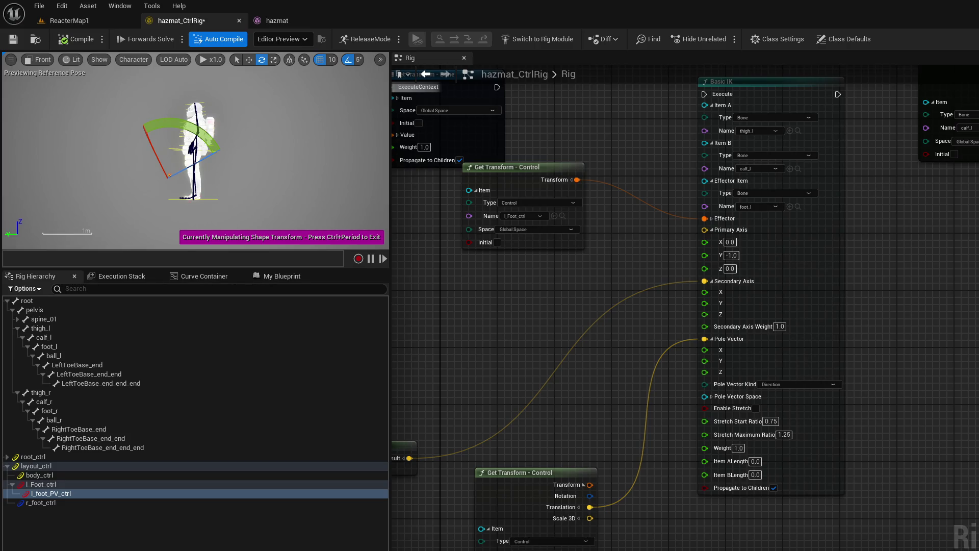
left_click_drag(252, 159, 270, 127)
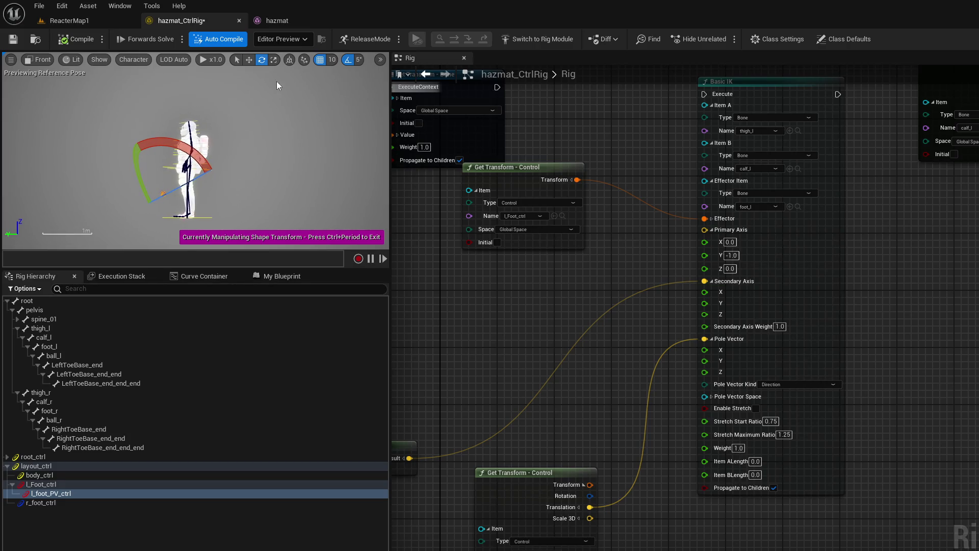
left_click(42, 59)
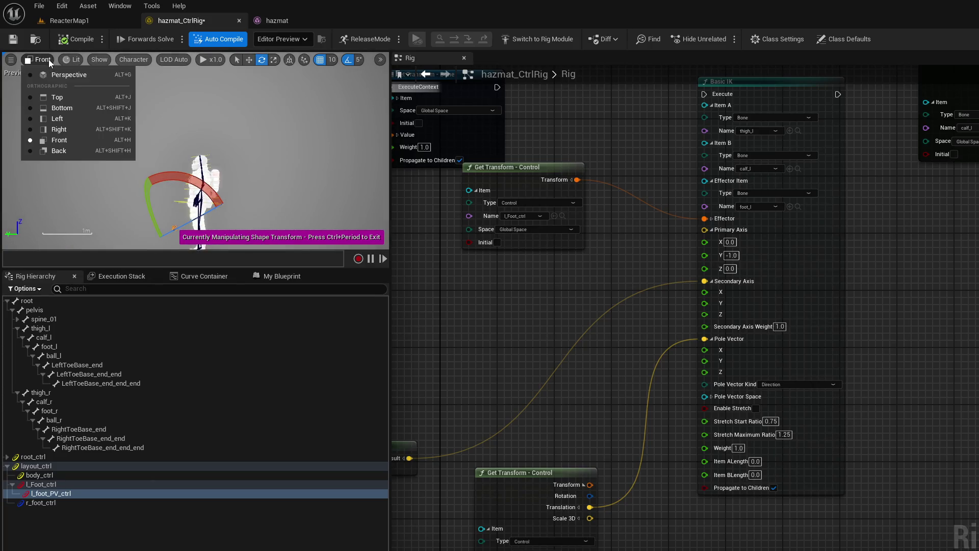
left_click(64, 75)
scroll(219, 151, "up", 10)
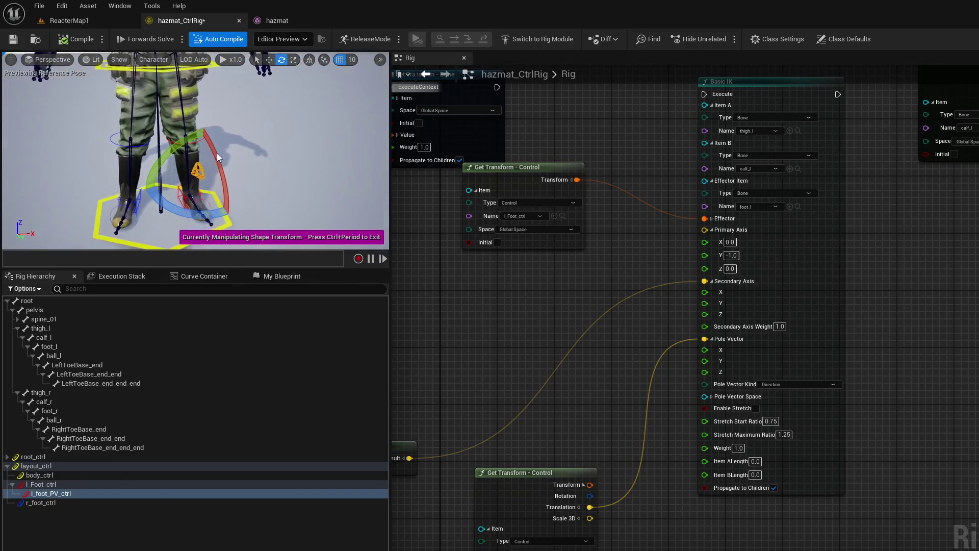
Step: Rotate the l_foot_PV_ctrl shape 90° about Z in world space and orbit to check it
left_click(309, 59)
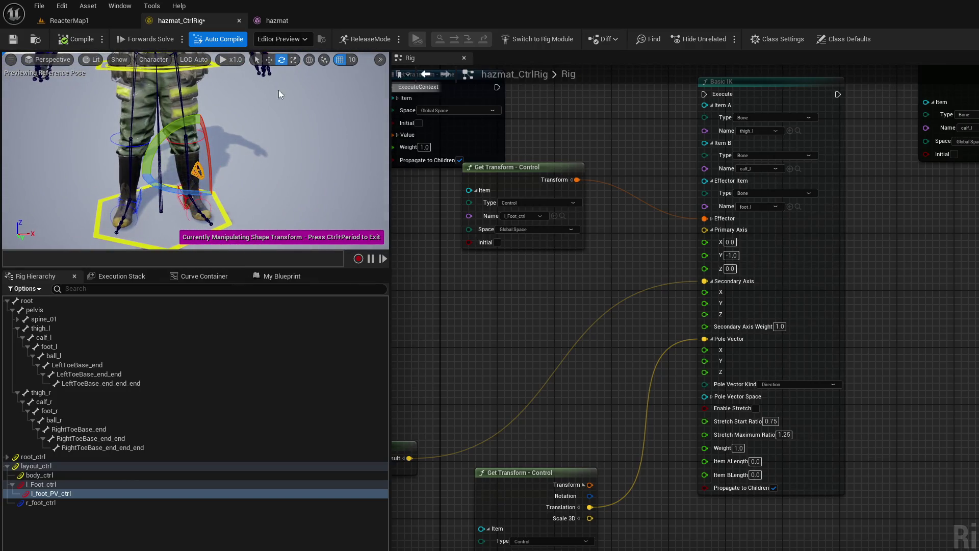
mouse_move(204, 193)
left_mouse_down()
mouse_move(265, 176)
mouse_move(252, 196)
mouse_move(208, 208)
left_mouse_up()
left_click_drag(295, 108, 318, 130)
mouse_move(193, 134)
left_mouse_down()
mouse_move(179, 140)
mouse_move(197, 134)
left_mouse_up()
left_click_drag(203, 198, 203, 199)
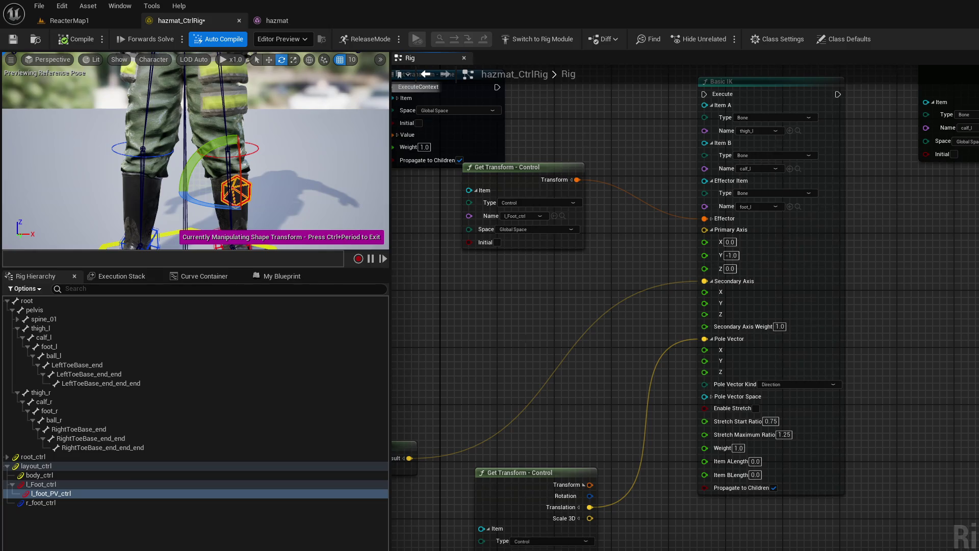
mouse_move(650, 289)
left_mouse_down()
mouse_move(666, 428)
mouse_move(803, 455)
left_mouse_up()
Step: Chain Basic IK after the bone Set Transform, compile, and delete the Set Add_Result node
mouse_move(856, 259)
left_mouse_down()
mouse_move(644, 246)
mouse_move(649, 252)
left_mouse_up()
left_click(357, 221)
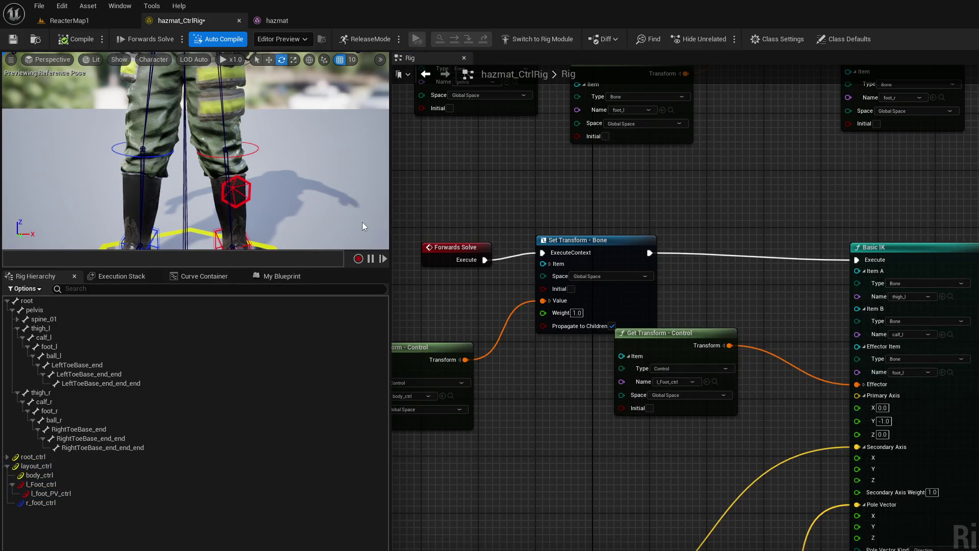
mouse_move(790, 357)
left_mouse_down()
mouse_move(716, 210)
mouse_move(686, 228)
left_mouse_up()
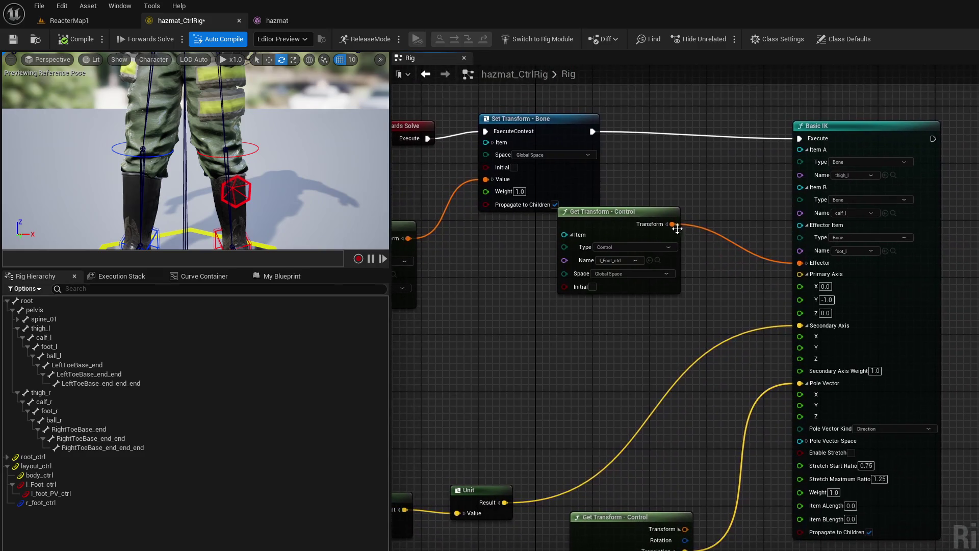
mouse_move(622, 221)
left_mouse_down()
mouse_move(614, 276)
mouse_move(592, 186)
mouse_move(474, 275)
mouse_move(321, 358)
mouse_move(219, 388)
left_mouse_up()
mouse_move(643, 132)
left_mouse_down()
mouse_move(621, 216)
mouse_move(502, 274)
mouse_move(602, 321)
mouse_move(611, 376)
left_mouse_up()
left_click(628, 128)
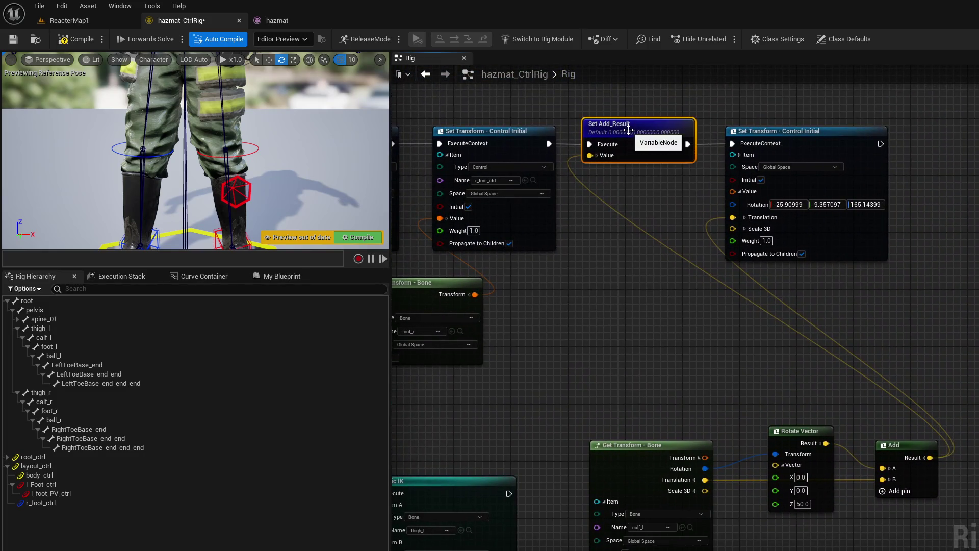
key("Delete")
left_click_drag(546, 154, 732, 144)
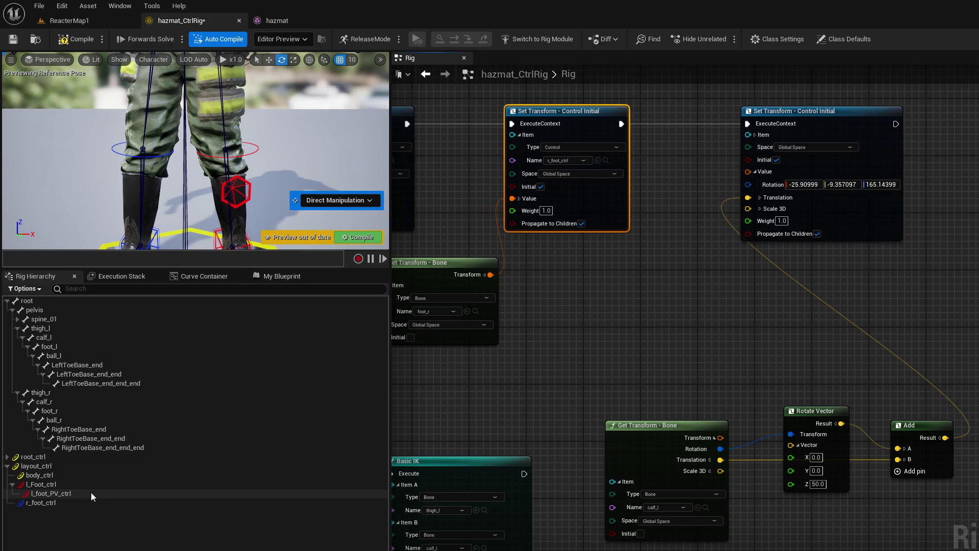
Step: Duplicate l_foot_PV_ctrl, parent it under r_foot_ctrl, and rename it r_foot_PV_ctrl
left_click(91, 492)
left_click(75, 504)
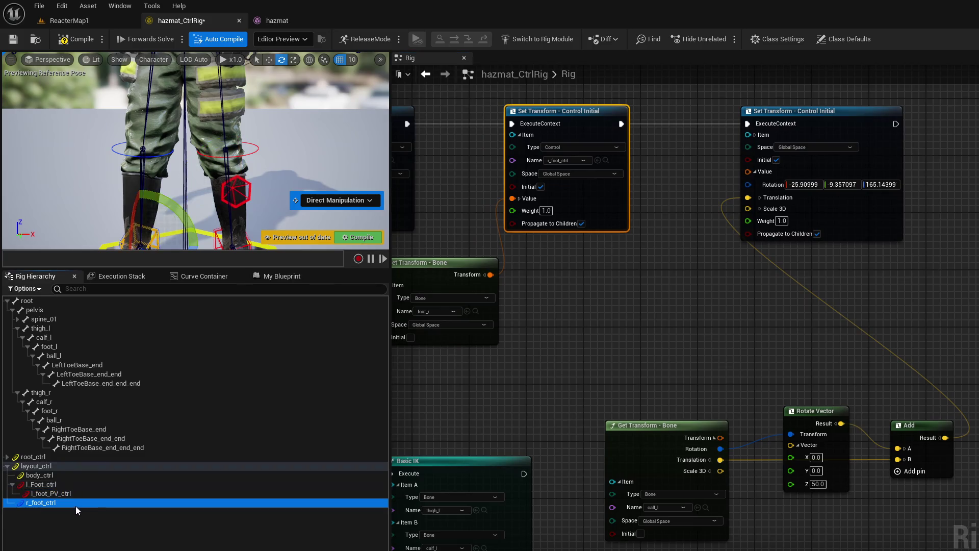
key("ctrl+d")
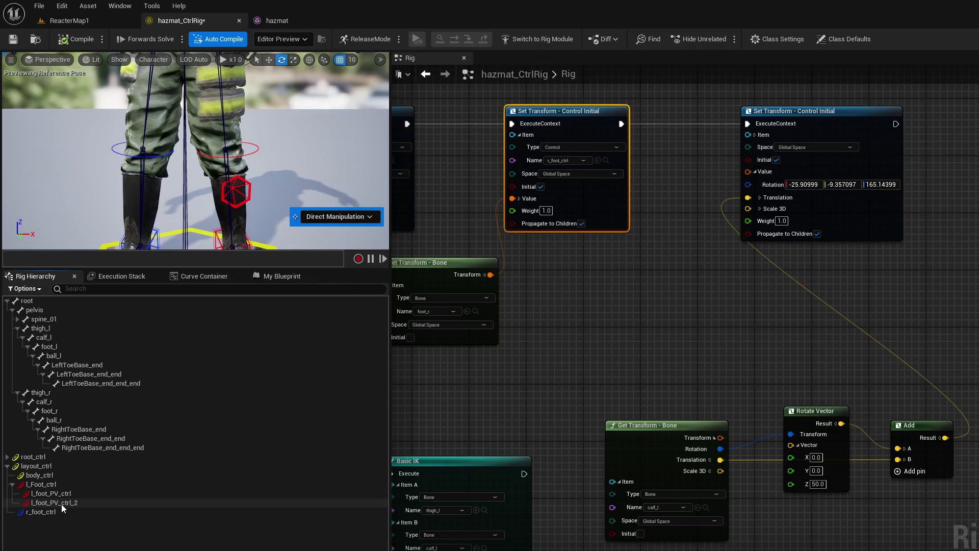
left_click_drag(67, 511, 68, 514)
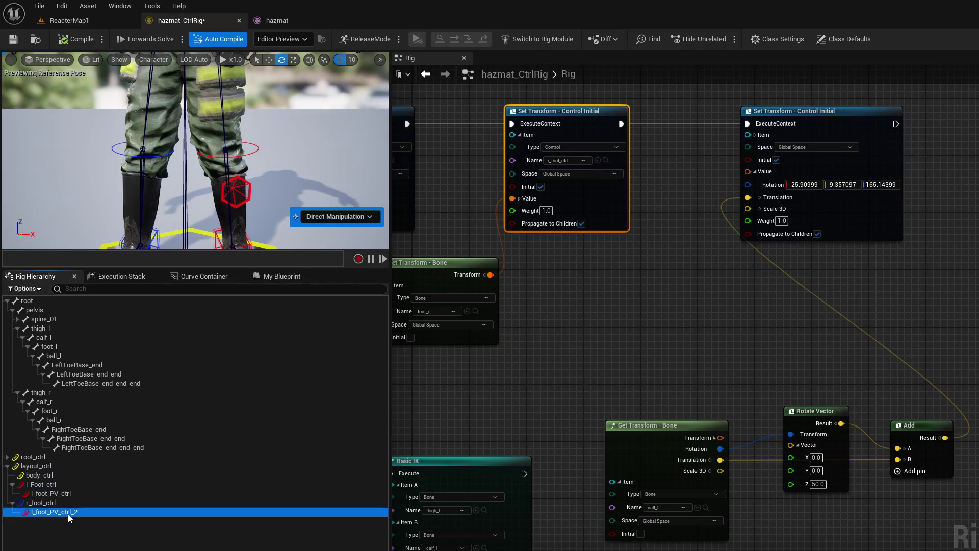
double_click(69, 513)
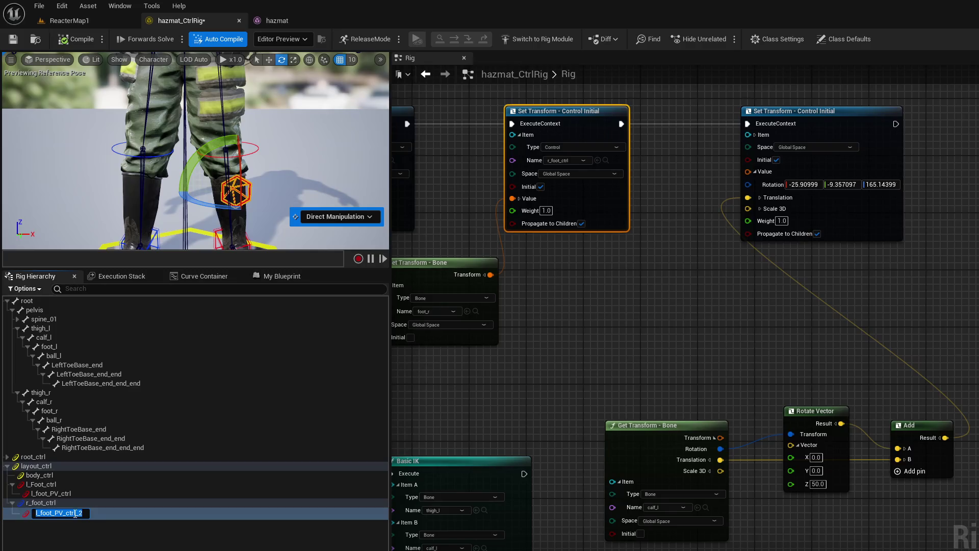
left_click(76, 513)
key("Delete")
key("Delete")
key("Home")
key("Delete")
type("r")
key("Return")
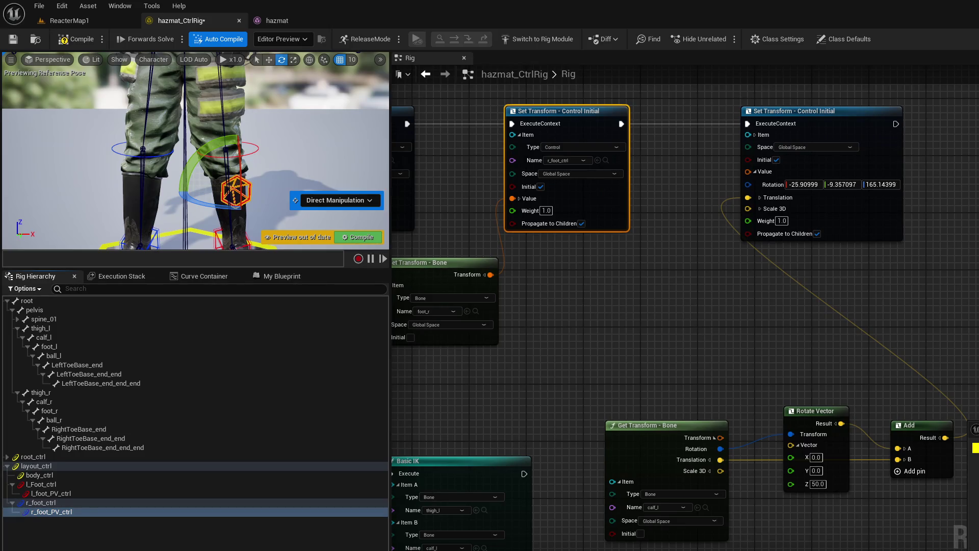
left_click_drag(673, 278, 677, 254)
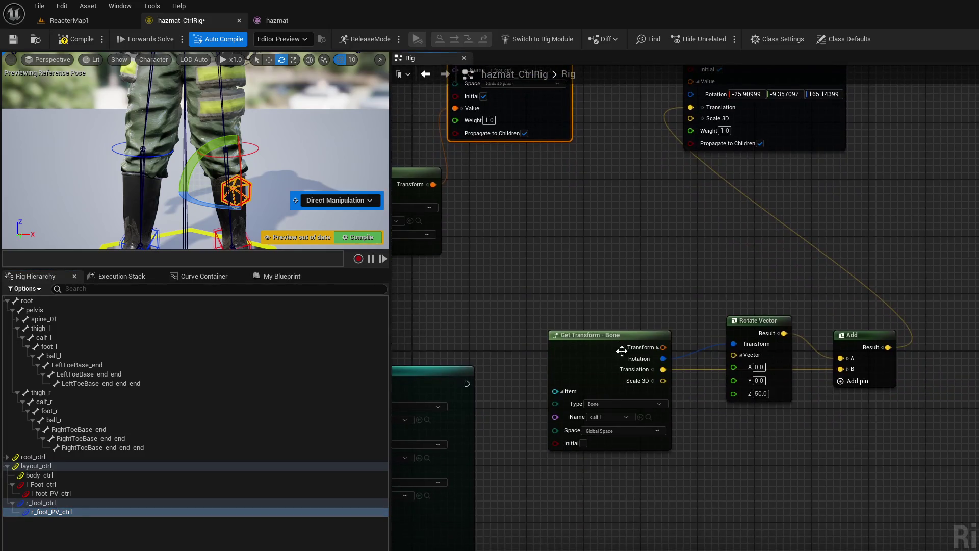
Step: Add a Get Transform node for the calf_r bone to the graph
left_click_drag(599, 314, 519, 330)
left_click_drag(86, 410, 510, 260)
mouse_move(56, 402)
left_mouse_down()
mouse_move(397, 313)
mouse_move(477, 256)
left_mouse_up()
left_click(518, 273)
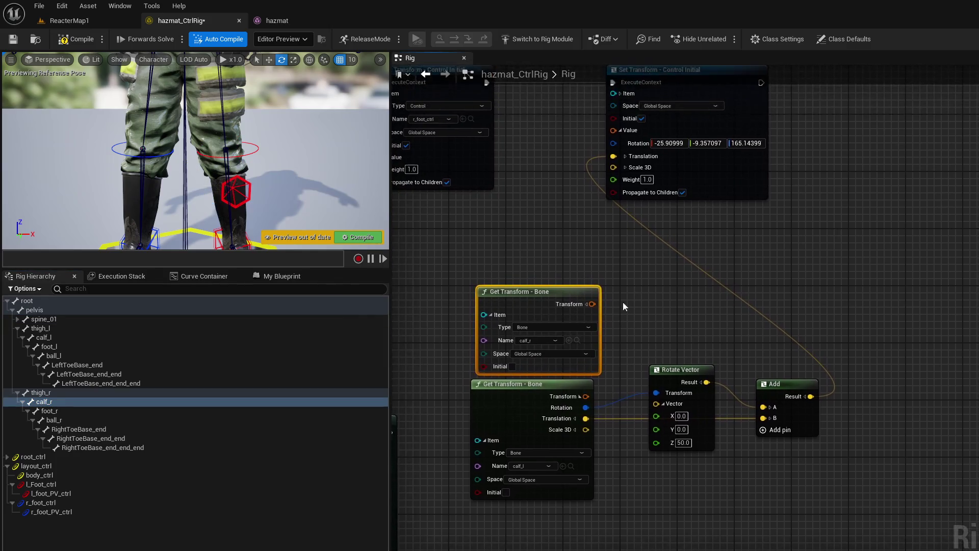
mouse_move(546, 289)
left_mouse_down()
mouse_move(546, 270)
mouse_move(644, 289)
left_mouse_up()
Step: Rotate a vector with Z 50 and add the calf_r translation to it
type("rota")
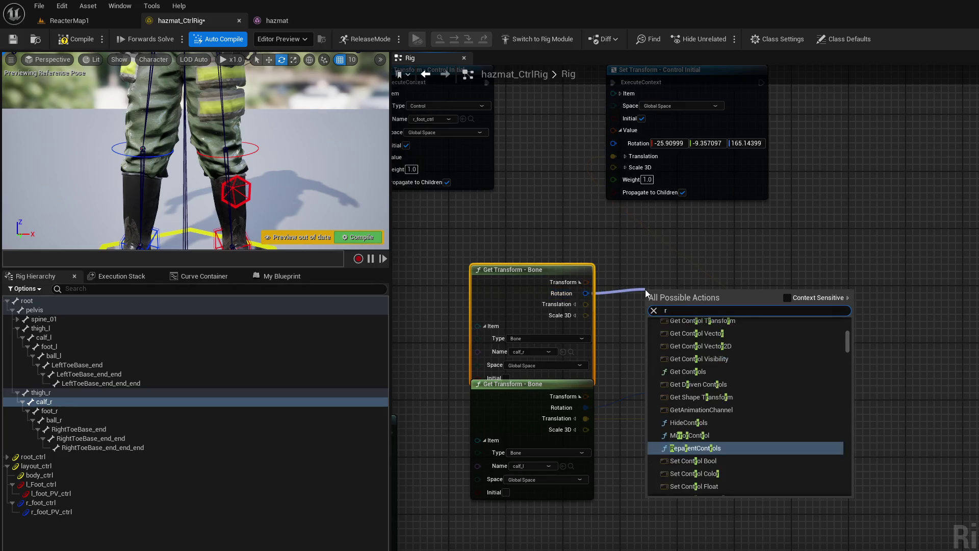
key("Return")
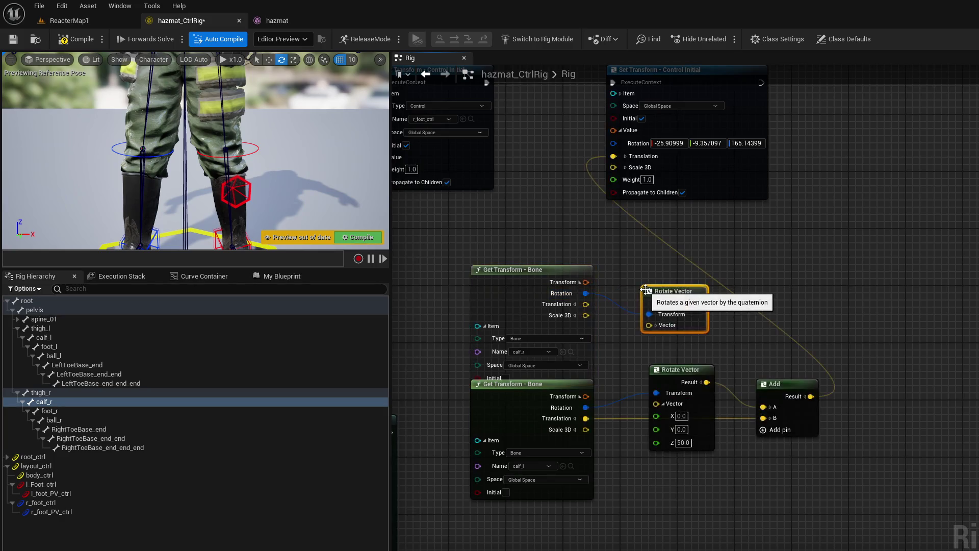
left_click(657, 303)
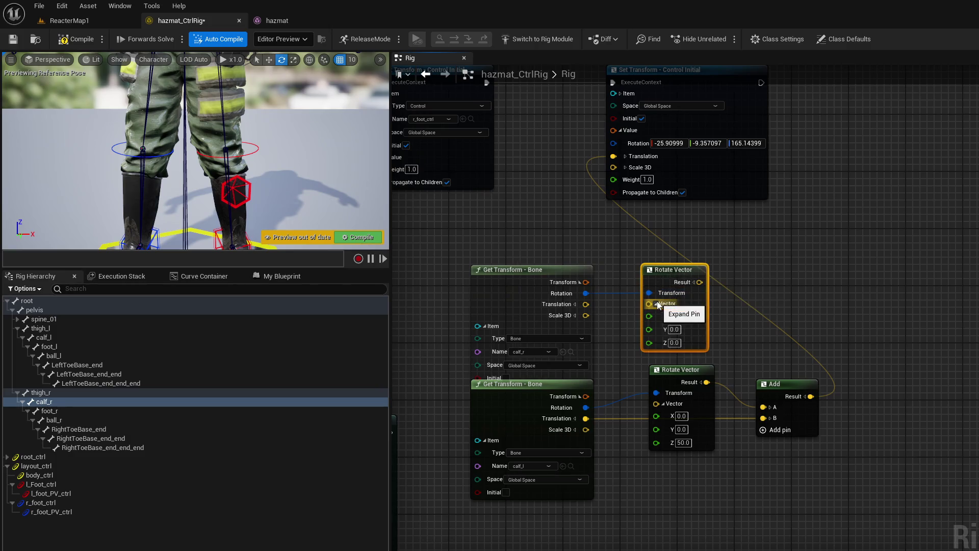
left_click(673, 342)
type("50")
key("Return")
left_click_drag(700, 282, 790, 278)
type("add")
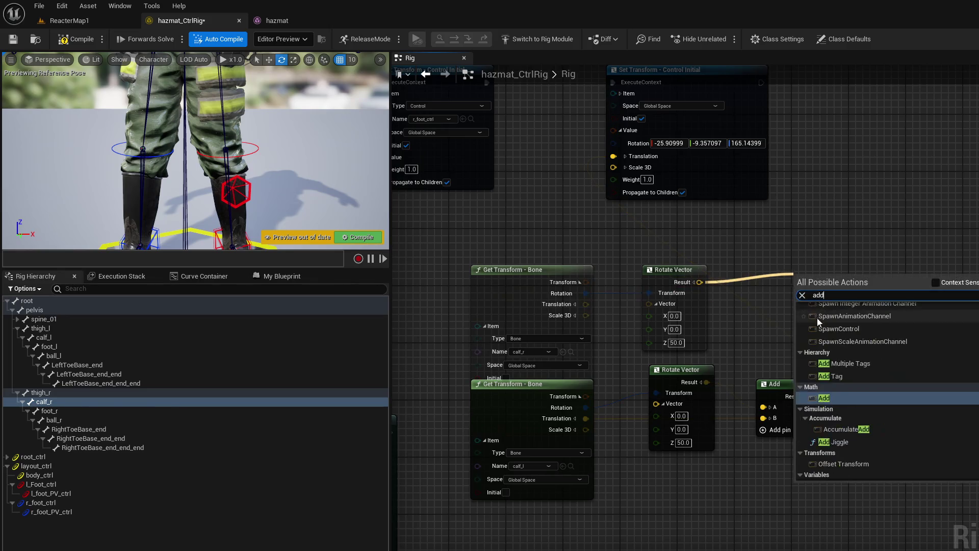
left_click(842, 396)
left_click_drag(585, 304, 799, 311)
Step: Chain a Set Transform for r_foot_PV_ctrl, driving Translation from Add with Initial ticked
scroll(640, 299, "down", 1)
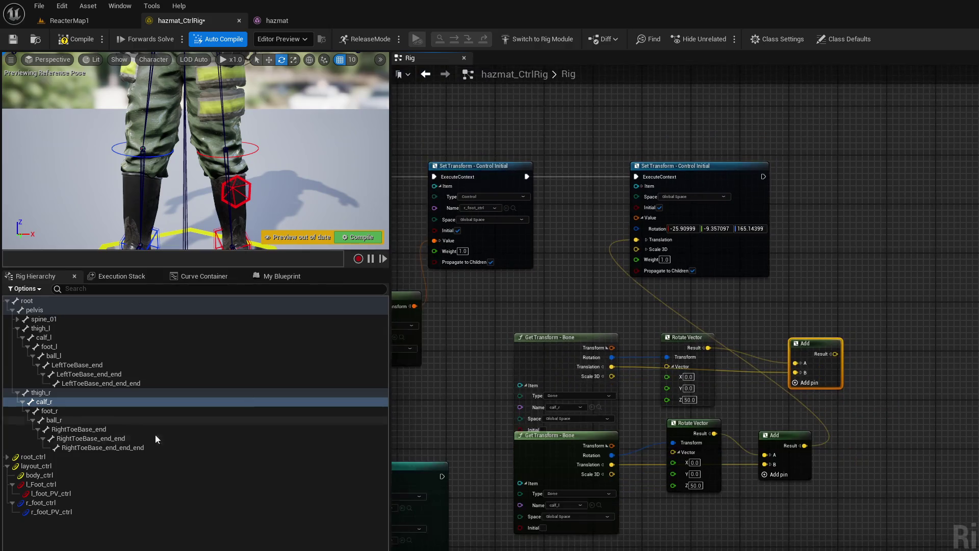
mouse_move(66, 513)
left_mouse_down()
mouse_move(200, 483)
mouse_move(793, 233)
mouse_move(827, 198)
mouse_move(764, 176)
left_mouse_up()
left_click(847, 219)
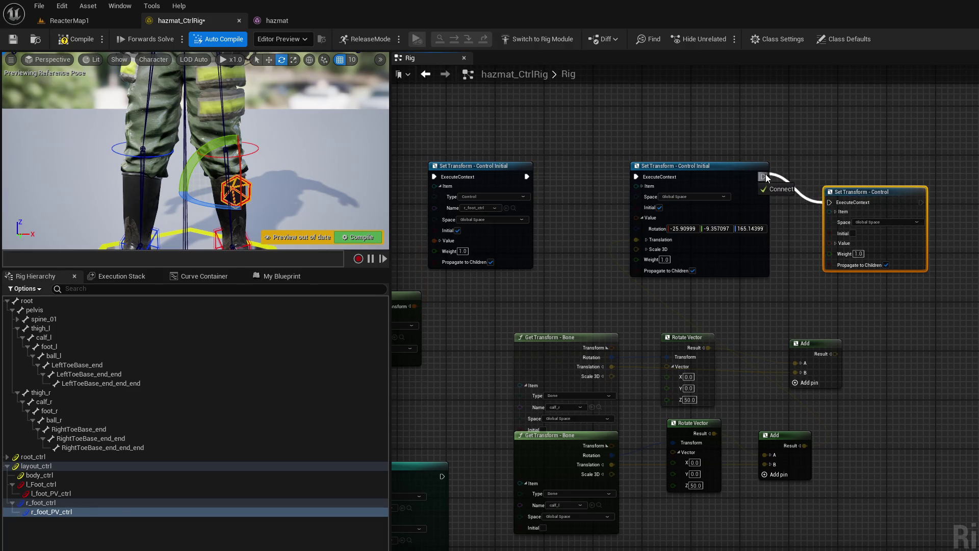
mouse_move(836, 355)
left_mouse_down()
mouse_move(836, 294)
mouse_move(848, 332)
mouse_move(829, 265)
left_mouse_up()
left_click(835, 243)
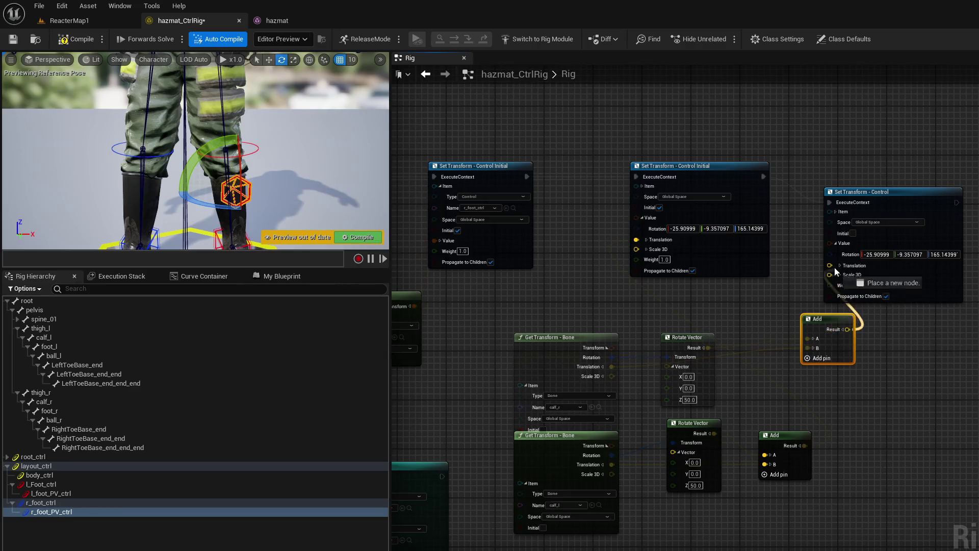
left_click_drag(853, 228, 883, 173)
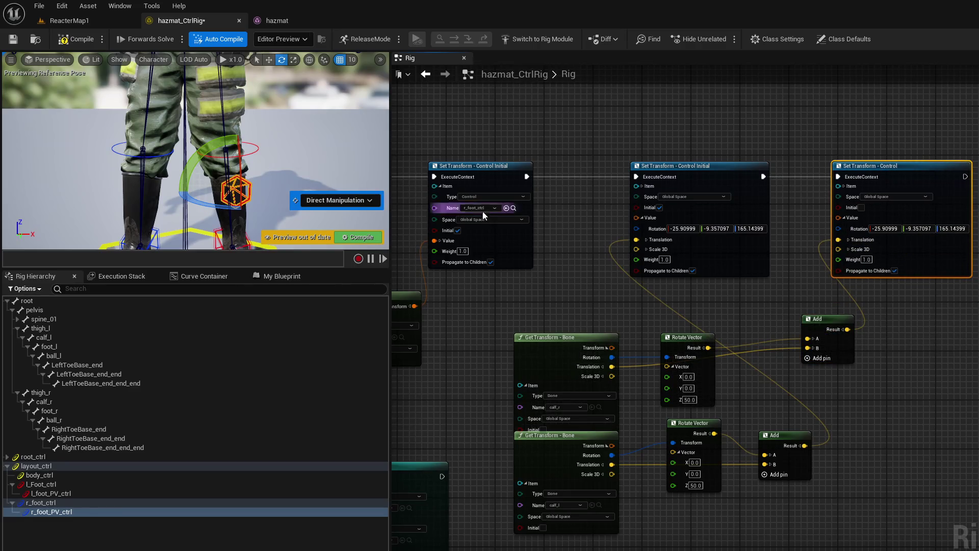
left_click(862, 207)
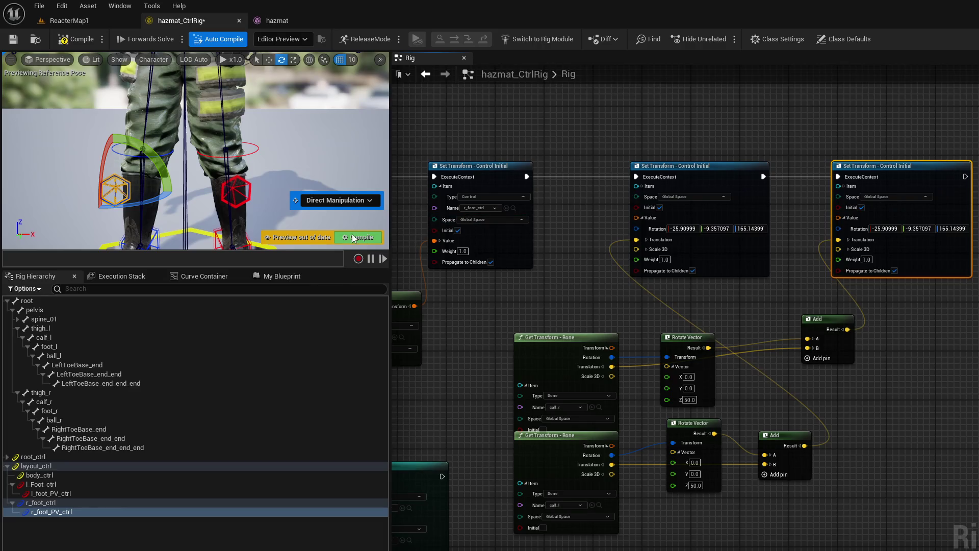
left_click(312, 161)
mouse_move(312, 161)
left_mouse_down()
mouse_move(224, 173)
mouse_move(277, 163)
left_mouse_up()
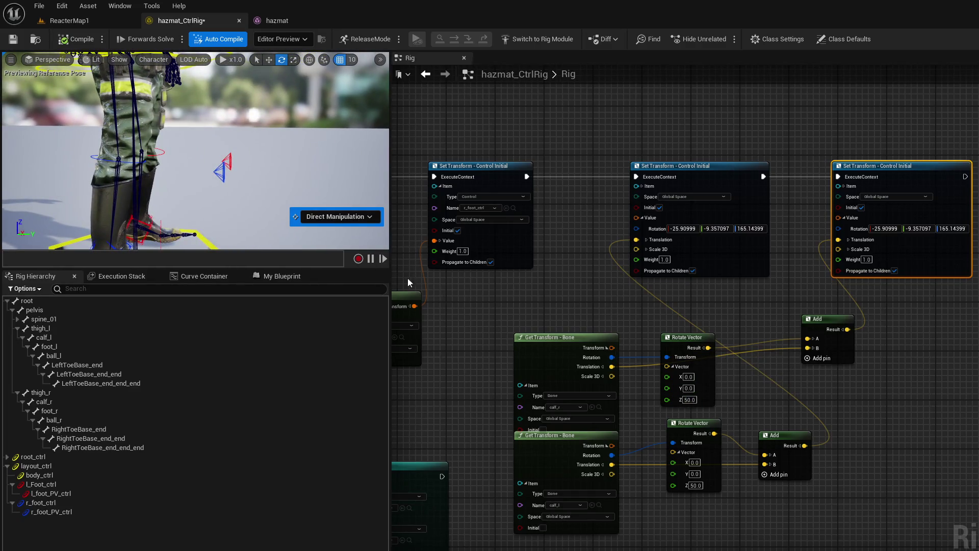
left_click_drag(250, 170, 257, 170)
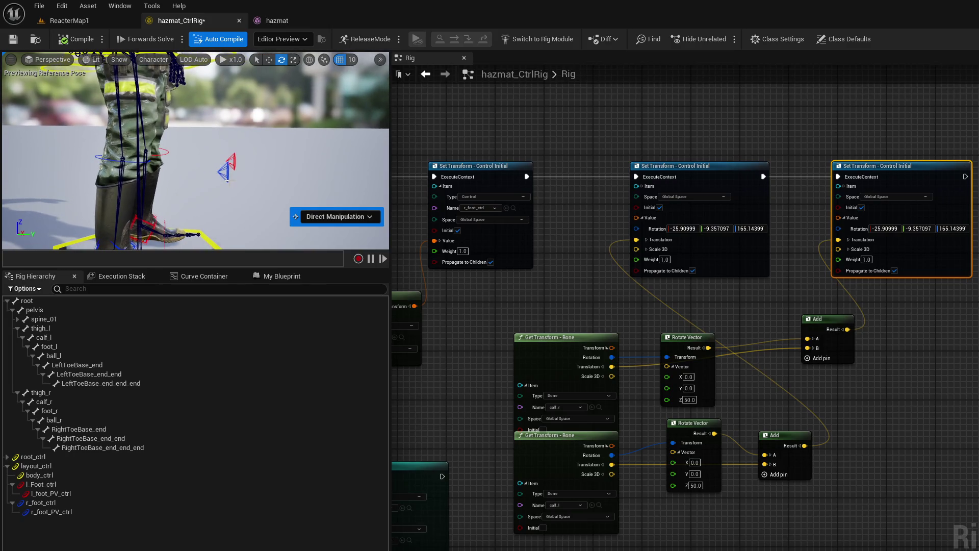
left_click(227, 179)
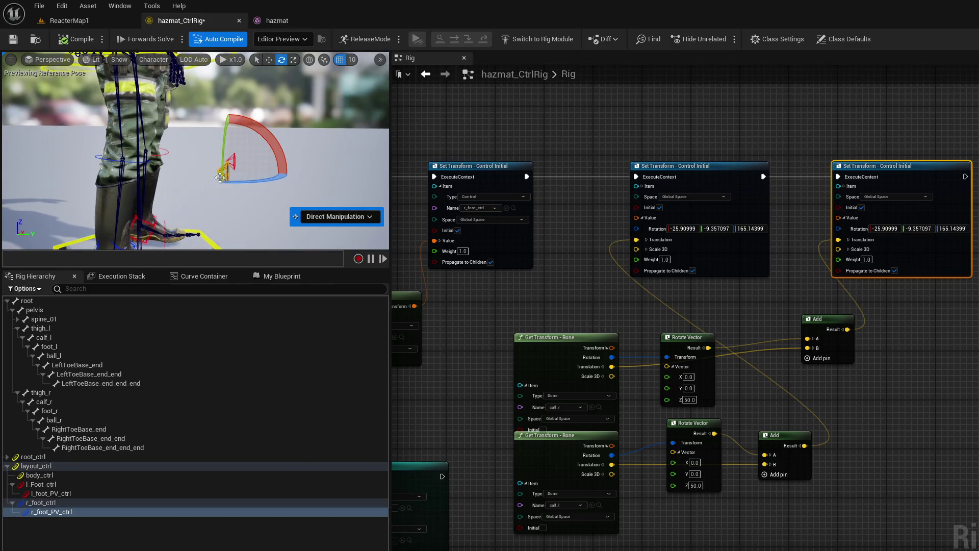
left_click(125, 158)
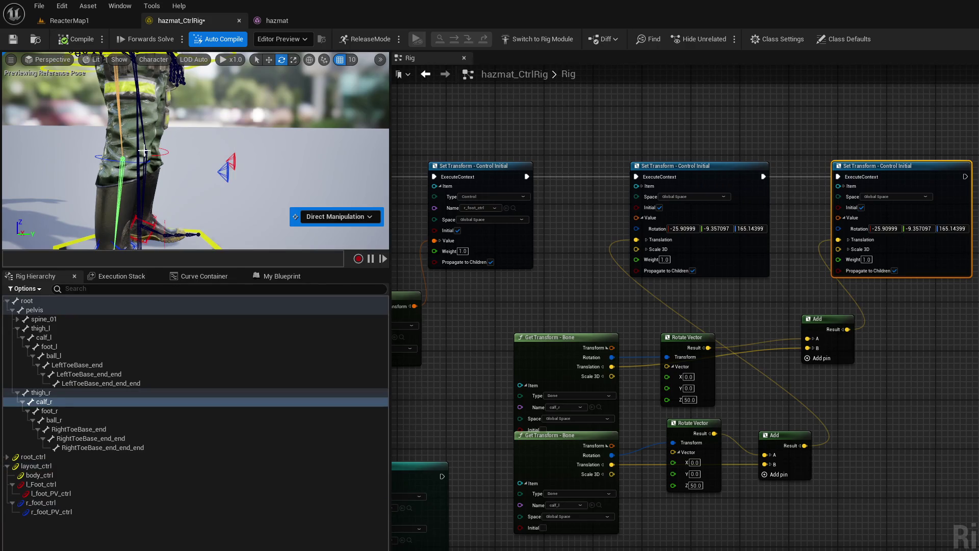
left_click(145, 151)
left_click(142, 152)
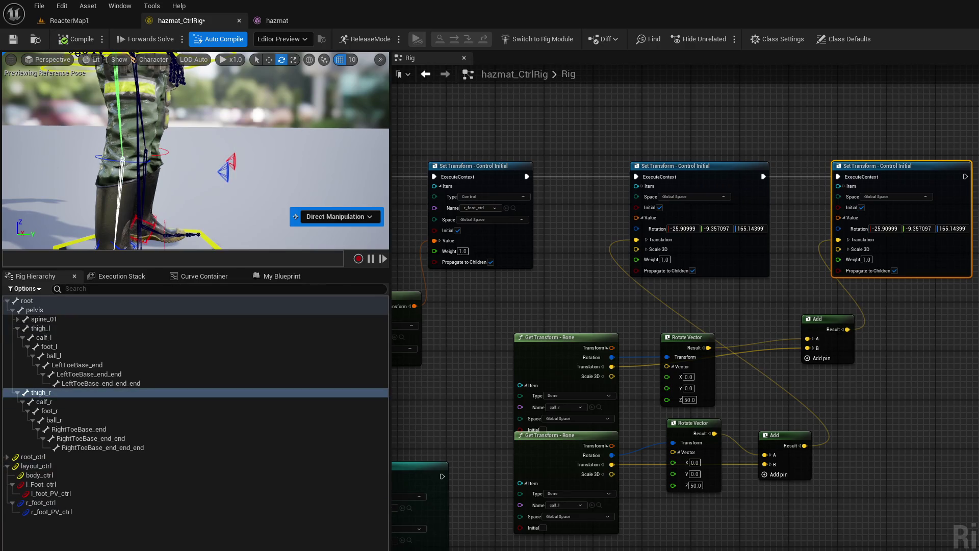
left_click(141, 151)
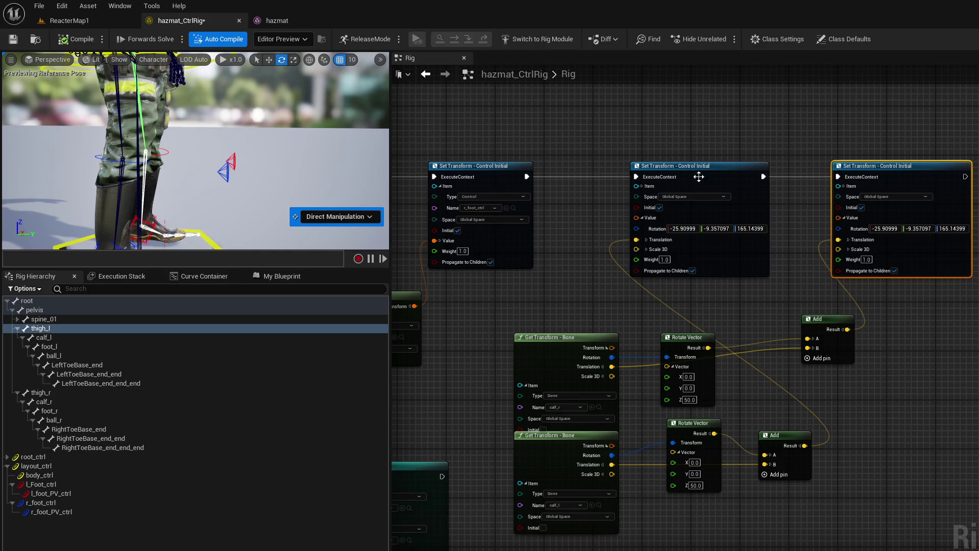
left_click(123, 161)
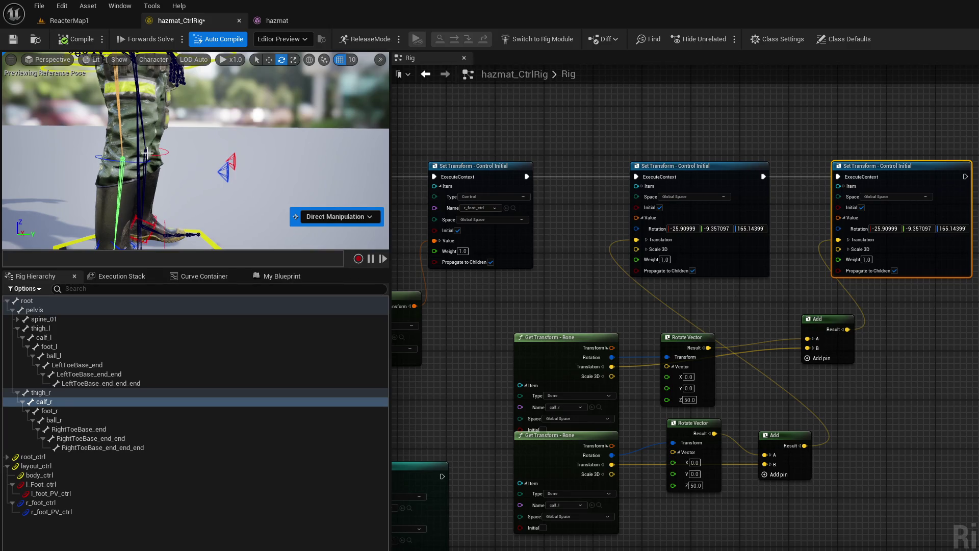
left_click(147, 152)
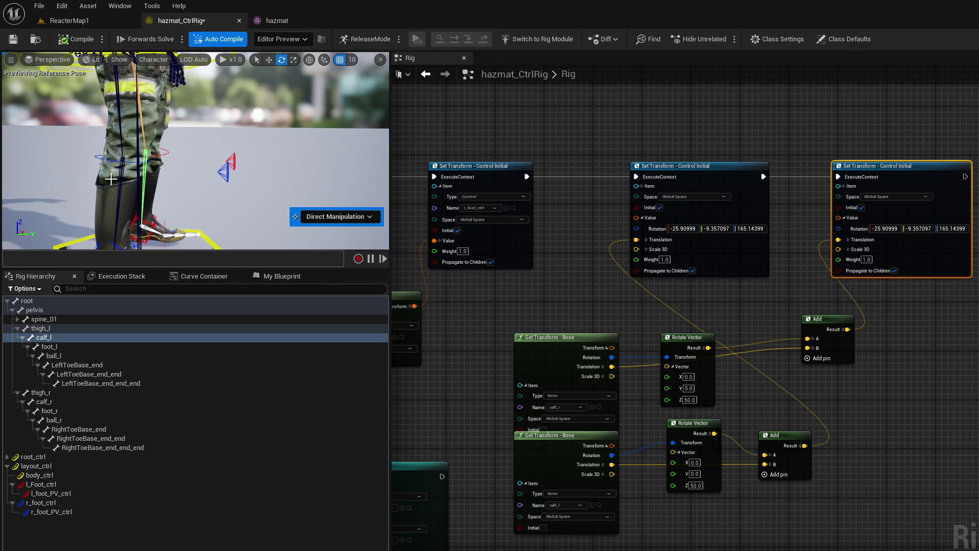
left_click(120, 159)
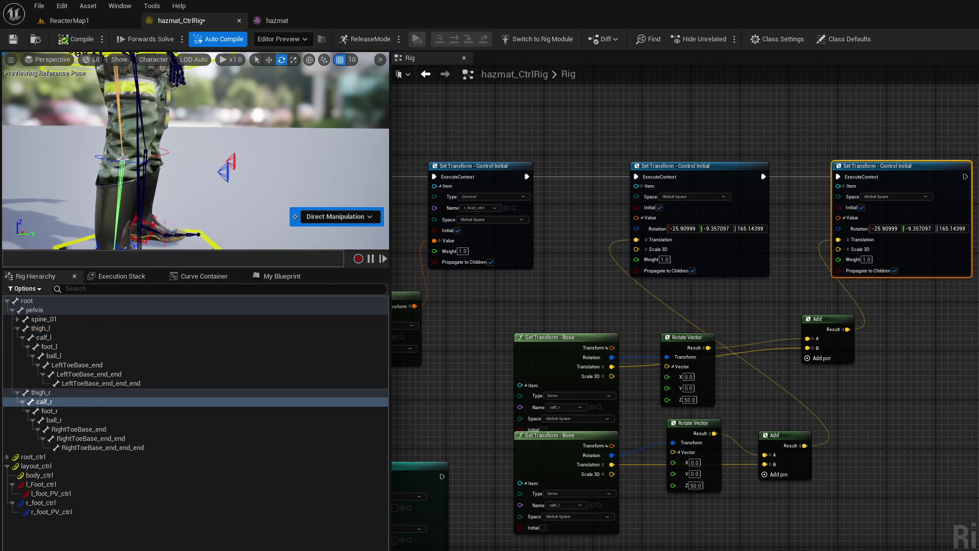
key("w")
left_click(138, 157)
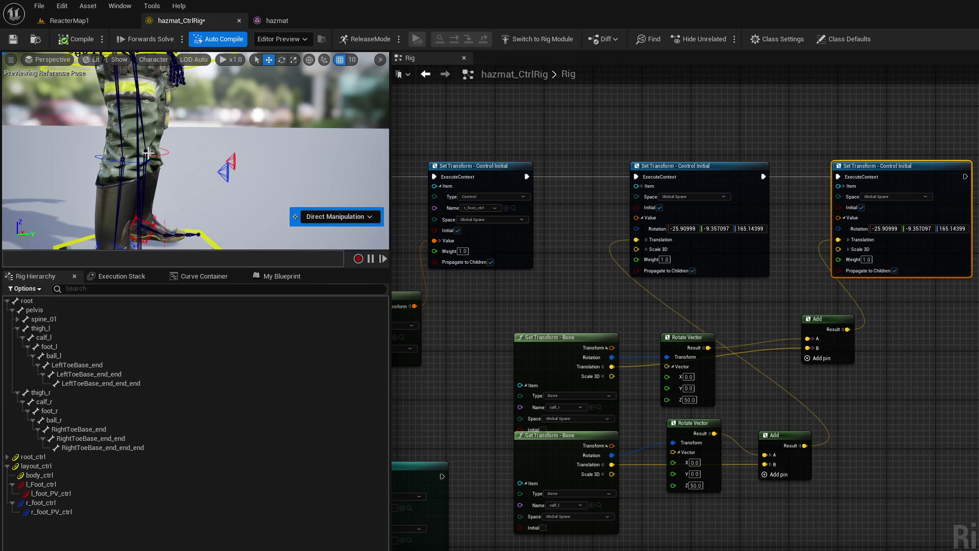
left_click(123, 159)
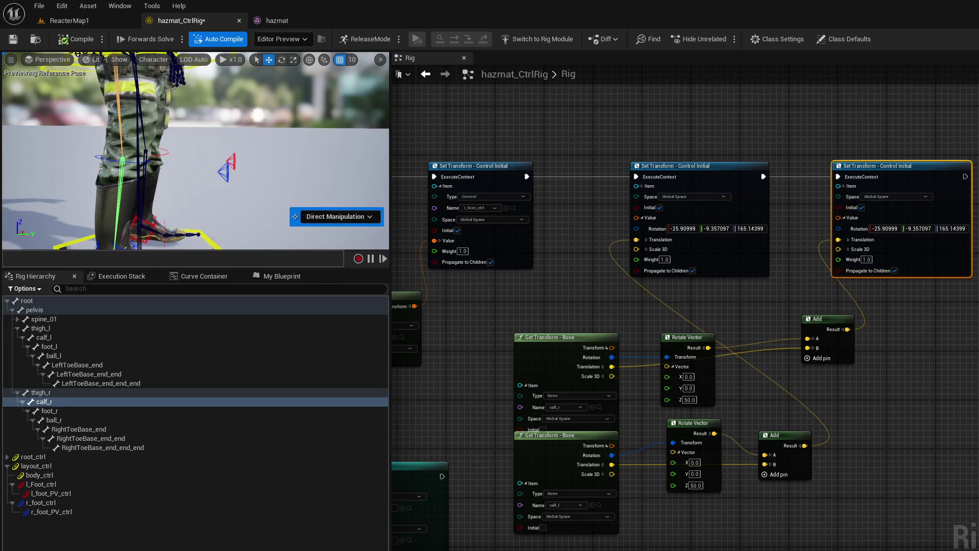
left_click(132, 162)
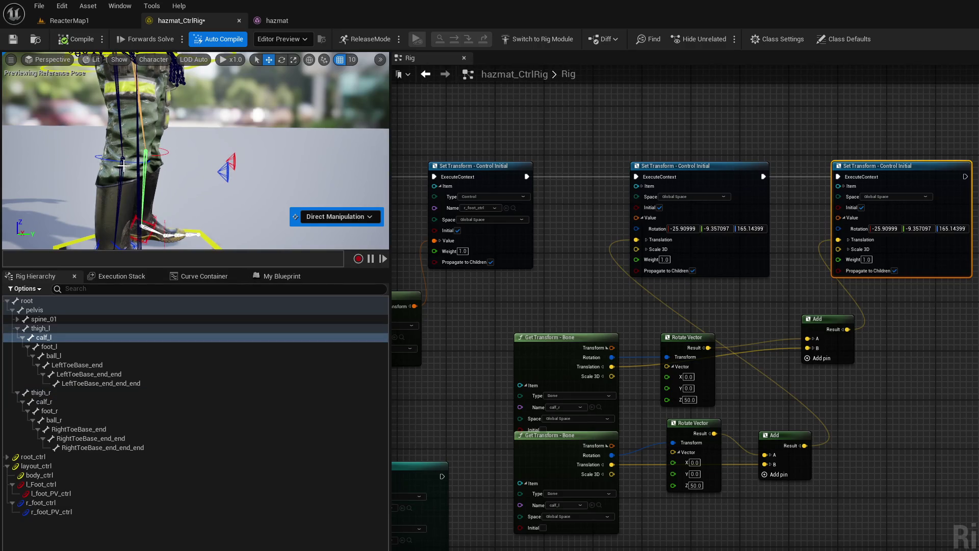
left_click(123, 159)
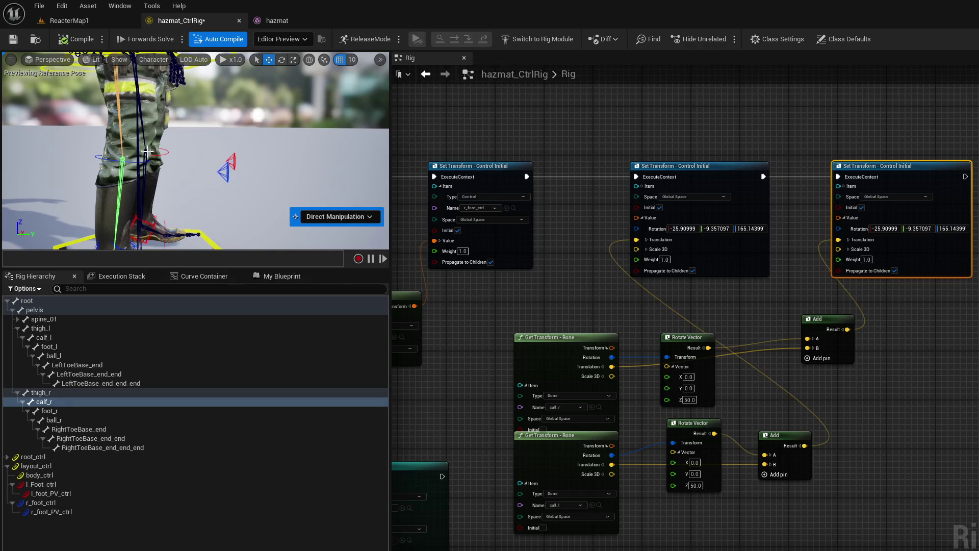
left_click(147, 152)
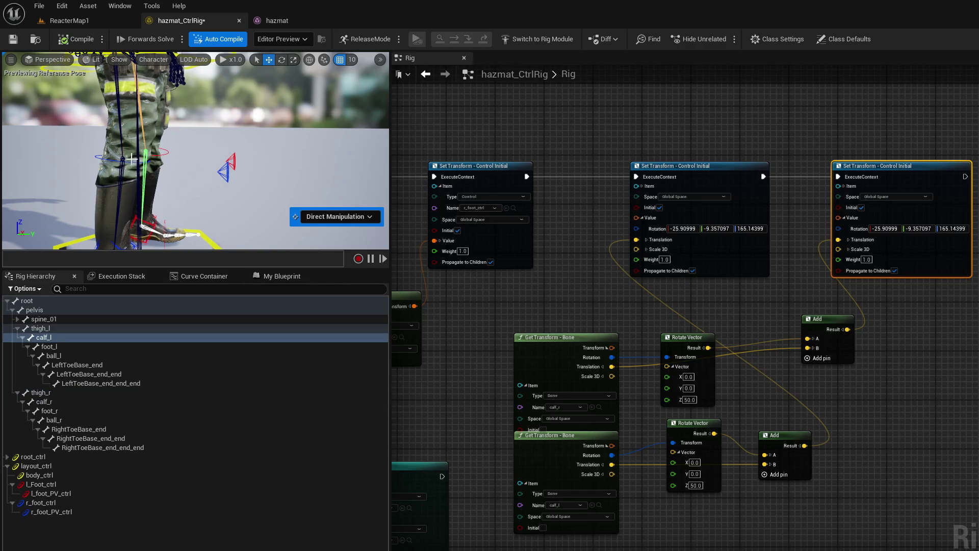
left_click(123, 161)
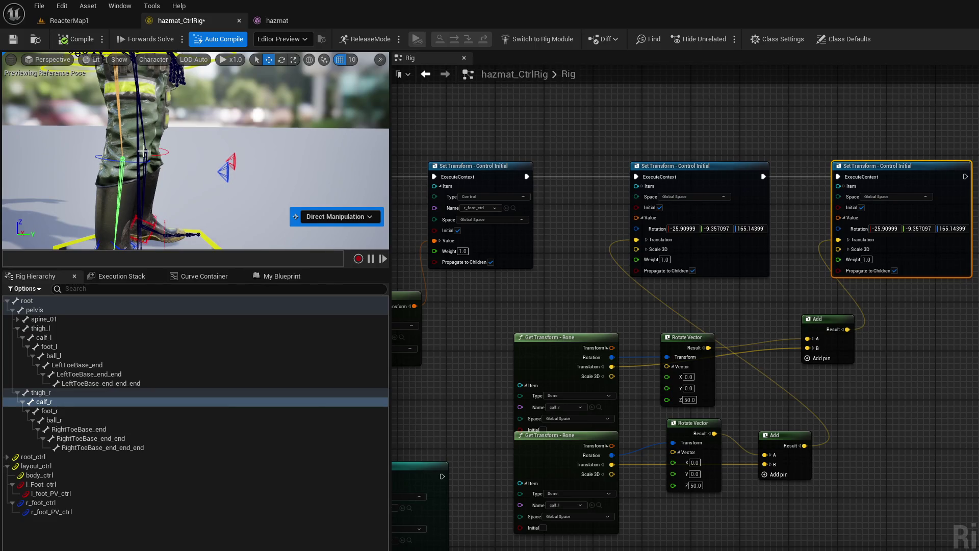
left_click(145, 152)
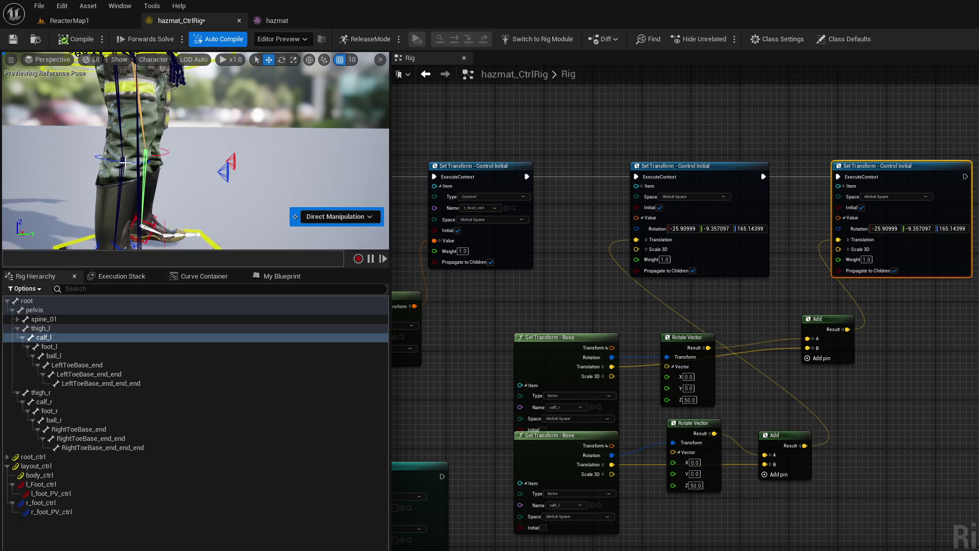
left_click(123, 161)
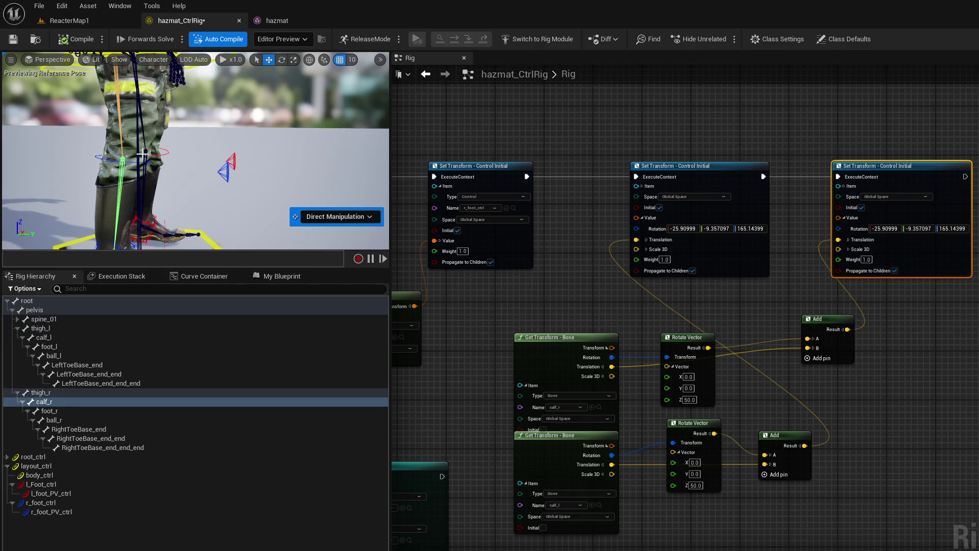
left_click(146, 152)
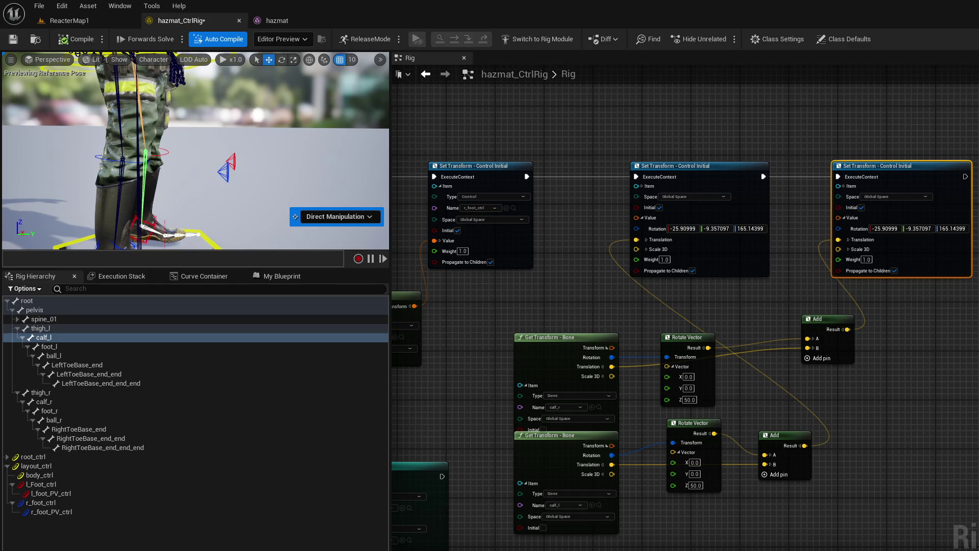
left_click(123, 162)
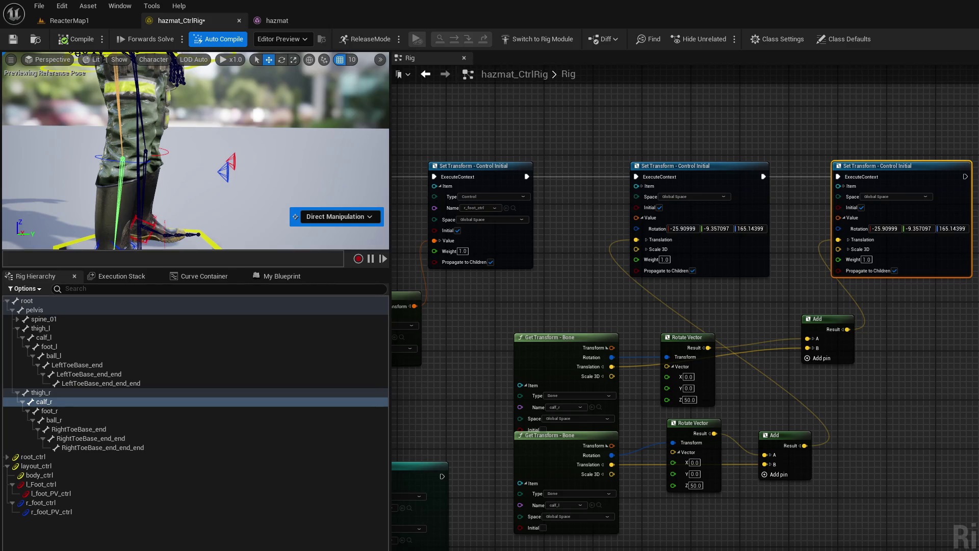
Step: Select a leg control, then compare the thigh_r and thigh_l bones in the hierarchy
left_click(352, 216)
left_click(360, 230)
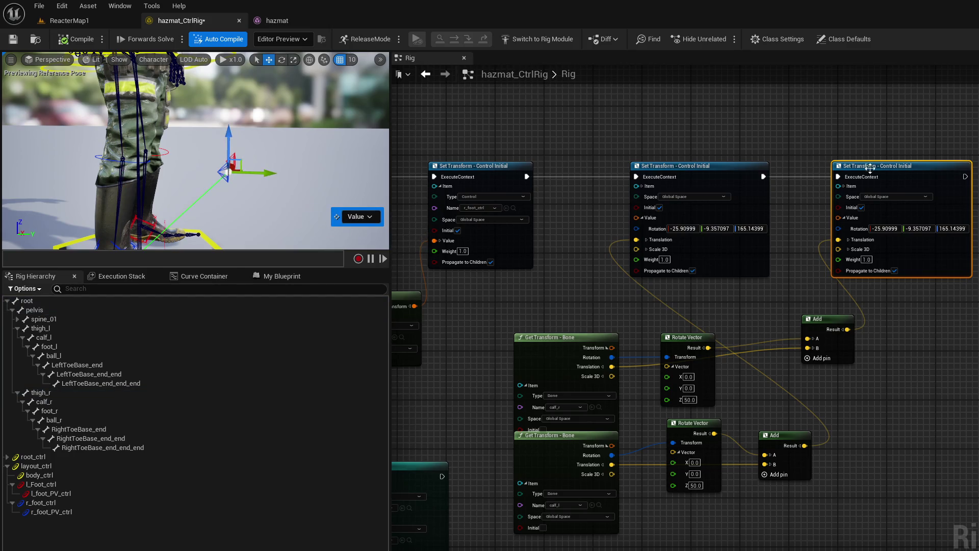
left_click(124, 158)
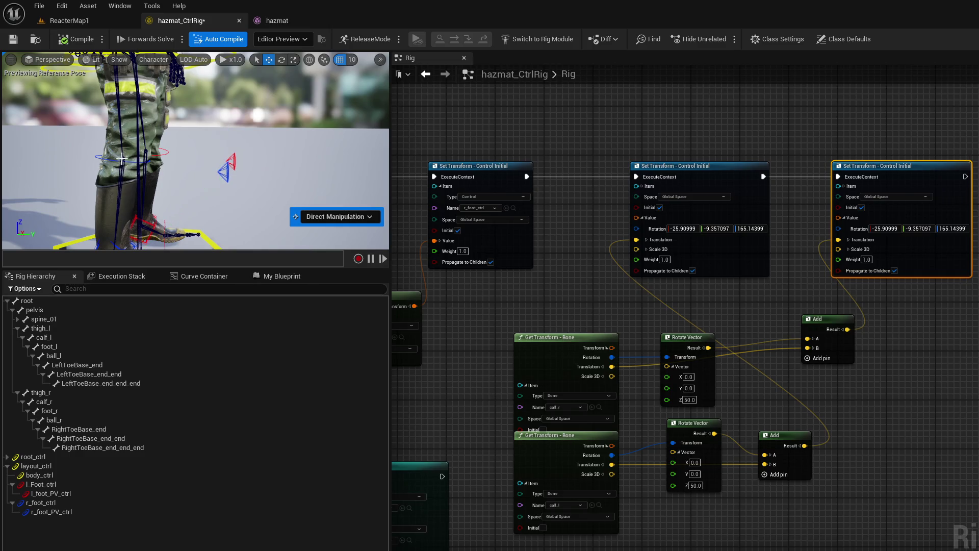
left_click(123, 159)
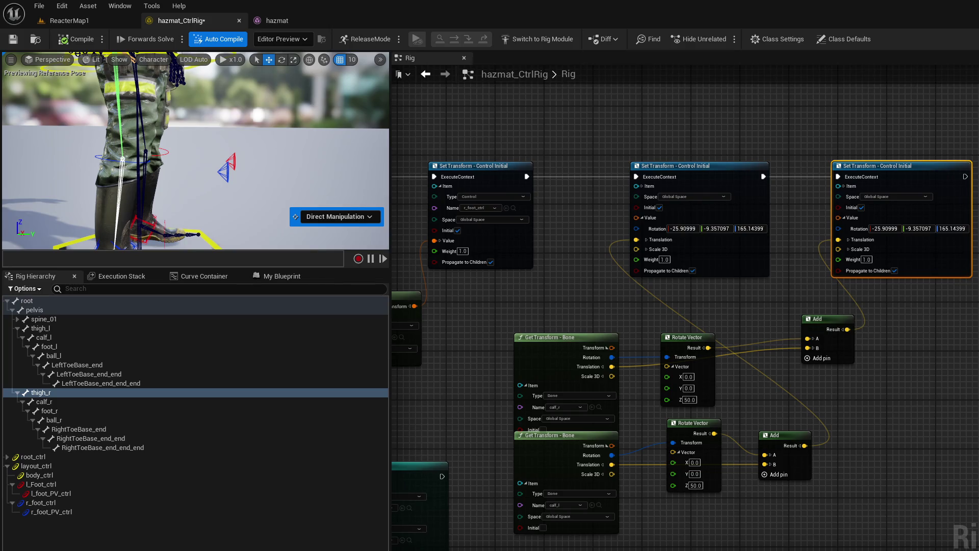
left_click(145, 154)
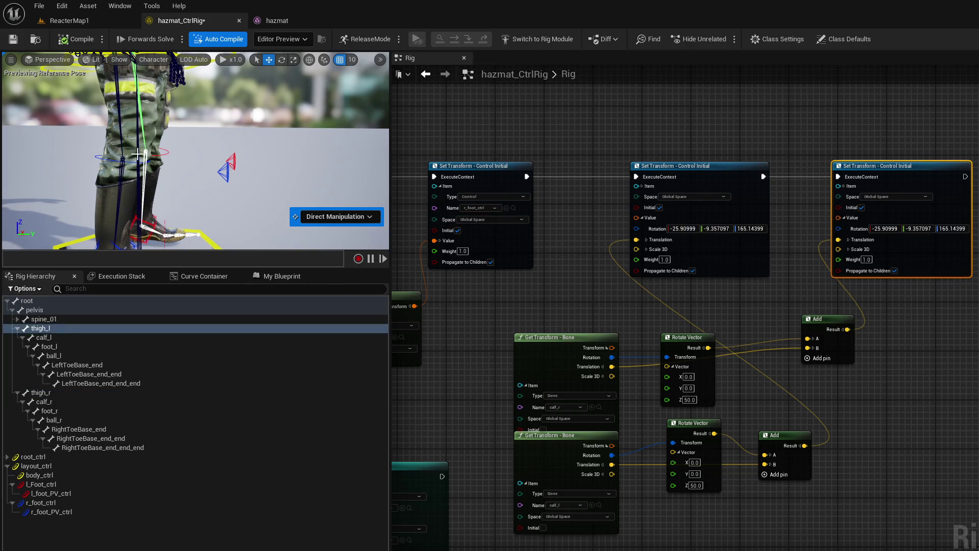
left_click(122, 157)
Step: Compare the calf_r and calf_l bones, then open the hazmat skeletal mesh
left_click(122, 158)
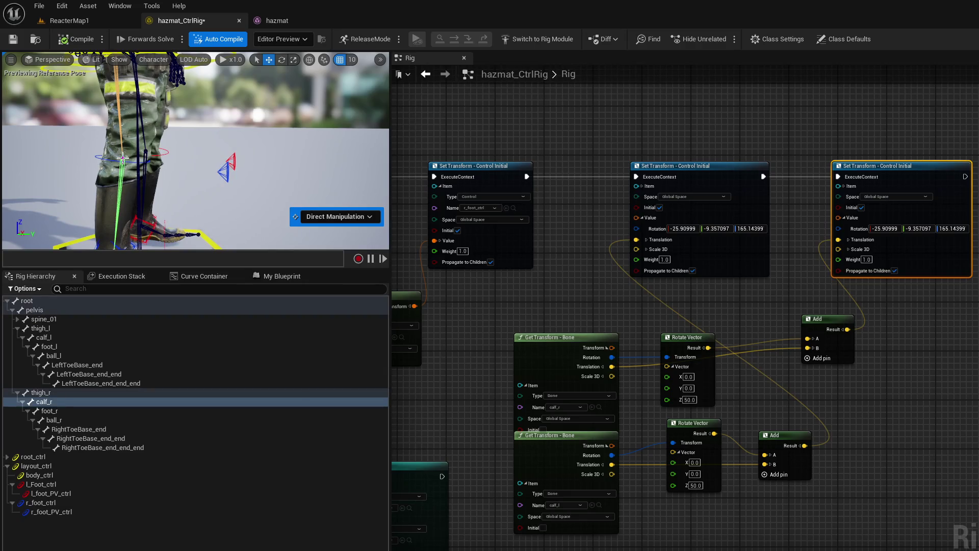
left_click(147, 151)
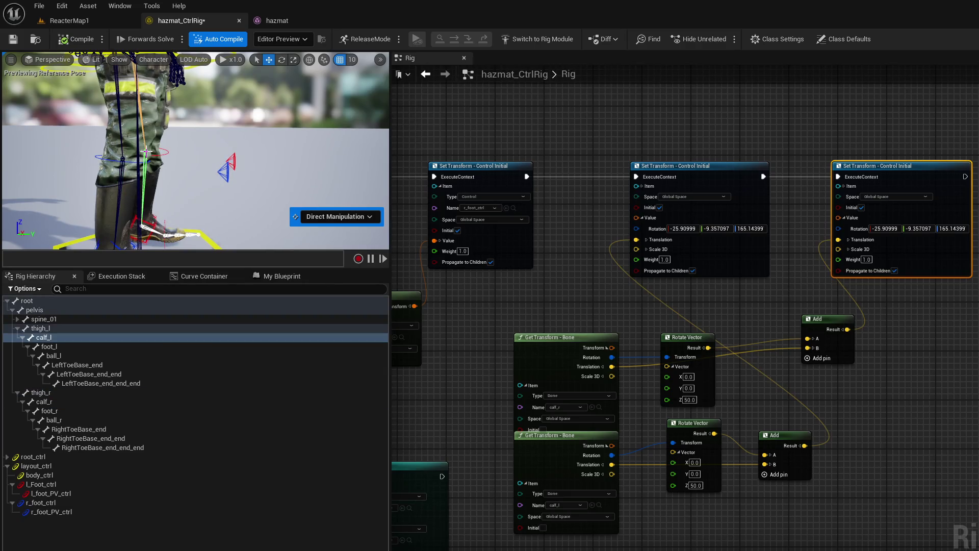
left_click(122, 160)
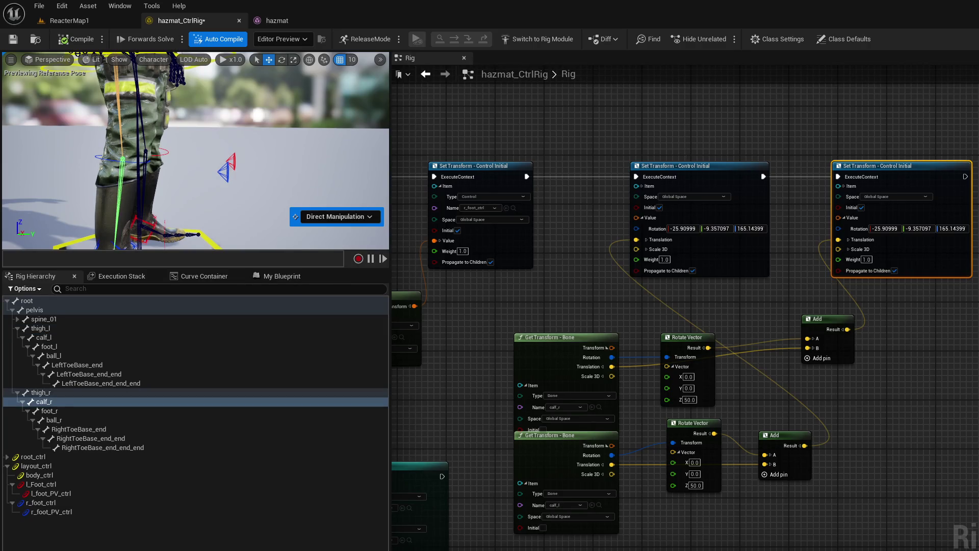
left_click(289, 21)
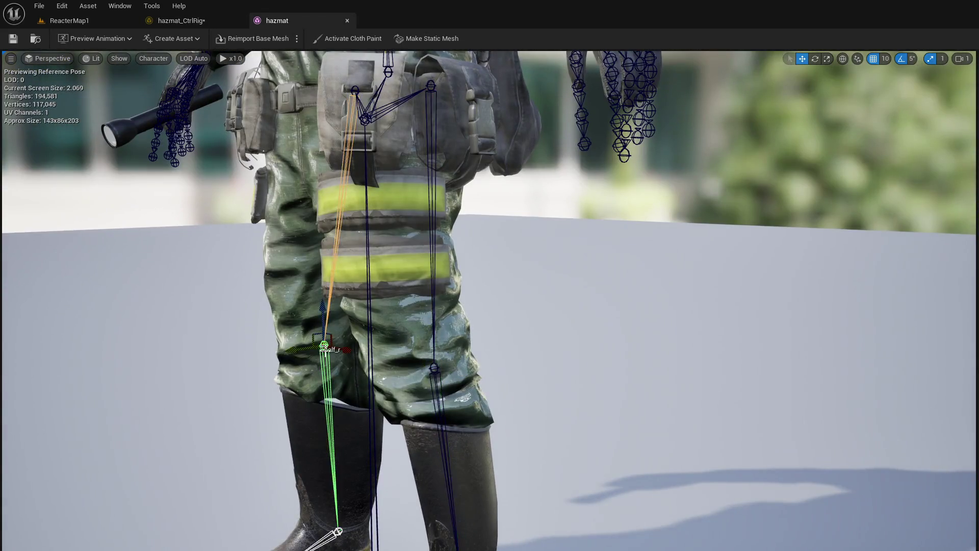
left_click(434, 366)
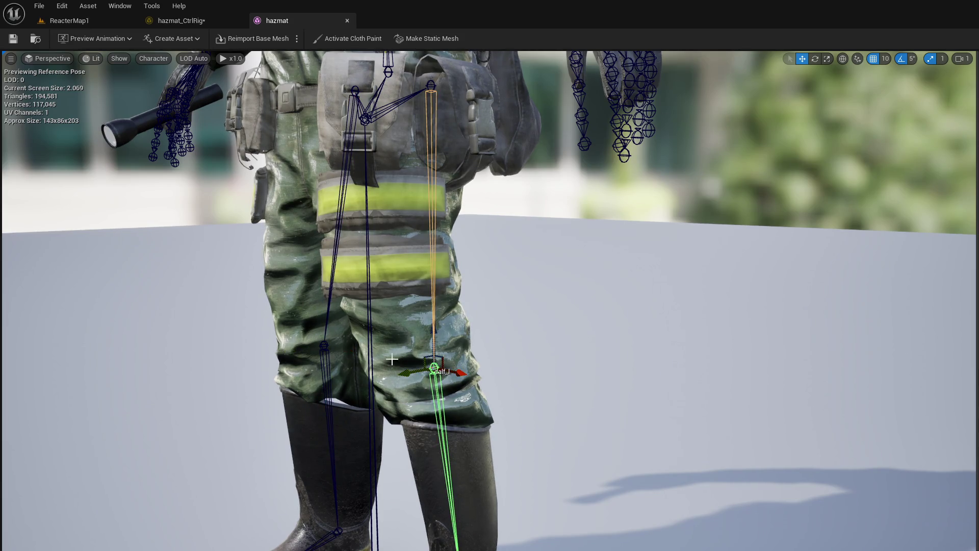
left_click(324, 346)
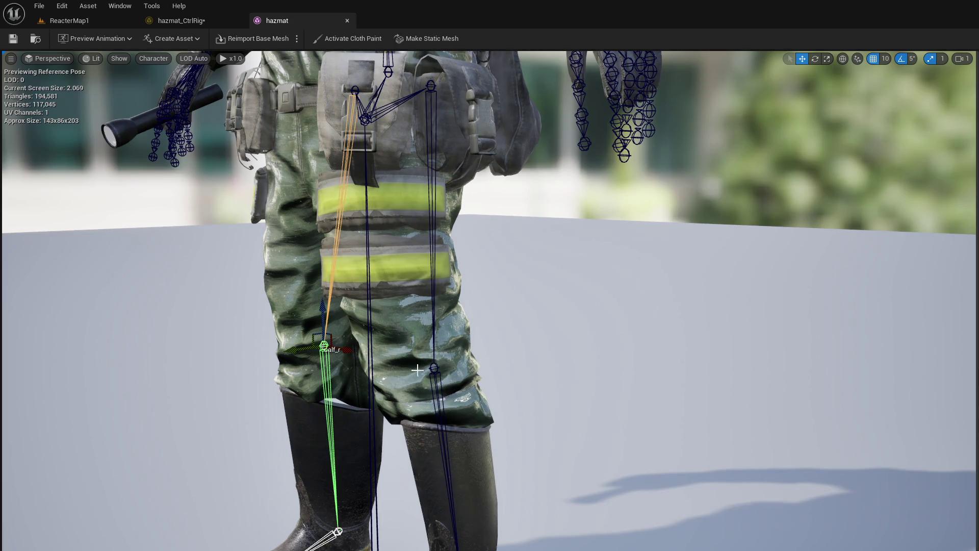
left_click(433, 367)
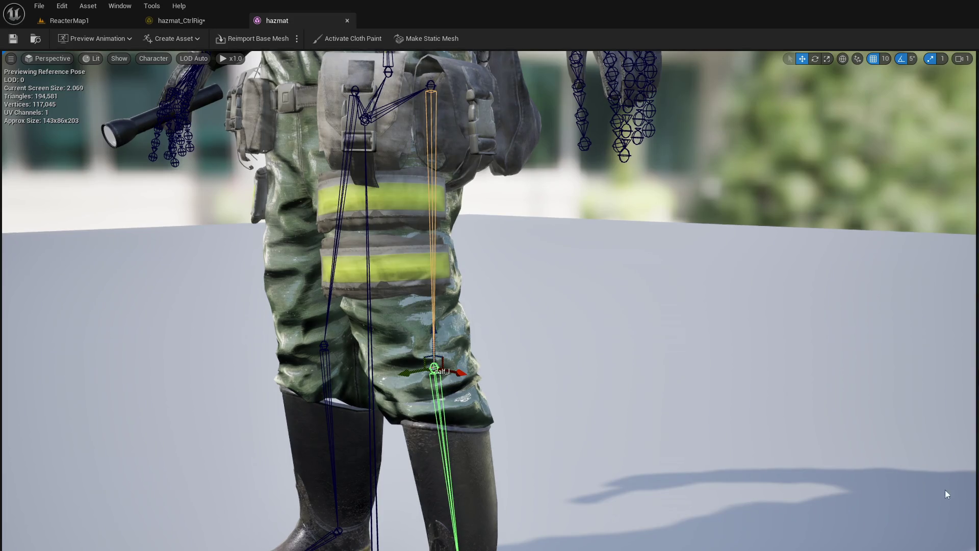
left_click(323, 345)
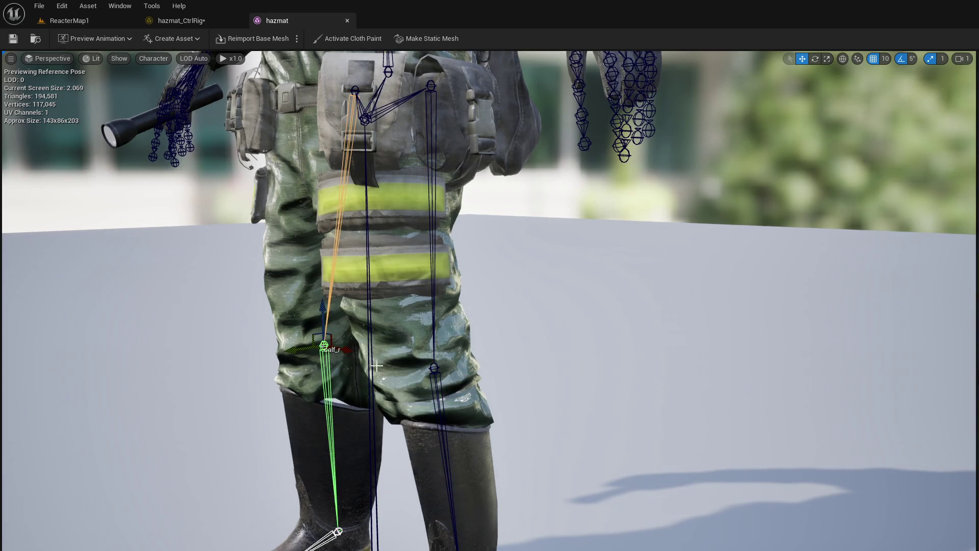
left_click(434, 367)
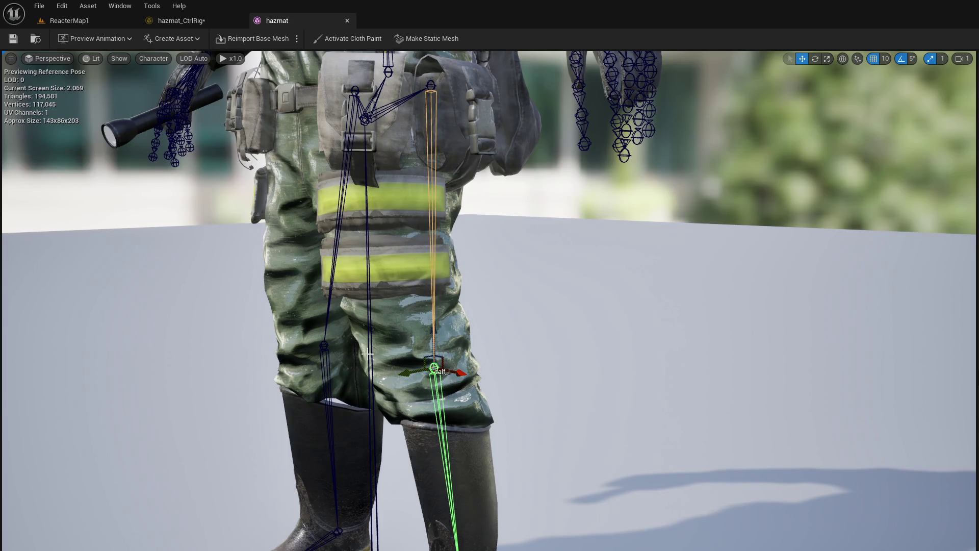
left_click(323, 344)
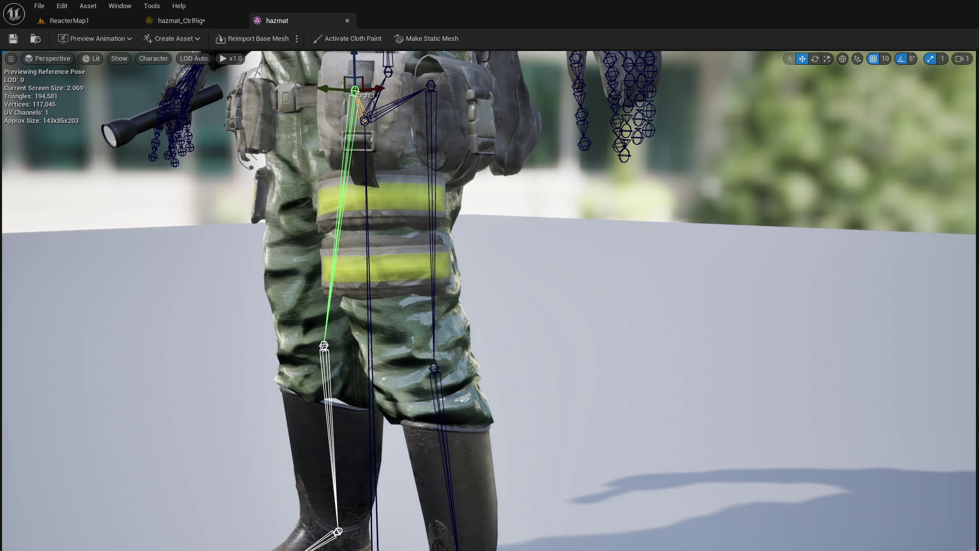
left_click(434, 367)
left_click(324, 345)
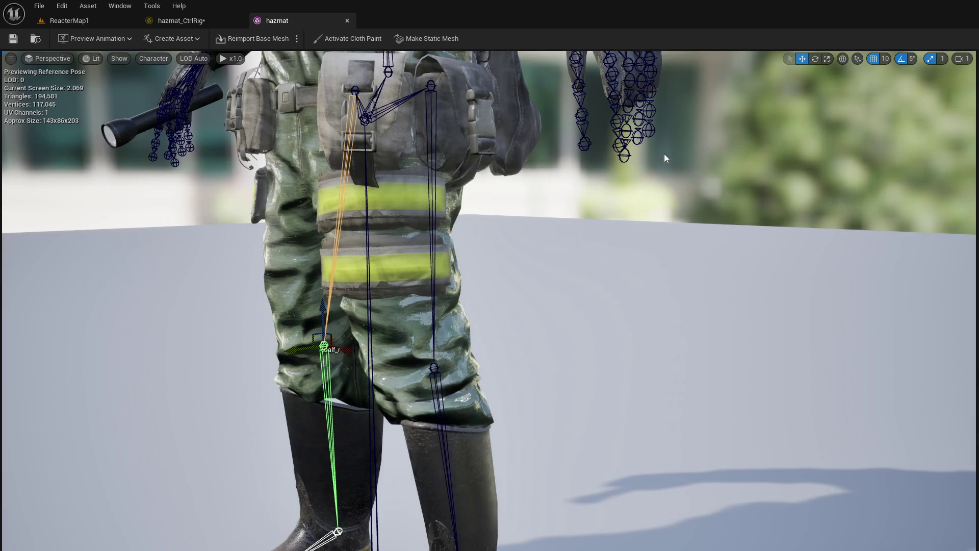
left_click_drag(430, 327, 285, 328)
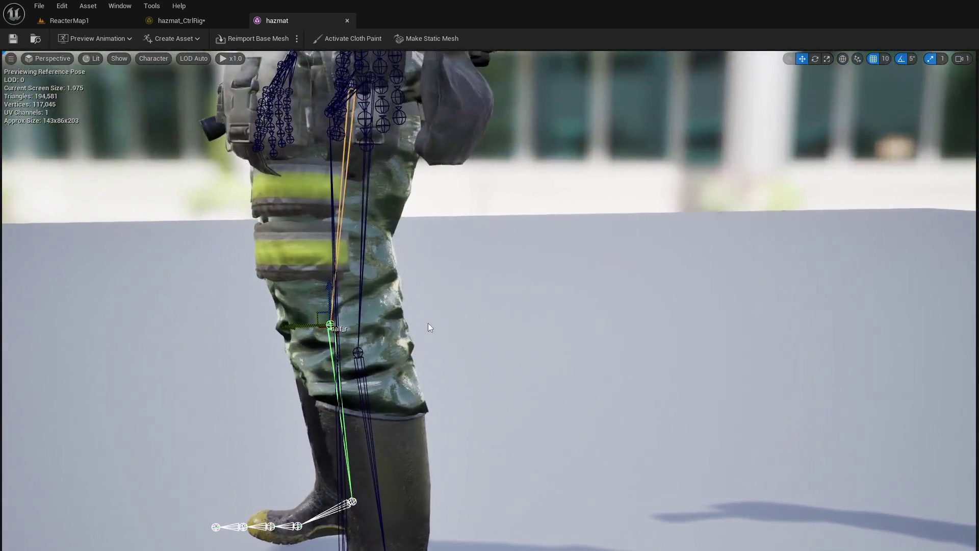
left_click(357, 352)
mouse_move(337, 335)
left_mouse_down()
mouse_move(408, 333)
mouse_move(337, 335)
left_mouse_up()
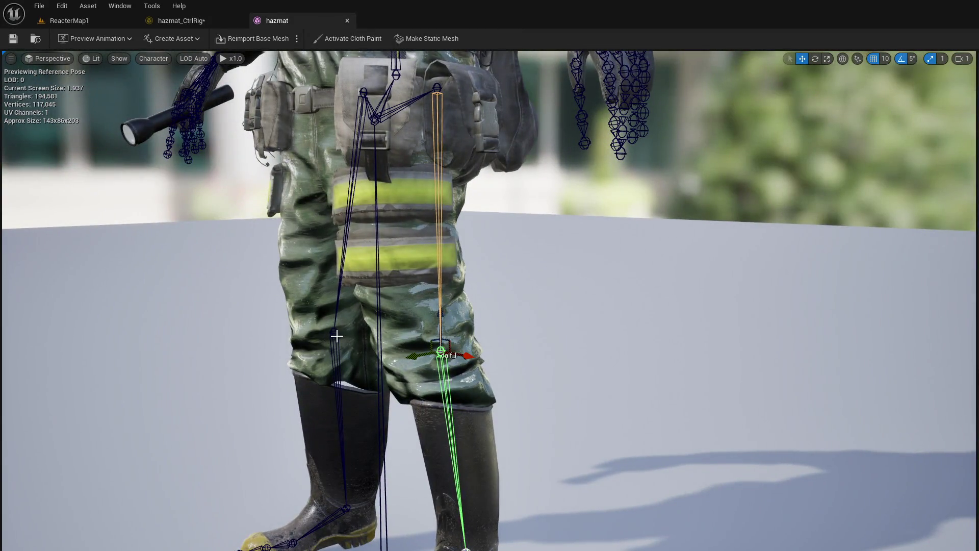
left_click(336, 335)
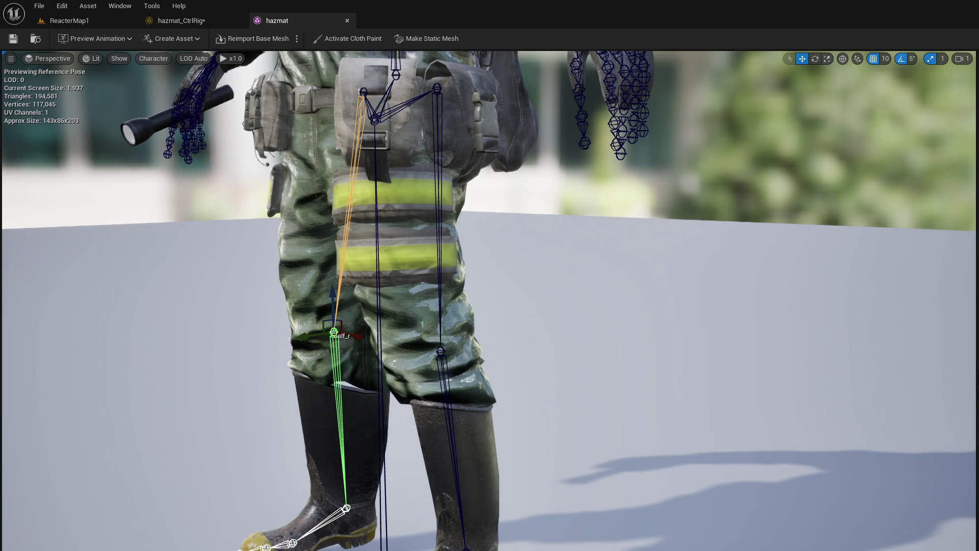
left_click(440, 353)
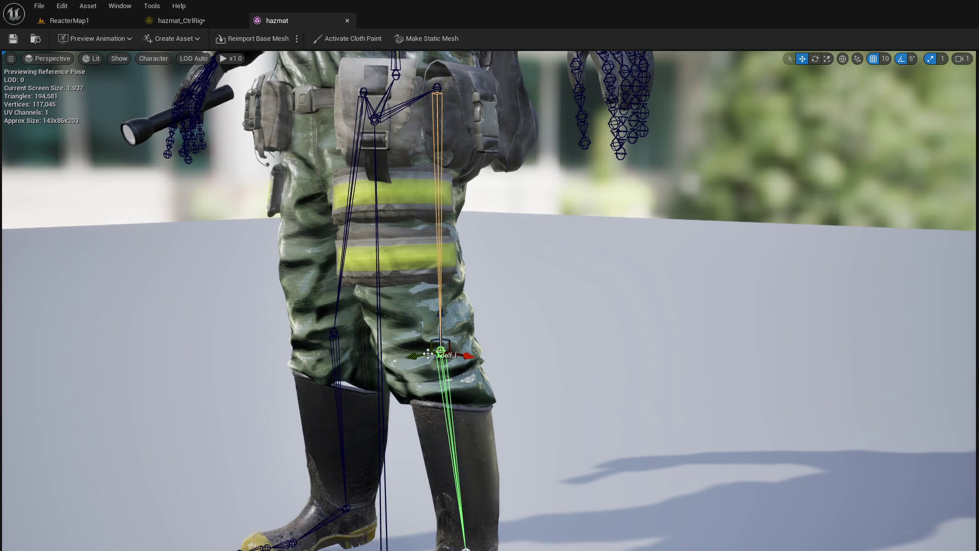
left_click(334, 333)
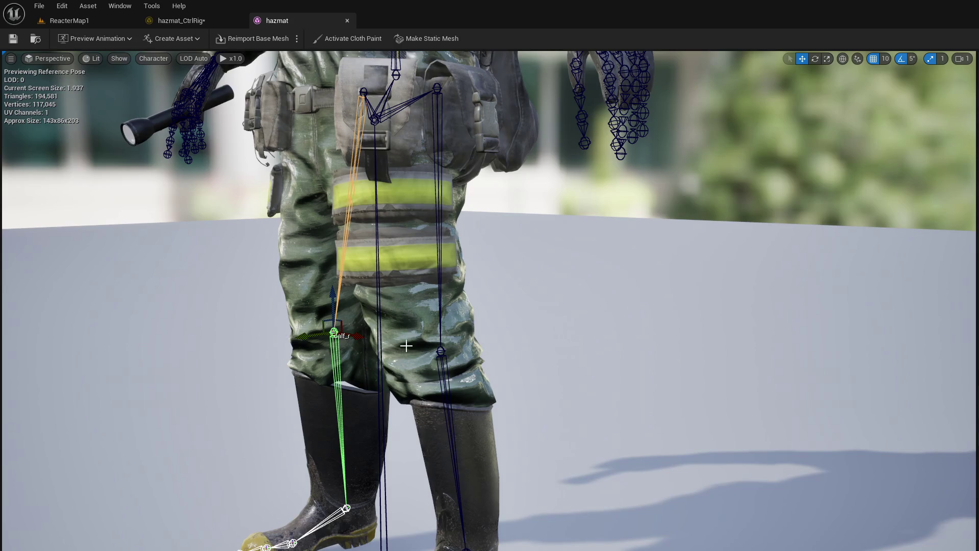
left_click(442, 353)
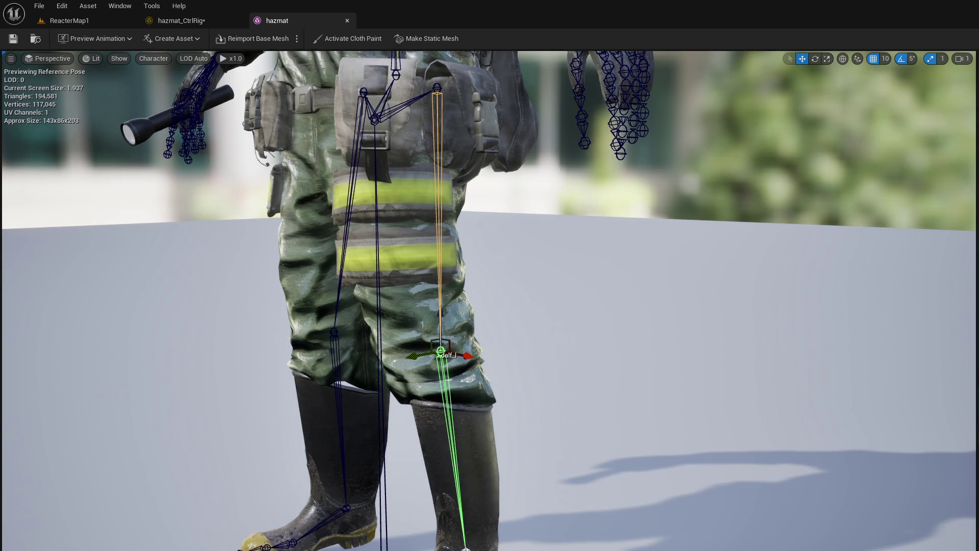
left_click(341, 335)
left_click(441, 353)
left_click(342, 335)
left_click(440, 352)
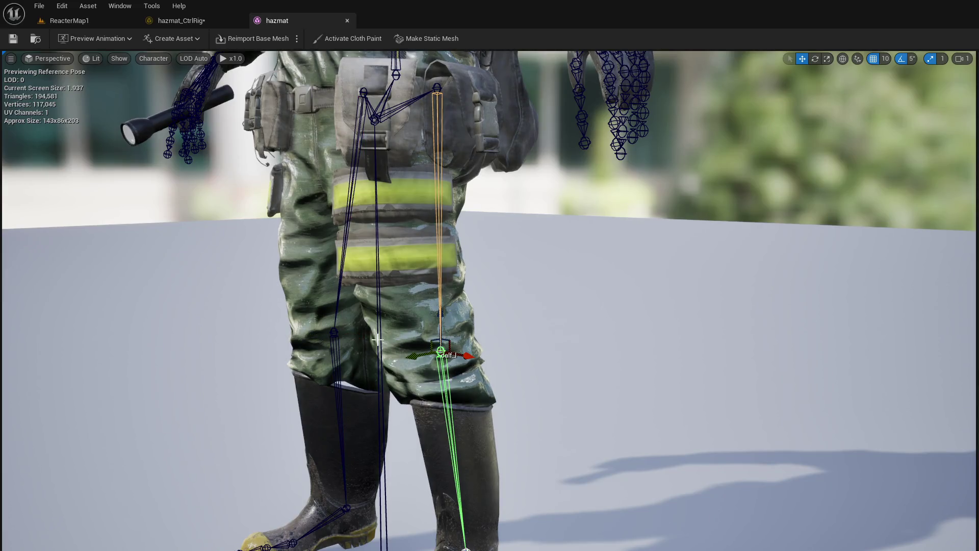
left_click(340, 331)
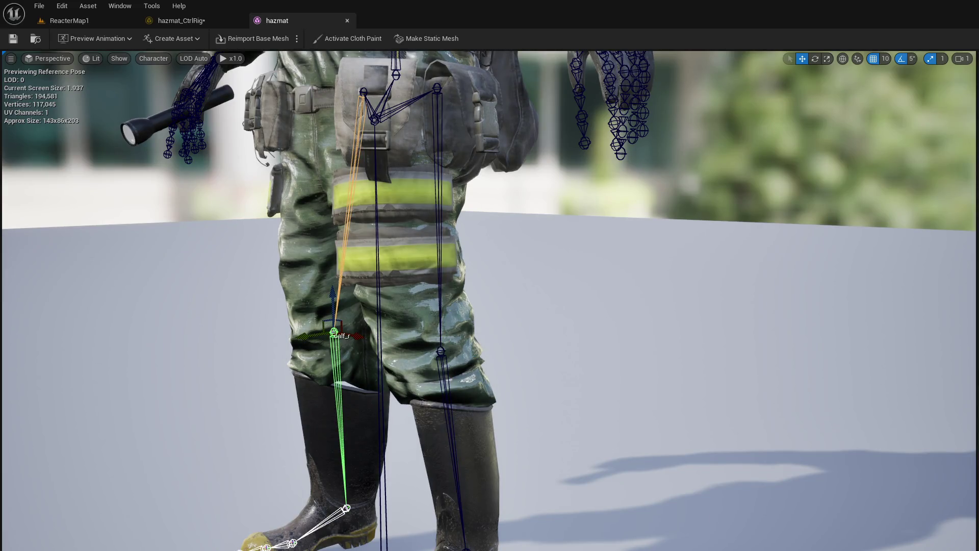
left_click(441, 352)
left_click(339, 332)
mouse_move(614, 316)
left_mouse_down()
mouse_move(632, 352)
mouse_move(627, 388)
mouse_move(627, 378)
mouse_move(543, 360)
left_mouse_up()
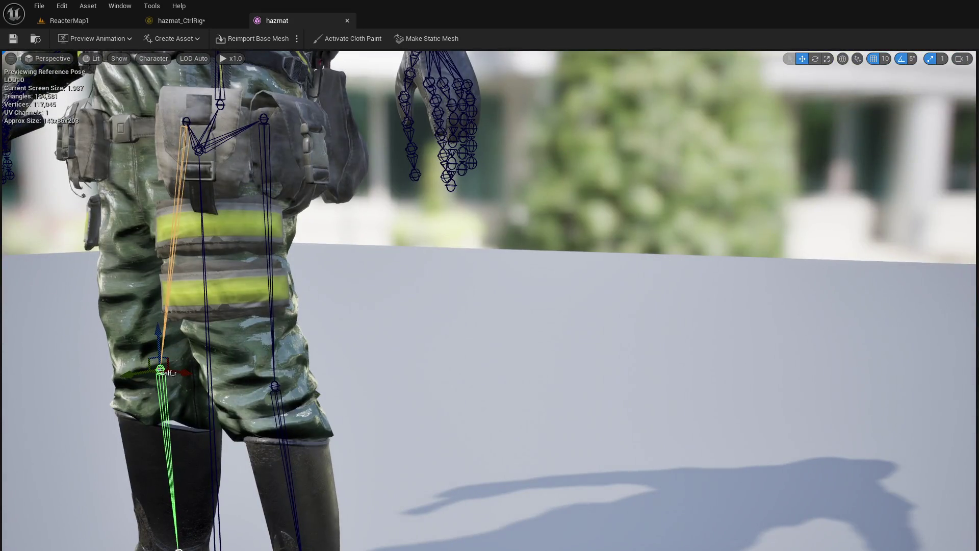
left_click(276, 386)
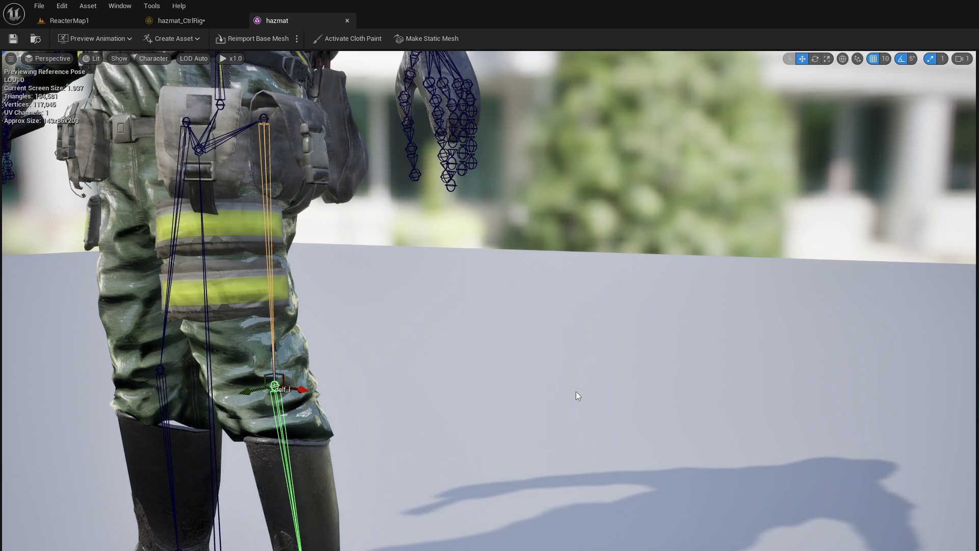
mouse_move(396, 398)
left_mouse_down()
mouse_move(561, 392)
mouse_move(206, 387)
left_mouse_up()
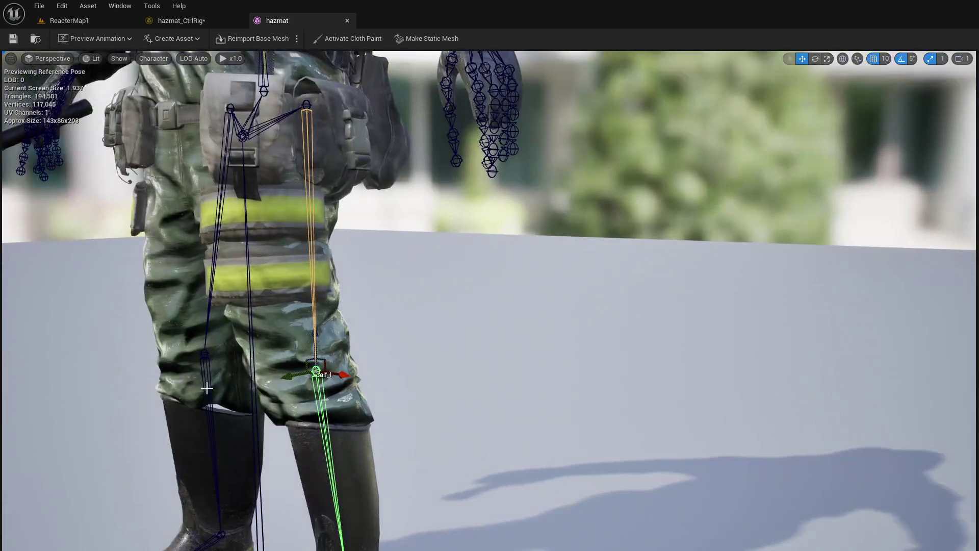
left_click(203, 352)
mouse_move(204, 357)
left_mouse_down()
mouse_move(306, 357)
mouse_move(321, 341)
mouse_move(315, 335)
left_mouse_up()
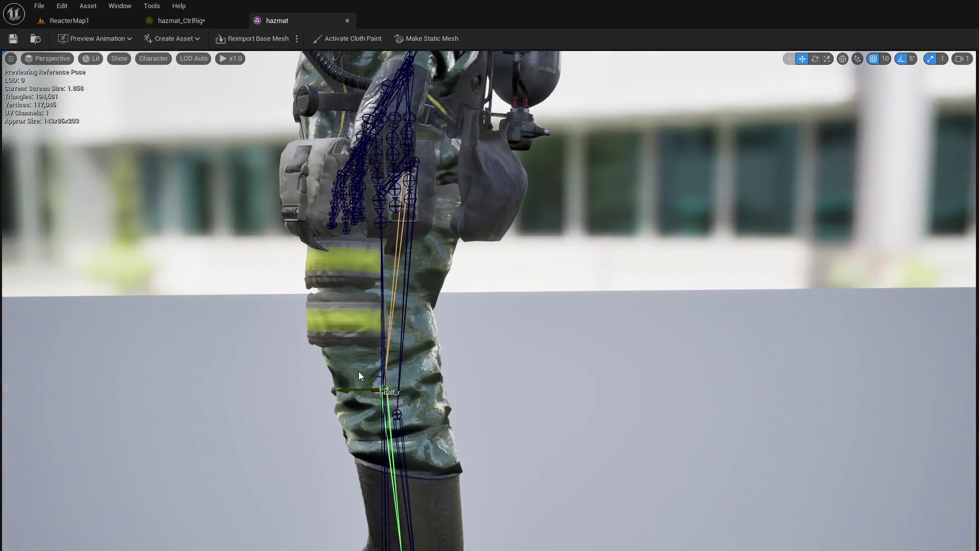
left_click(56, 59)
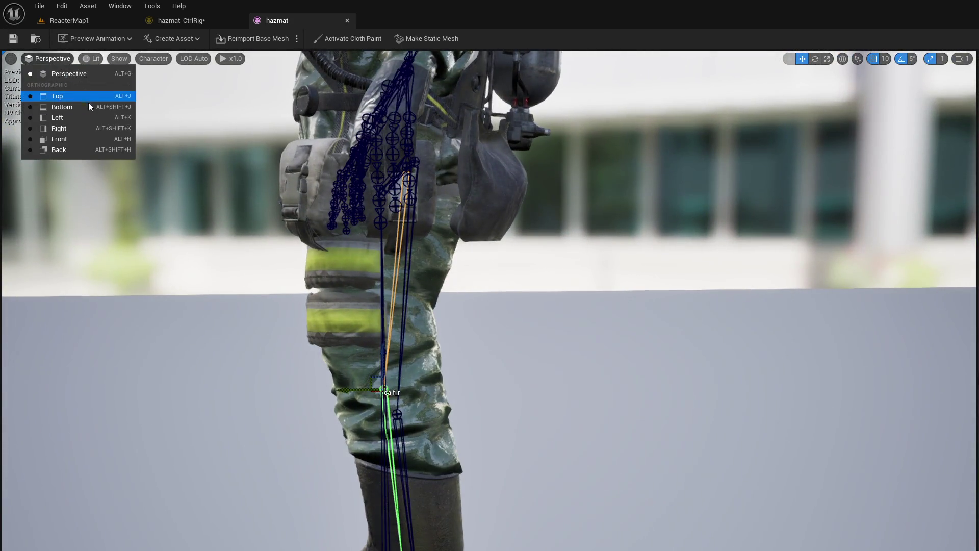
left_click(87, 116)
left_click(41, 59)
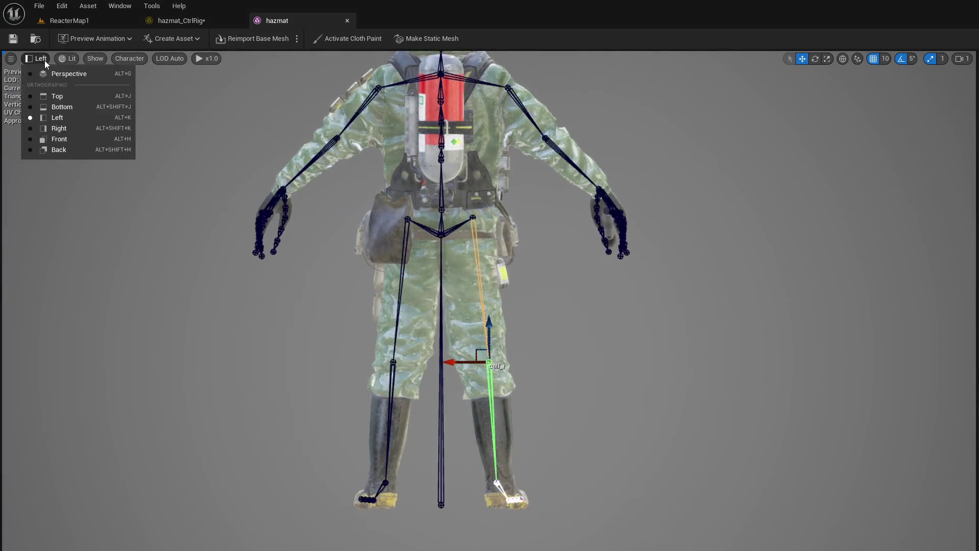
left_click(74, 137)
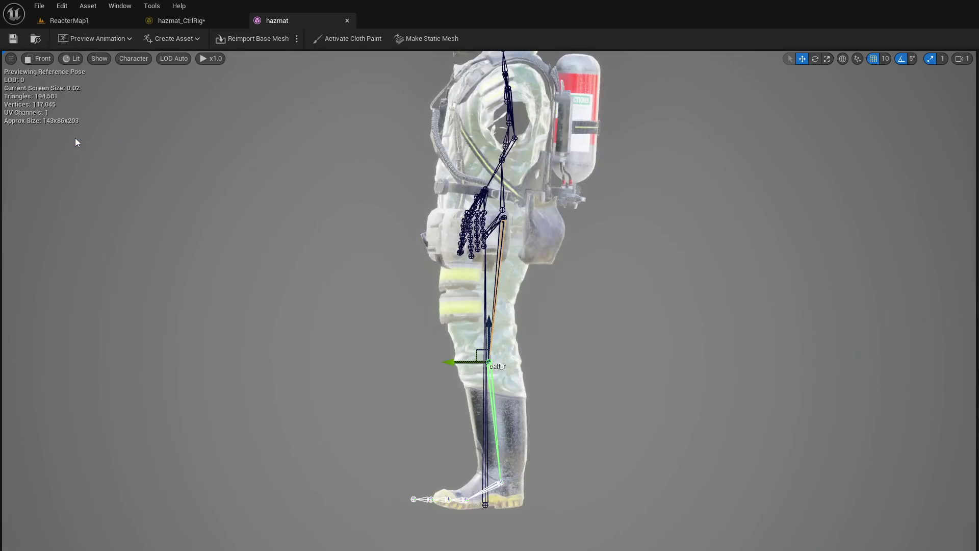
left_click(702, 332)
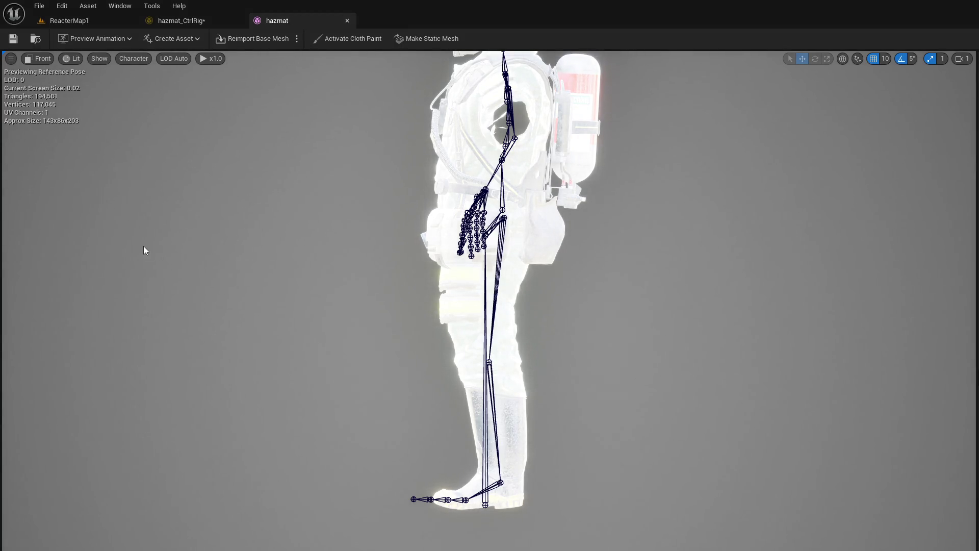
left_click(39, 58)
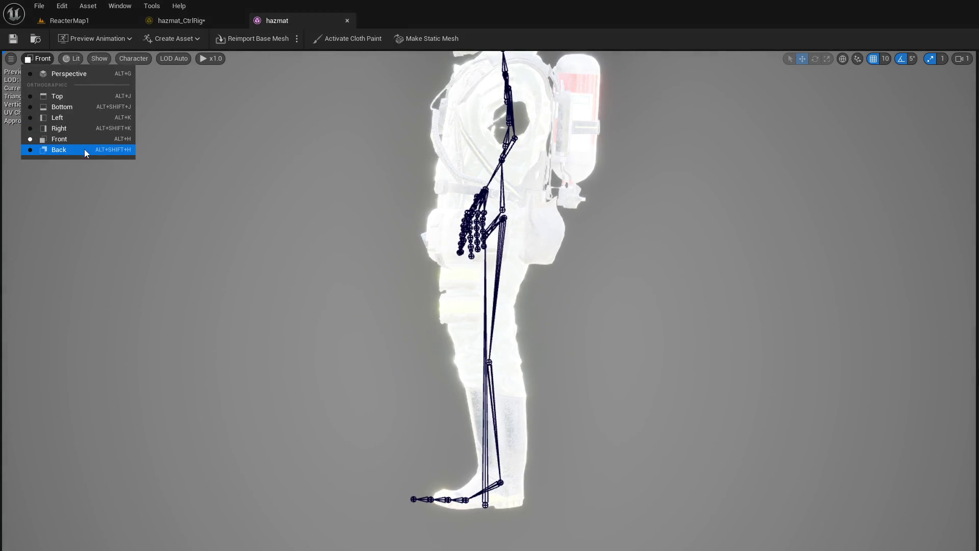
left_click(83, 149)
scroll(378, 363, "up", 3)
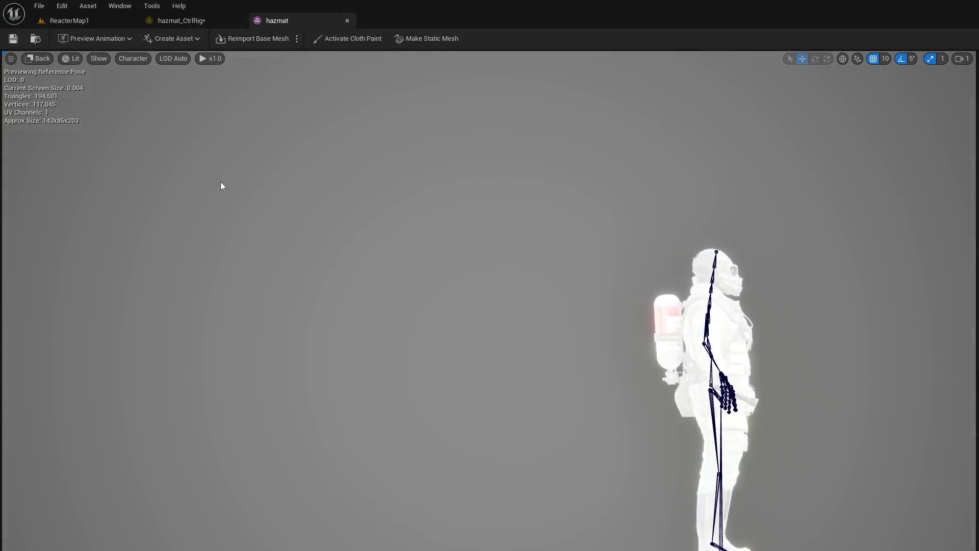
left_click(31, 58)
left_click(60, 74)
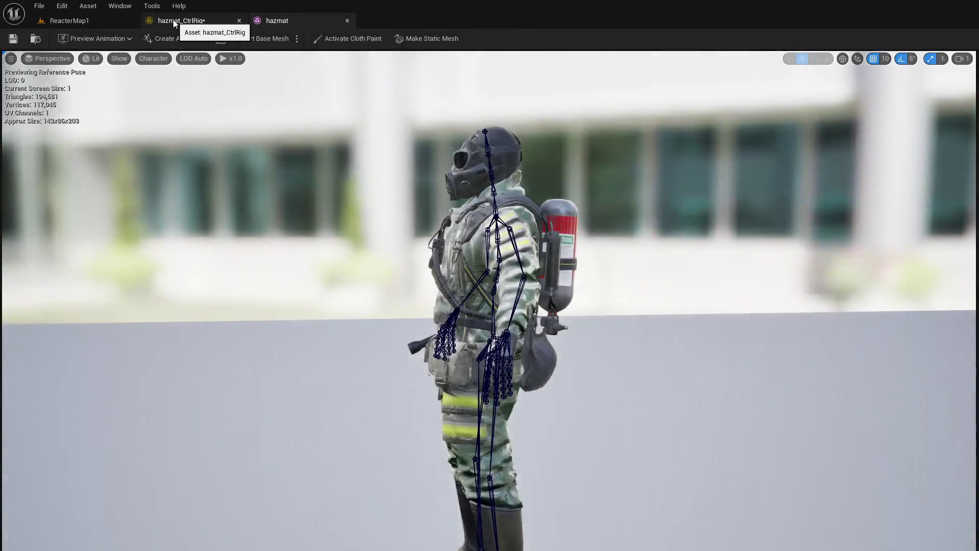
Step: In hazmat_CtrlRig, delete Set Transform - Null Initial, rewire Construction Event, and compile
left_click(169, 21)
mouse_move(608, 274)
left_mouse_down()
mouse_move(682, 323)
mouse_move(662, 363)
mouse_move(640, 335)
mouse_move(882, 350)
left_mouse_up()
scroll(741, 332, "up", 2)
mouse_move(623, 403)
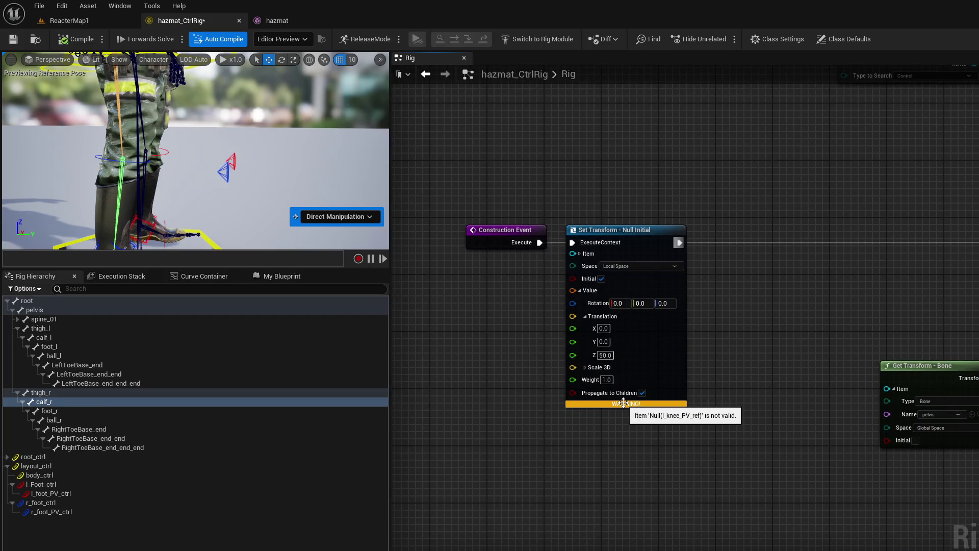
left_click(630, 234)
key("Delete")
left_click_drag(549, 241, 976, 240)
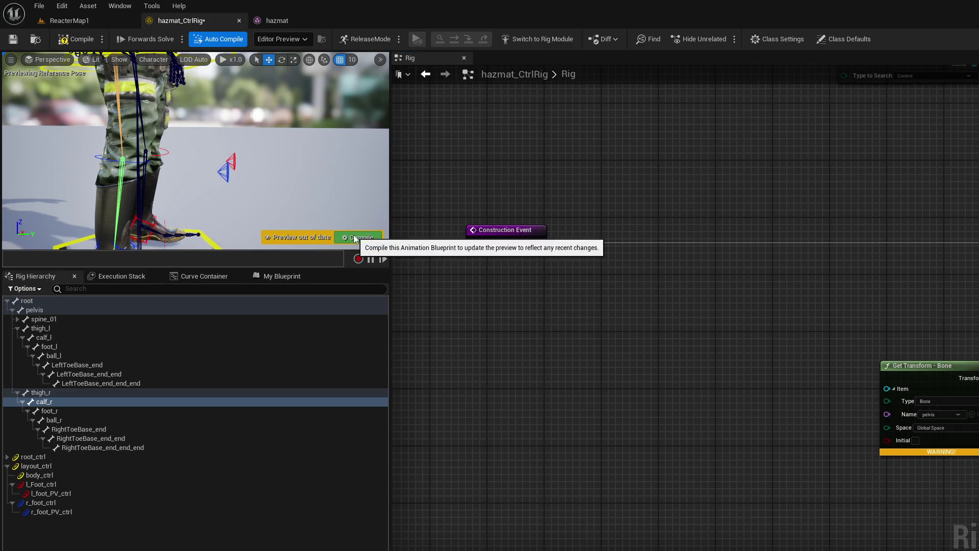
left_click(353, 238)
Step: Try the right Set Transform - Control Initial in Local Space, revert to Global Space, and recompile
left_click_drag(627, 327, 381, 329)
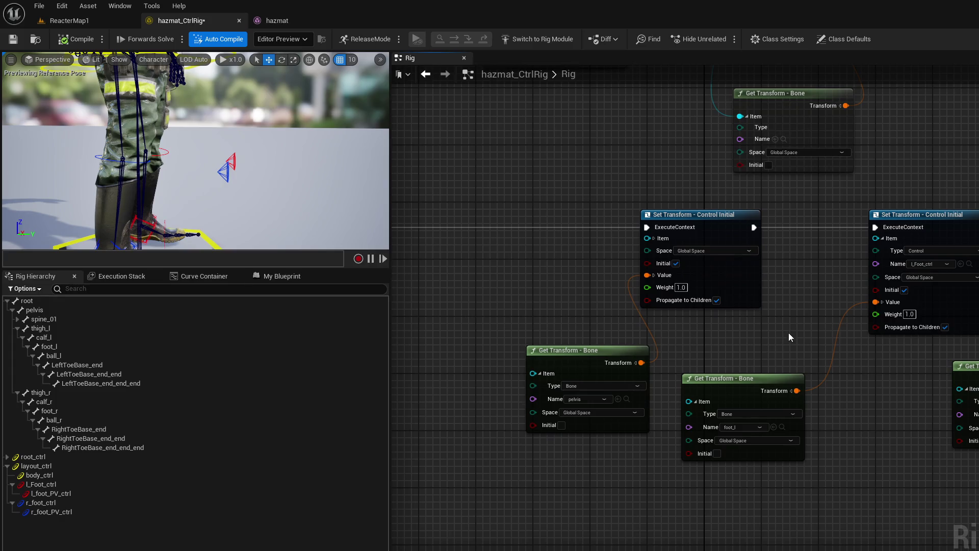
left_click_drag(769, 326, 424, 317)
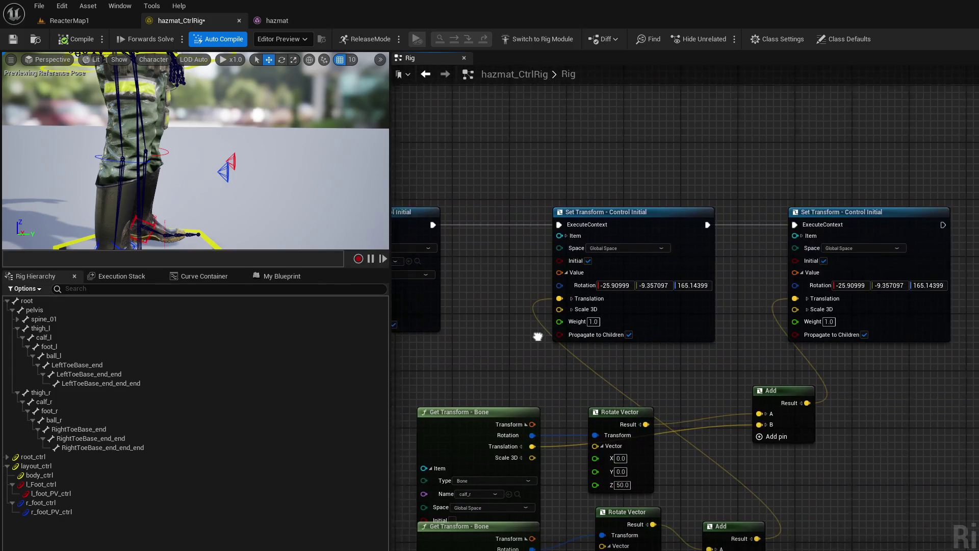
left_click_drag(537, 334, 519, 335)
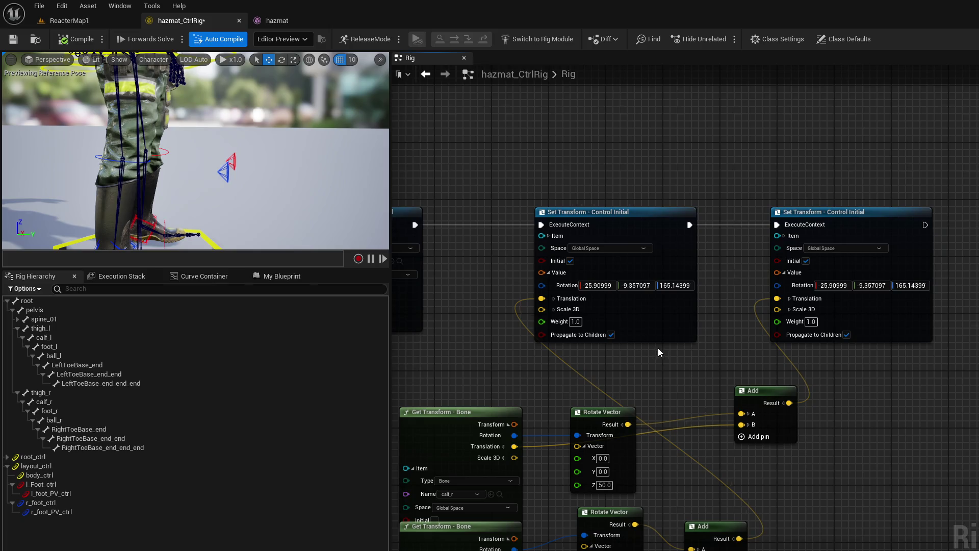
left_click_drag(663, 350, 685, 339)
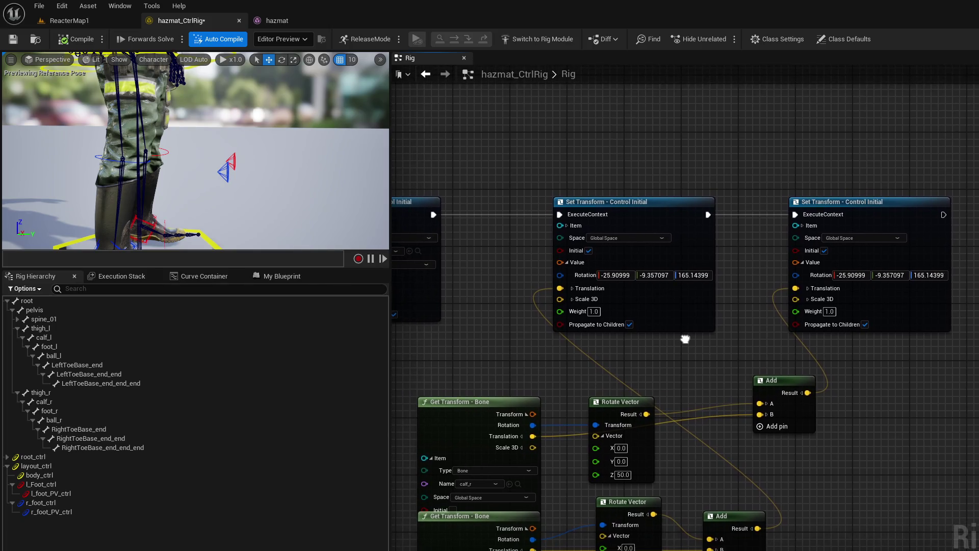
left_click(866, 239)
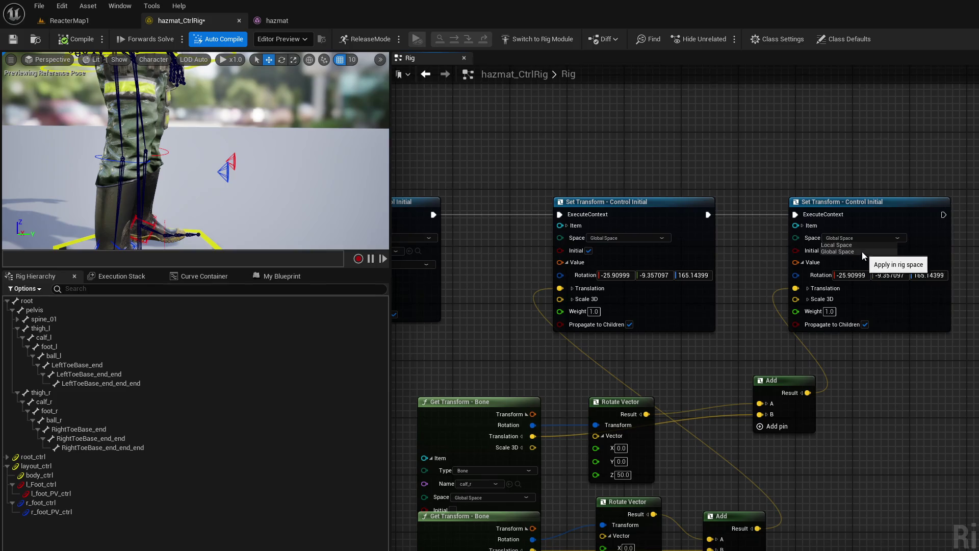
left_click(856, 244)
left_click(858, 237)
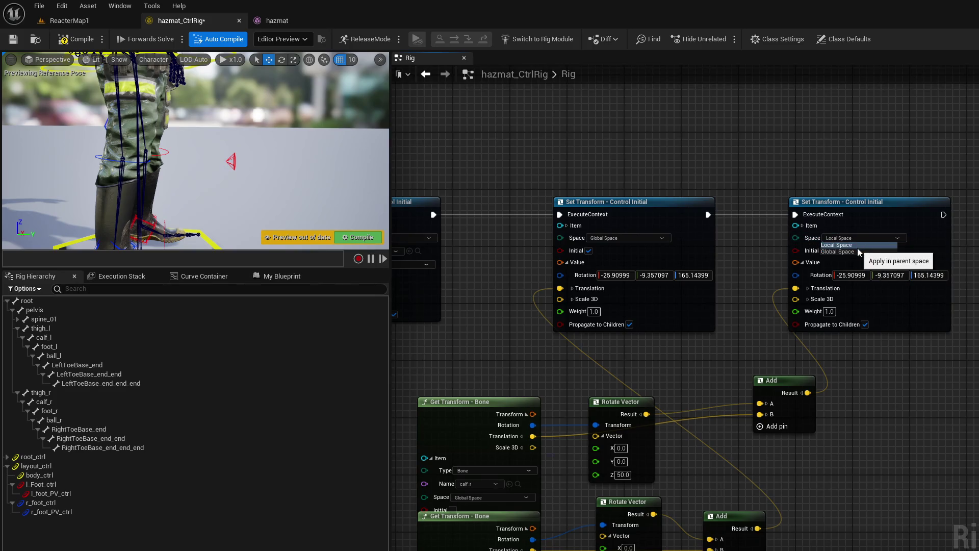
left_click(855, 251)
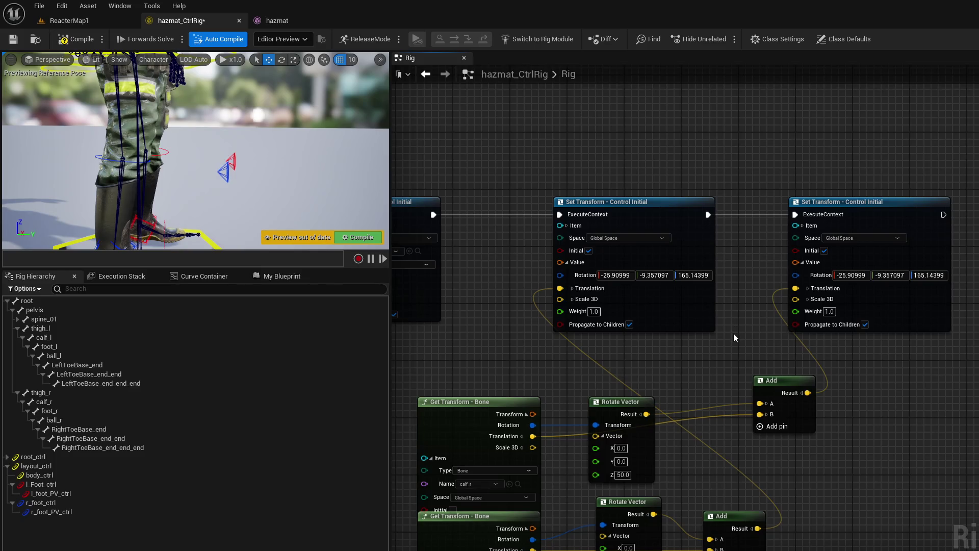
mouse_move(733, 338)
left_mouse_down()
mouse_move(774, 275)
mouse_move(775, 230)
left_mouse_up()
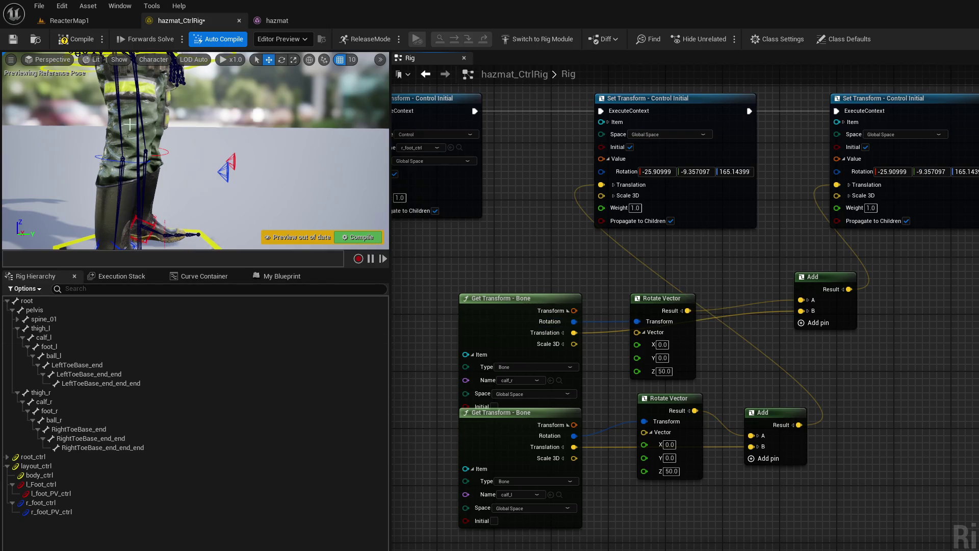
left_click(76, 38)
Step: Add a second Basic IK node for the right leg and move the nearby getter and math nodes aside
mouse_move(552, 261)
left_mouse_down()
mouse_move(668, 286)
mouse_move(735, 223)
mouse_move(713, 196)
mouse_move(642, 186)
left_mouse_up()
scroll(885, 306, "down", 2)
left_click_drag(769, 321, 818, 310)
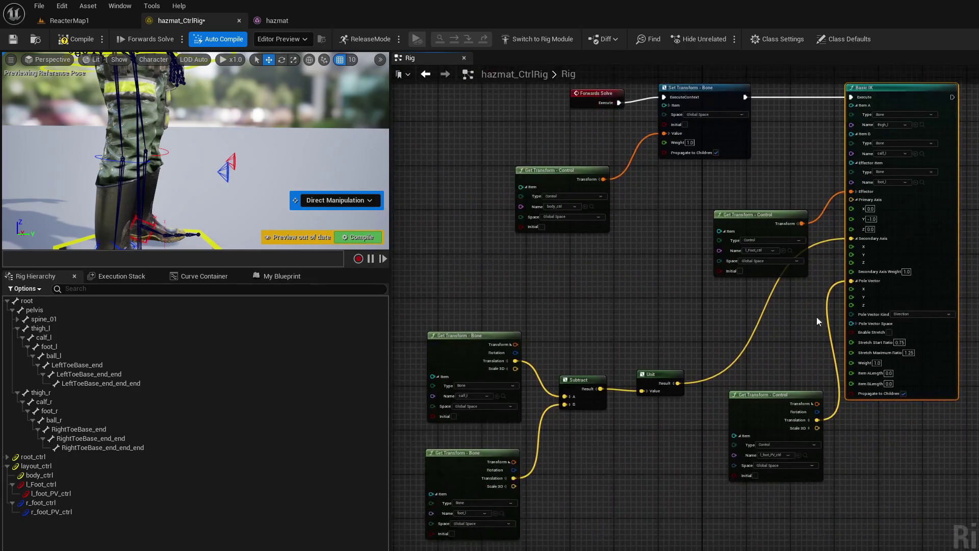
left_click_drag(782, 393, 711, 461)
left_click_drag(913, 210, 747, 285)
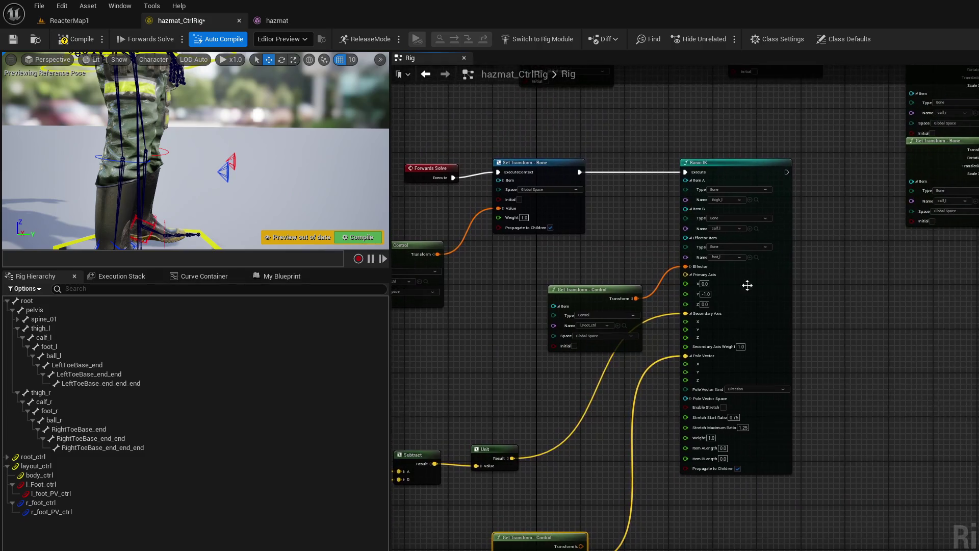
left_click_drag(784, 173, 810, 170)
type("bas")
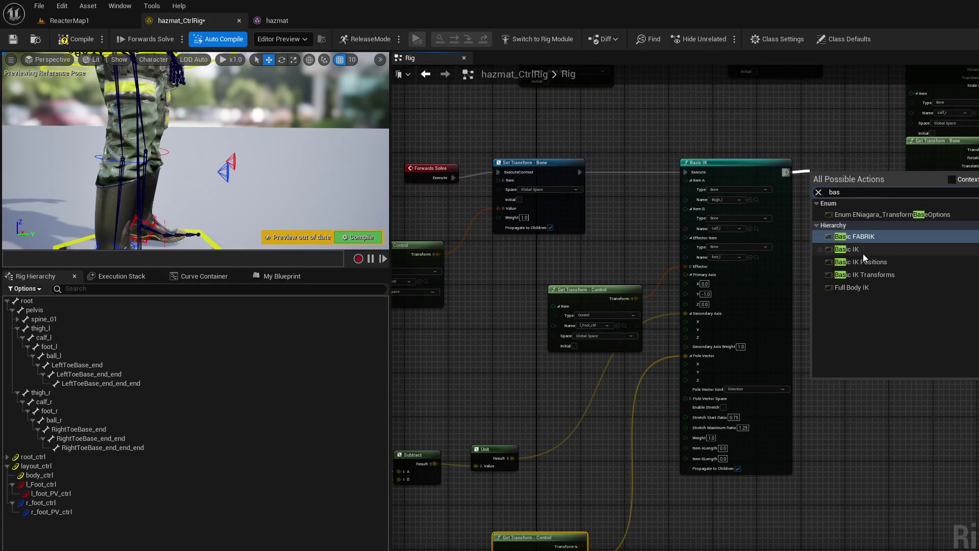
left_click(864, 255)
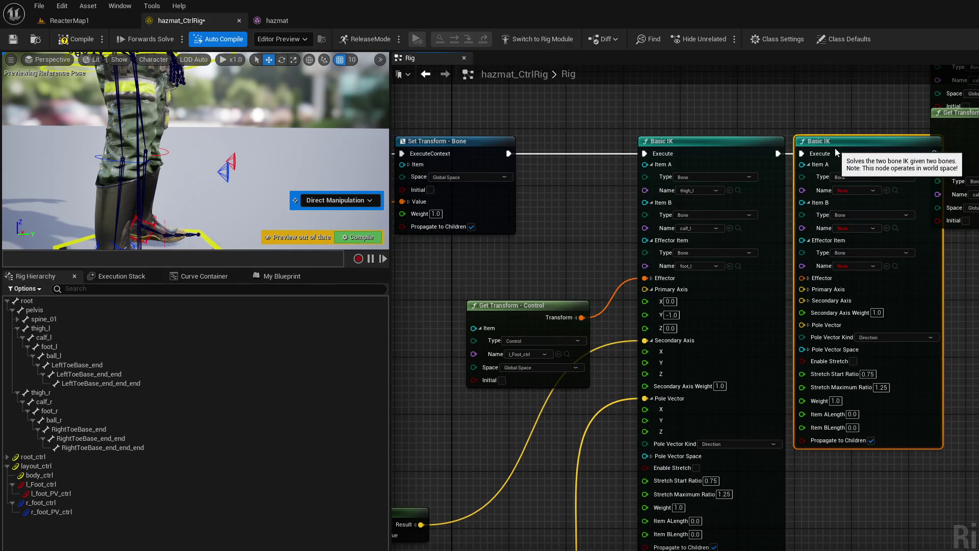
scroll(907, 381, "up", 2)
scroll(690, 411, "down", 2)
left_click_drag(673, 413, 943, 132)
mouse_move(718, 408)
left_mouse_down()
mouse_move(815, 409)
mouse_move(724, 332)
left_mouse_up()
Step: Assign calf_r as Item B, foot_r as Effector Item and thigh_r as Item A on the new Basic IK
left_click(729, 359)
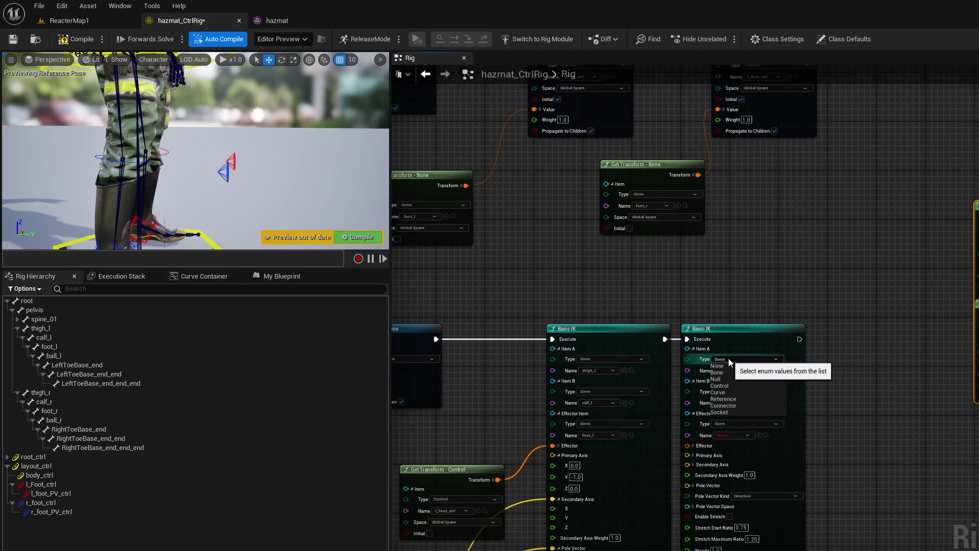
scroll(728, 358, "up", 2)
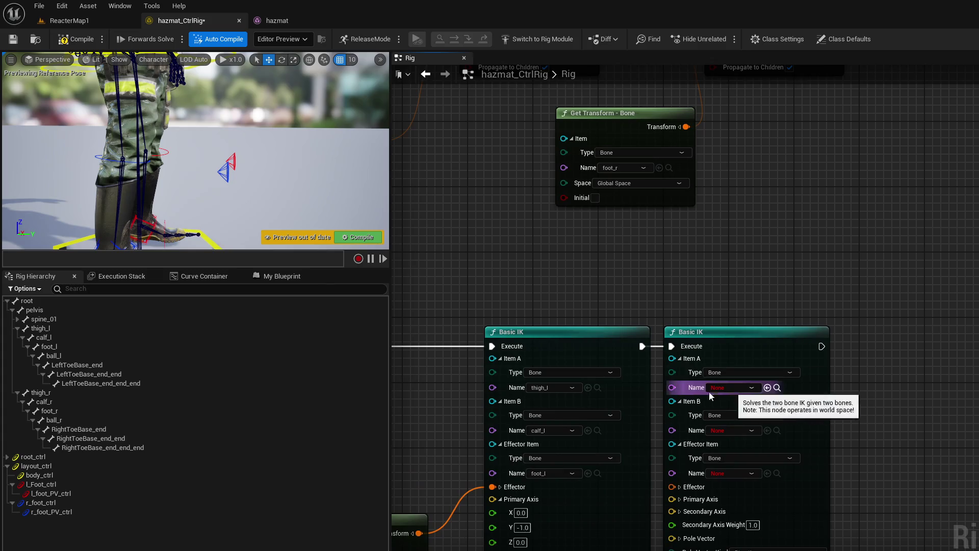
left_click(71, 400)
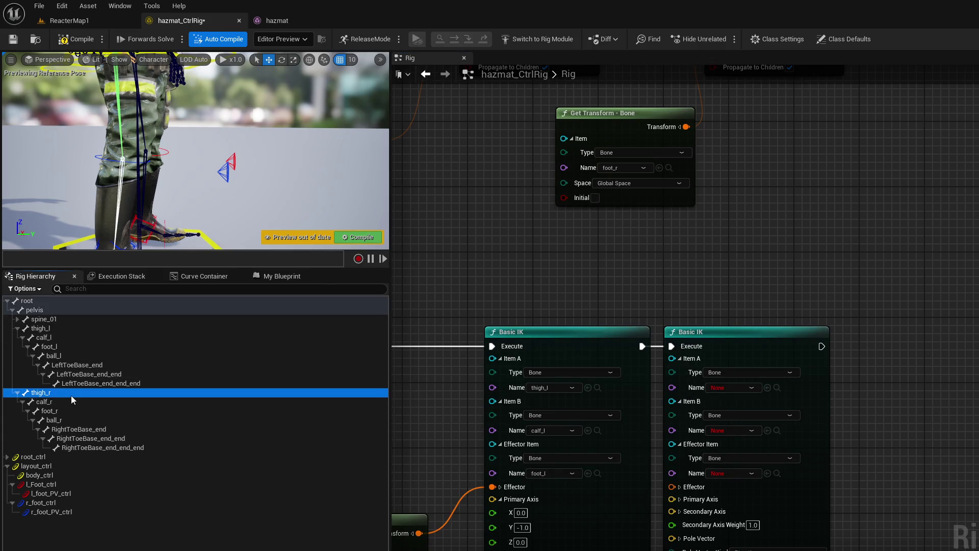
left_click(770, 388)
left_click(112, 403)
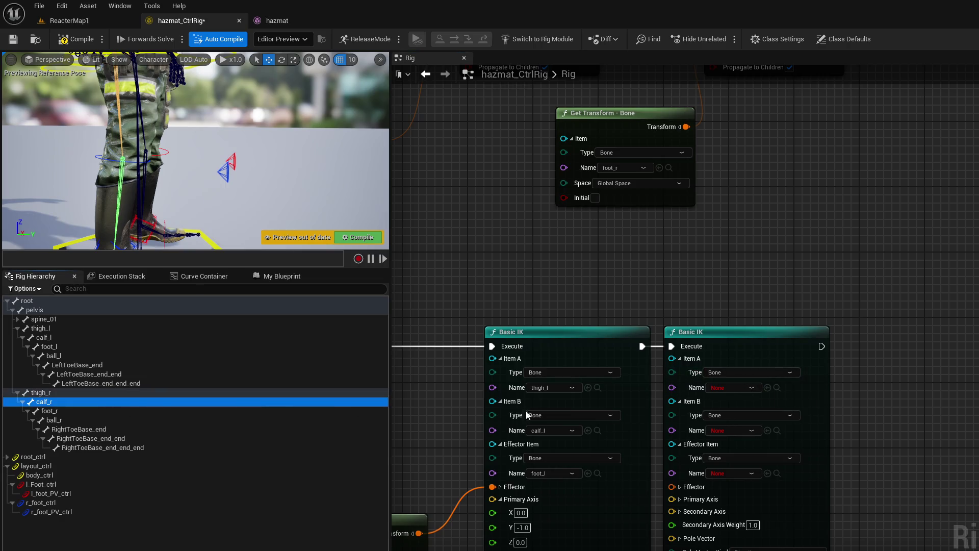
left_click(767, 430)
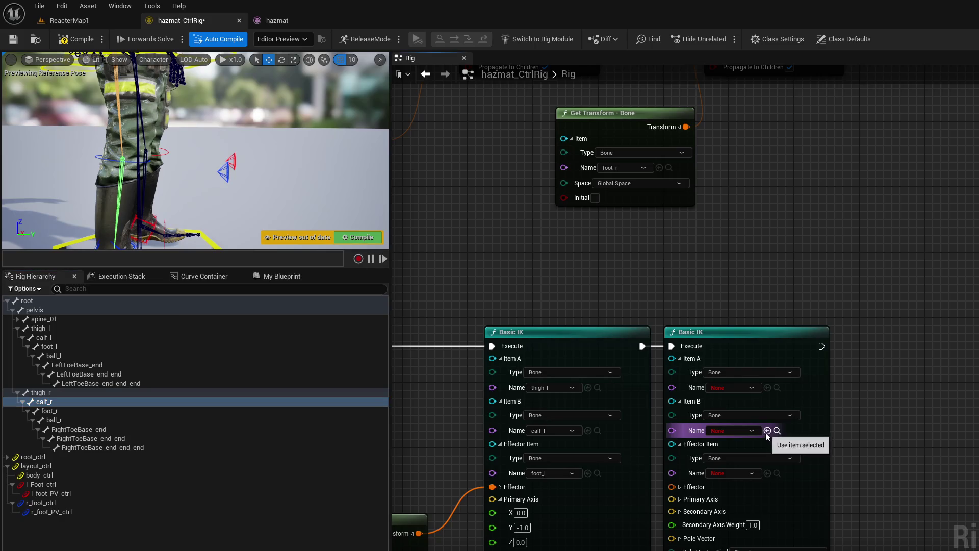
left_click(152, 392)
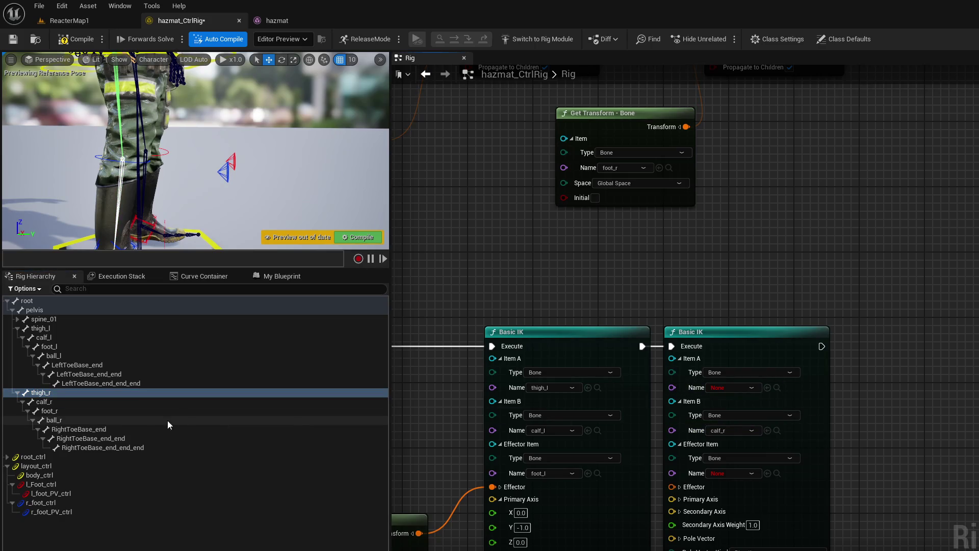
left_click(103, 418)
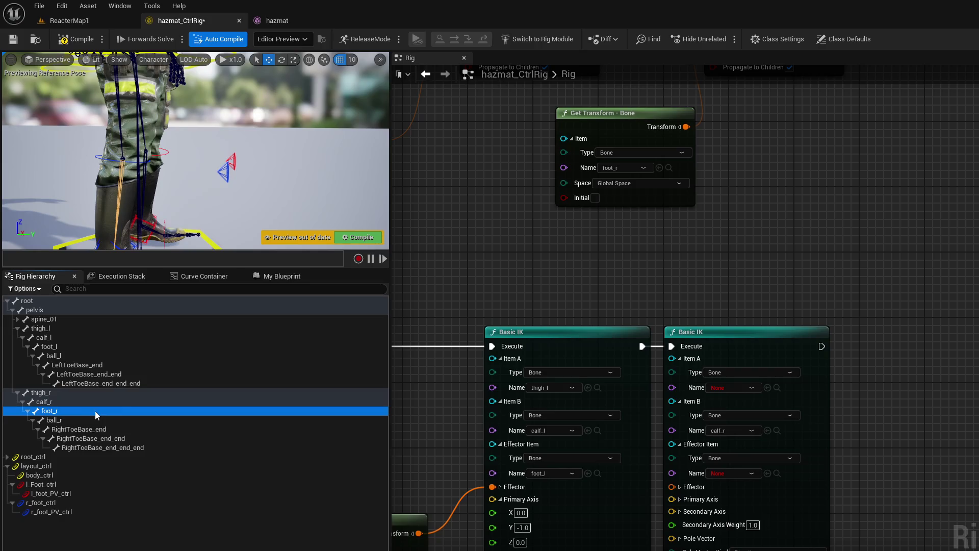
left_click(94, 411)
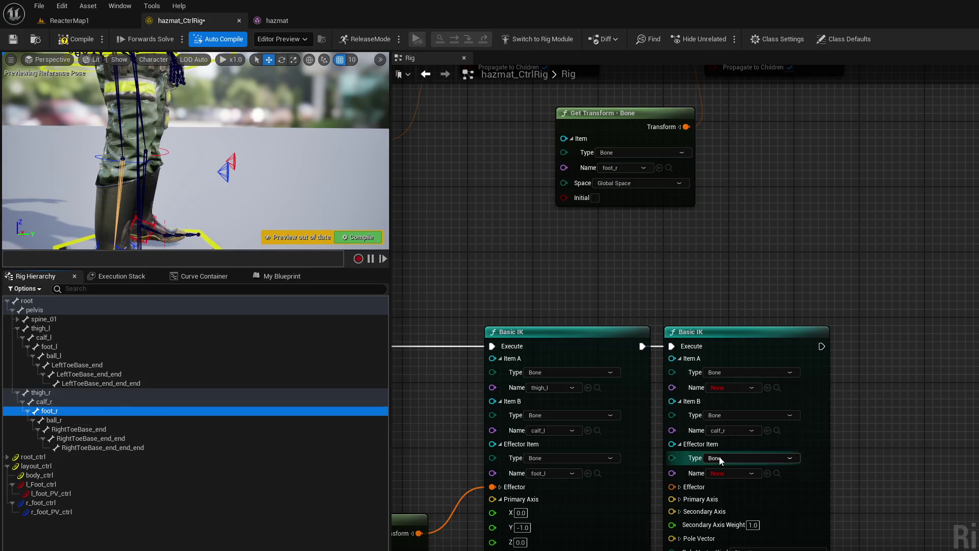
left_click(767, 473)
left_click(350, 393)
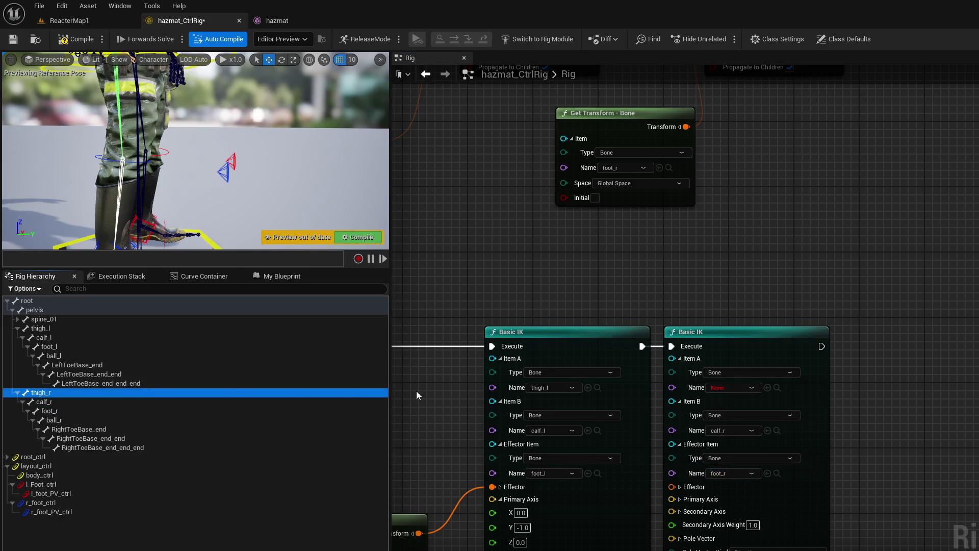
left_click(766, 389)
Step: Add a Get Control node for r_foot_PV_ctrl and wire a control transform into the right IK's Effector
mouse_move(255, 153)
left_mouse_down()
mouse_move(377, 168)
mouse_move(873, 100)
mouse_move(748, 168)
left_mouse_up()
left_click_drag(752, 204, 871, 204)
scroll(816, 230, "down", 1)
mouse_move(678, 260)
left_mouse_down()
mouse_move(794, 247)
mouse_move(764, 255)
left_mouse_up()
left_click(117, 510)
mouse_move(137, 510)
left_mouse_down()
mouse_move(839, 370)
mouse_move(766, 351)
left_mouse_up()
left_click(876, 400)
left_click_drag(808, 378, 744, 433)
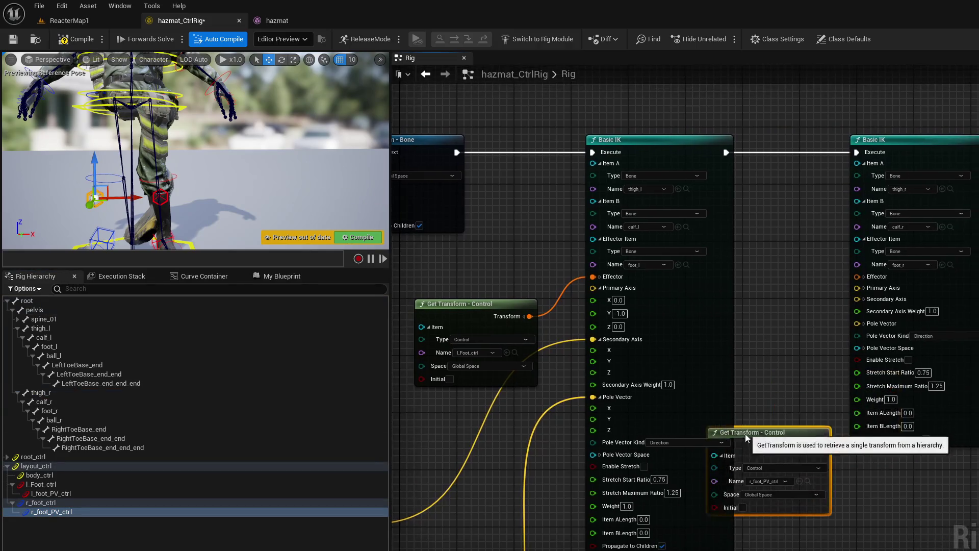
left_click_drag(830, 445, 870, 277)
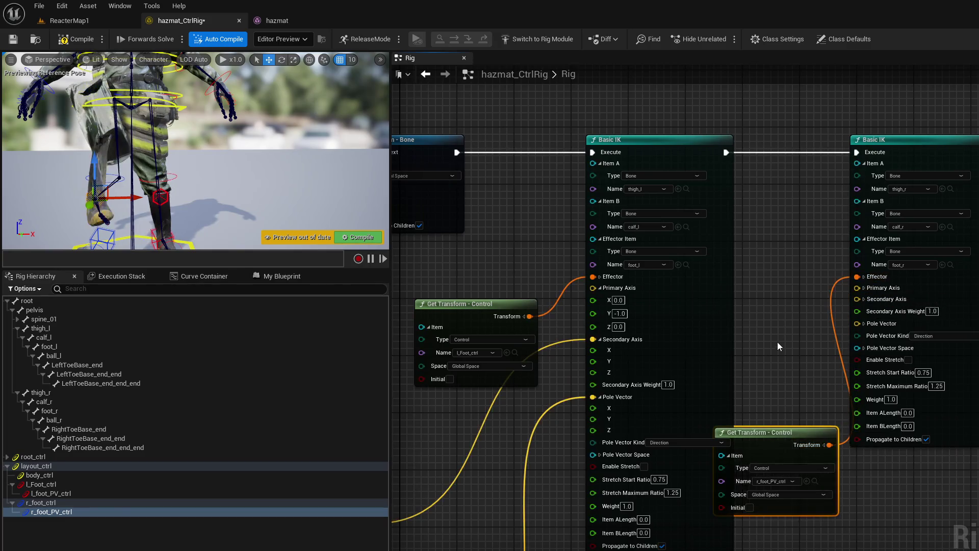
left_click_drag(777, 337, 658, 327)
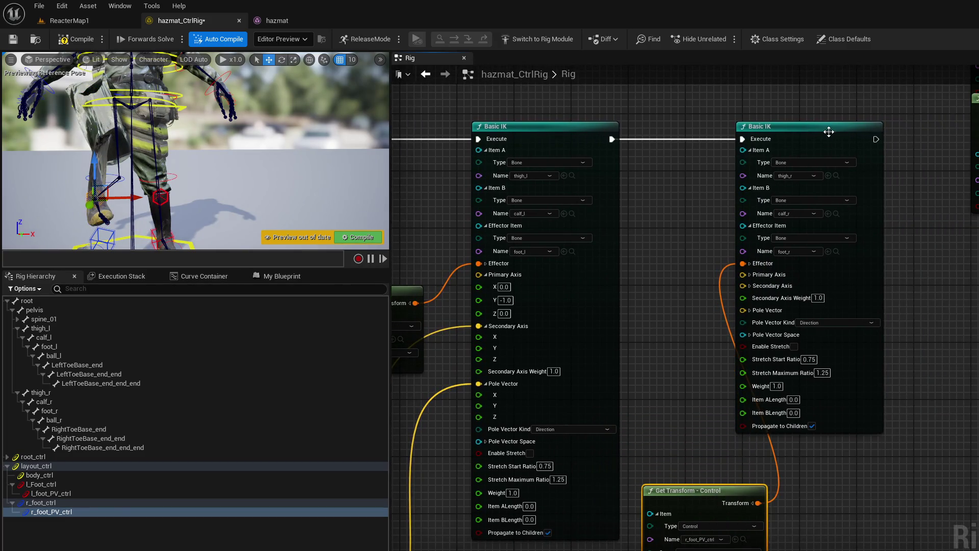
Step: Add a Get Control node for r_foot_ctrl and place it above the r_foot_PV_ctrl getter
left_click(770, 131)
left_click_drag(769, 131, 784, 131)
mouse_move(706, 248)
left_mouse_down()
mouse_move(941, 153)
mouse_move(943, 85)
left_mouse_up()
mouse_move(631, 366)
left_mouse_down()
mouse_move(631, 284)
mouse_move(611, 313)
mouse_move(509, 345)
mouse_move(511, 359)
left_mouse_up()
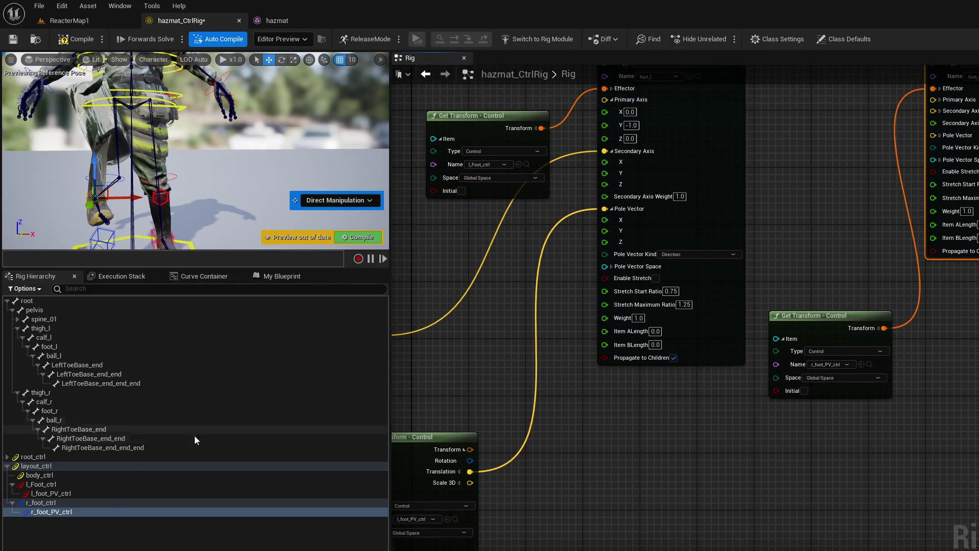
mouse_move(41, 502)
left_mouse_down()
mouse_move(837, 321)
mouse_move(821, 268)
left_mouse_up()
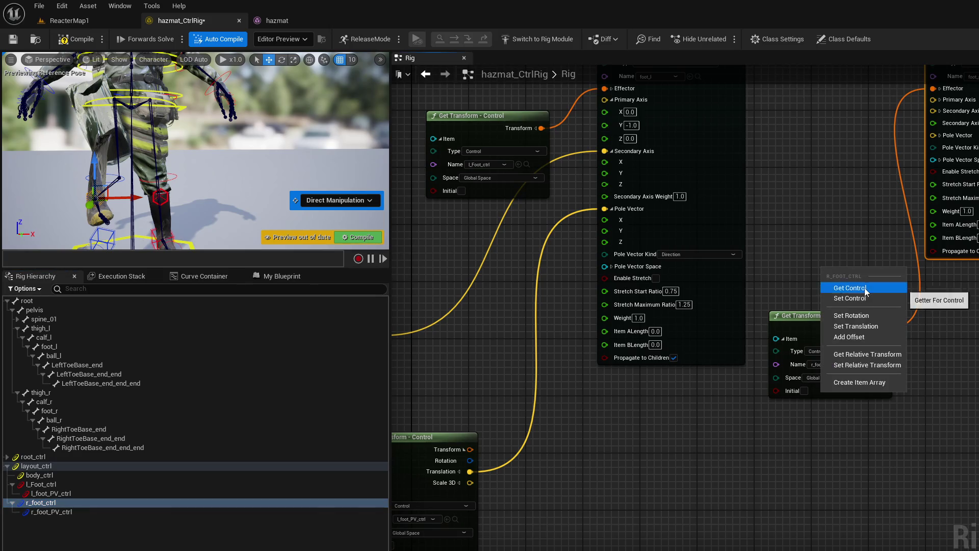
left_click(850, 287)
left_click_drag(795, 438, 666, 531)
left_click_drag(743, 373, 692, 345)
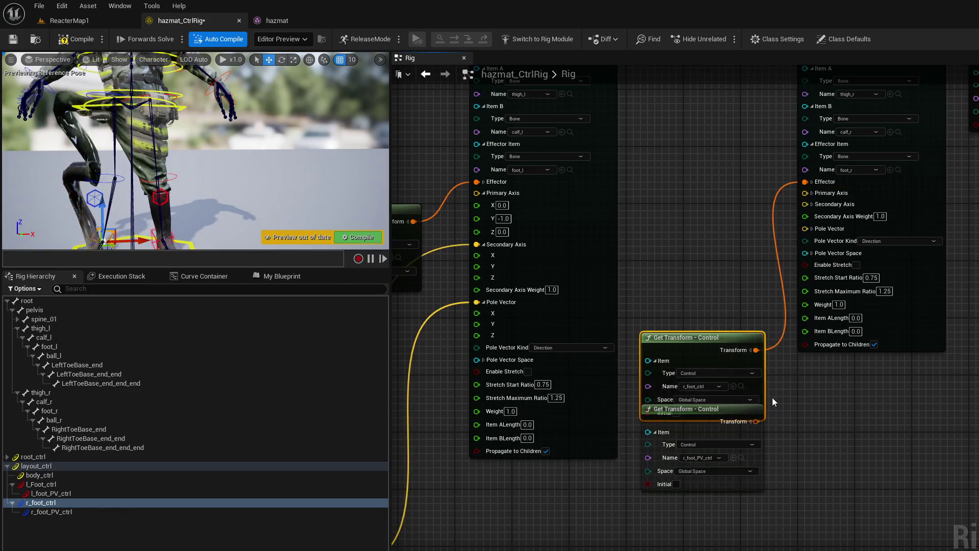
Step: Feed r_foot_PV_ctrl's translation into Pole Vector and set the right IK's Primary Axis to 0,-1,0
left_click(750, 421)
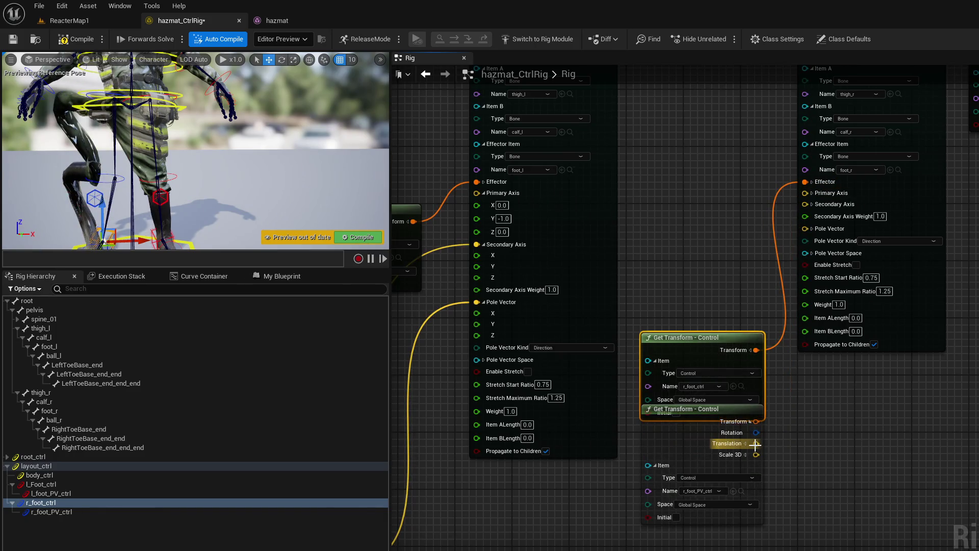
mouse_move(755, 444)
left_mouse_down()
mouse_move(767, 433)
mouse_move(805, 228)
left_mouse_up()
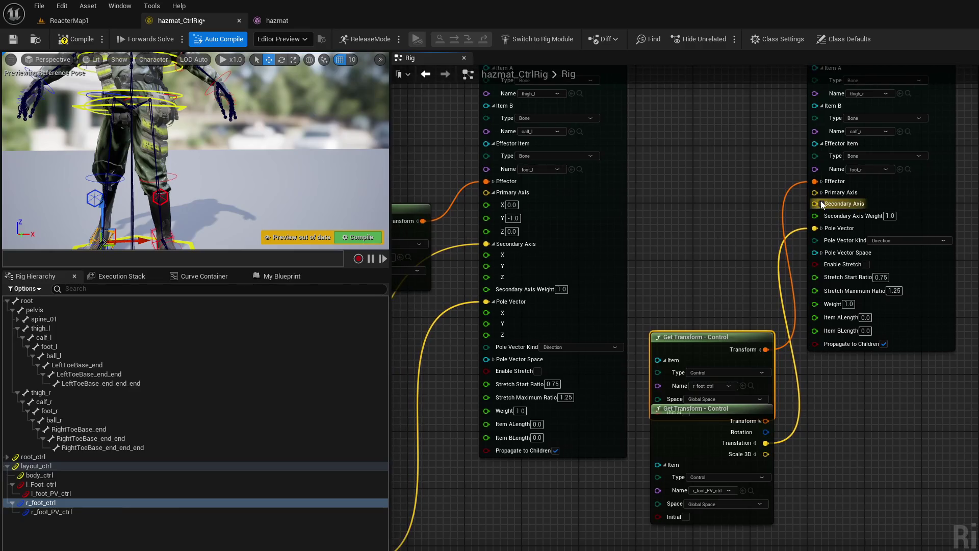
left_click(821, 193)
left_click_drag(815, 218, 842, 218)
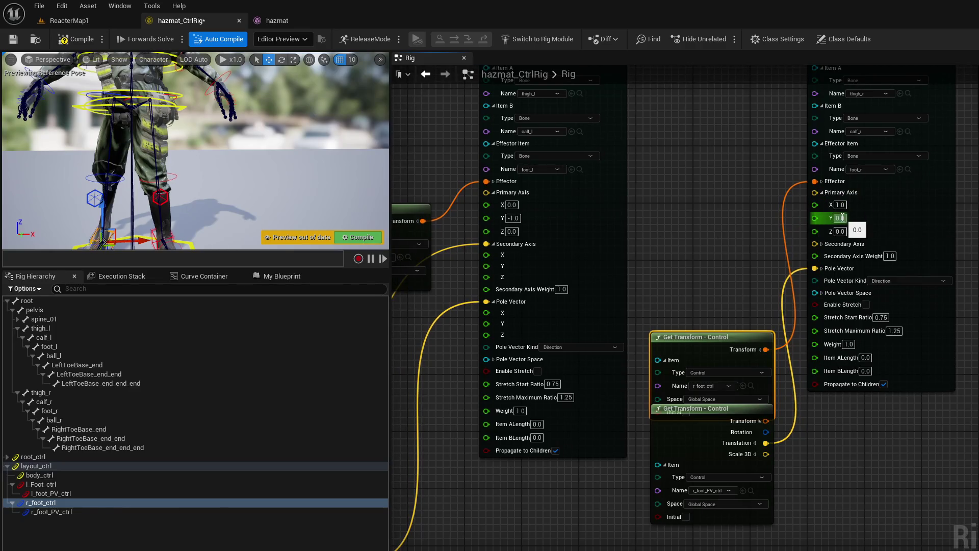
type("-1")
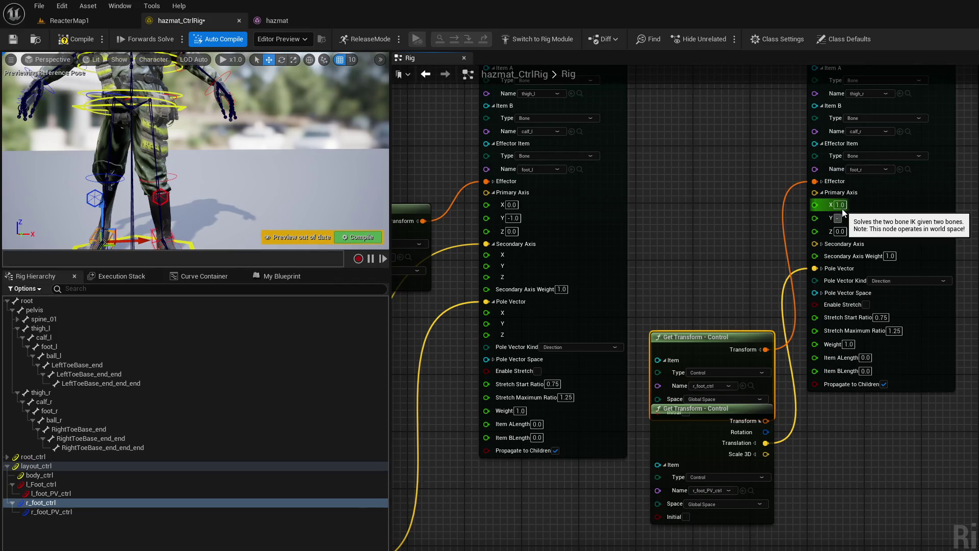
left_click(841, 205)
type("0")
key("Return")
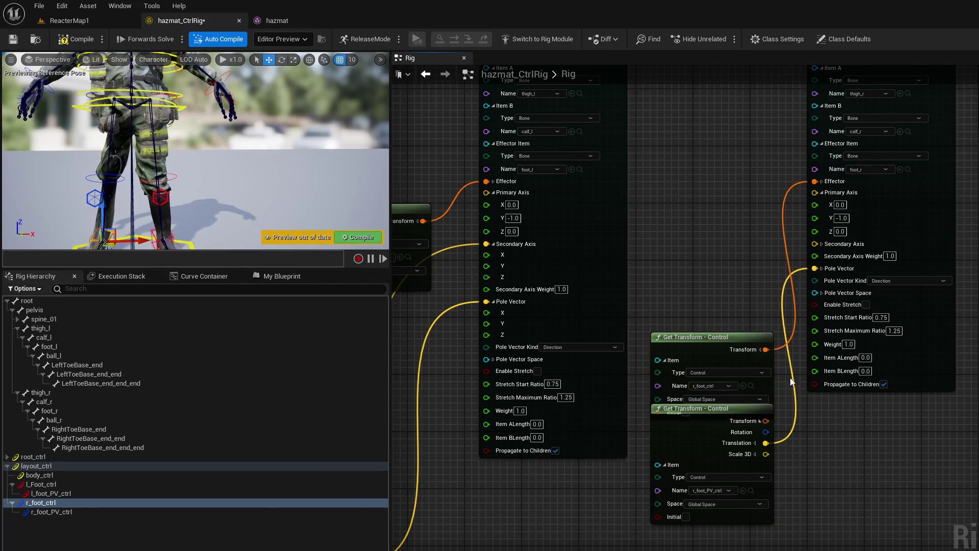
left_click(821, 244)
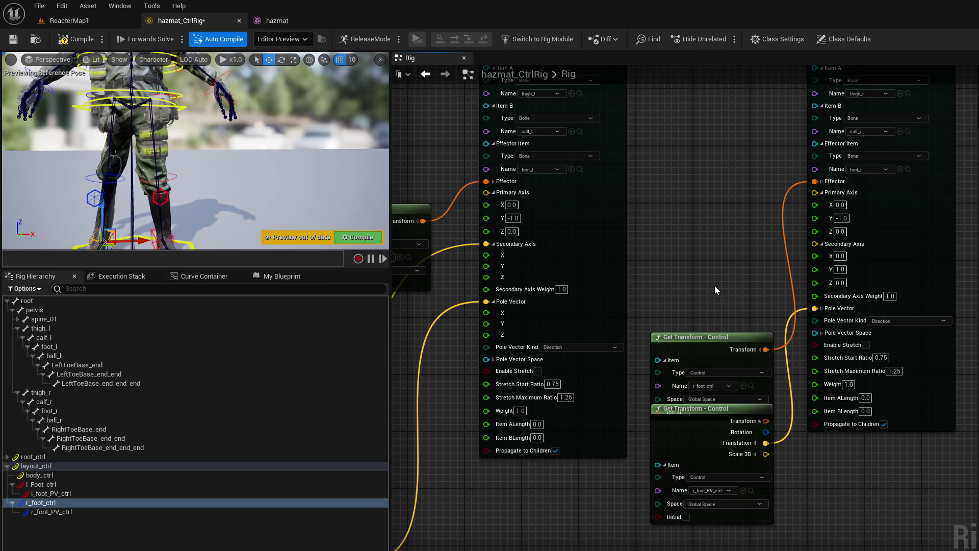
Step: Duplicate the left leg's bone-getter, Subtract and Unit node chain
mouse_move(715, 286)
left_mouse_down()
mouse_move(804, 267)
mouse_move(606, 358)
mouse_move(827, 333)
mouse_move(714, 390)
left_mouse_up()
mouse_move(484, 548)
left_mouse_down()
mouse_move(766, 289)
mouse_move(840, 330)
left_mouse_up()
mouse_move(483, 217)
left_mouse_down()
mouse_move(697, 400)
mouse_move(753, 500)
left_mouse_up()
left_click_drag(843, 359, 404, 253)
key("ctrl+v")
left_click(771, 350)
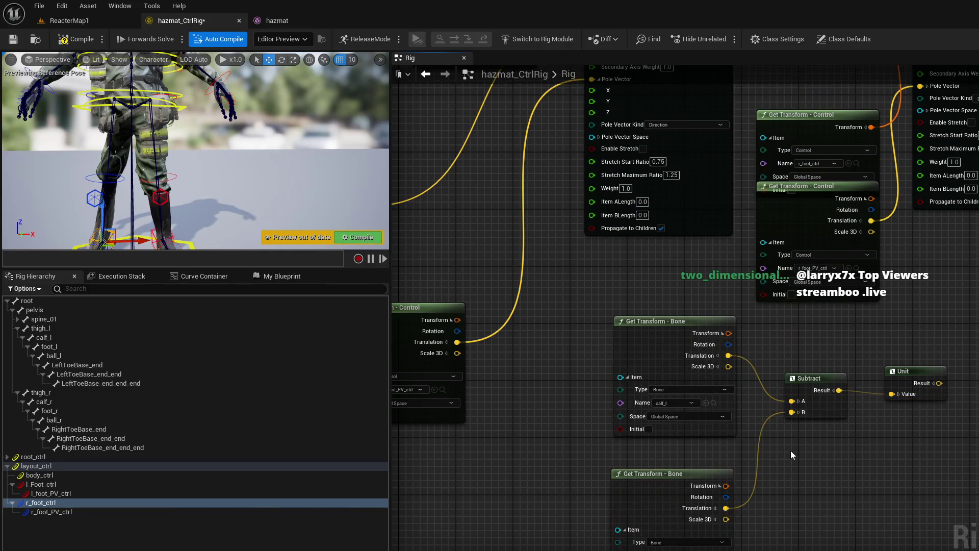
Step: Set the copied getters to calf_r and foot_r and wire Unit's result into the right Secondary Axis
left_click(678, 368)
type("ca")
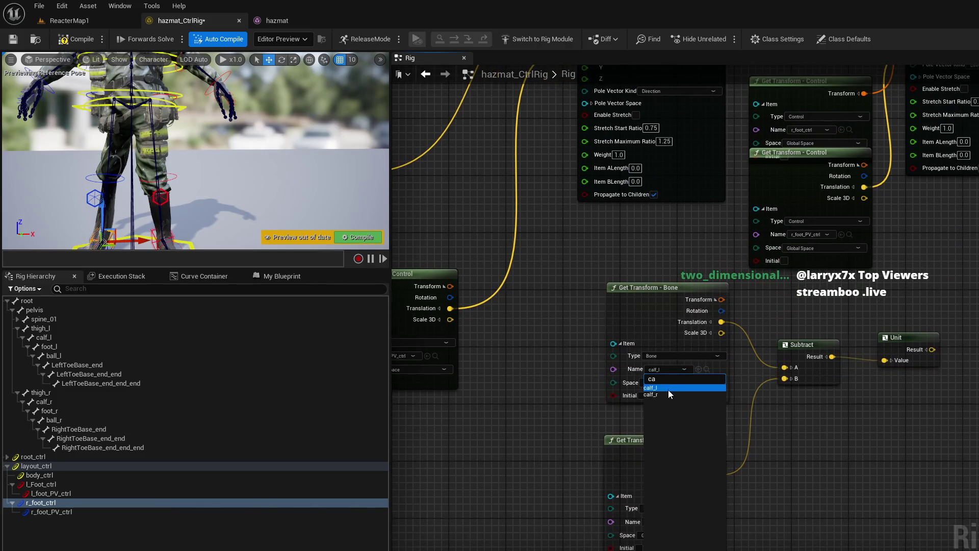
left_click(669, 393)
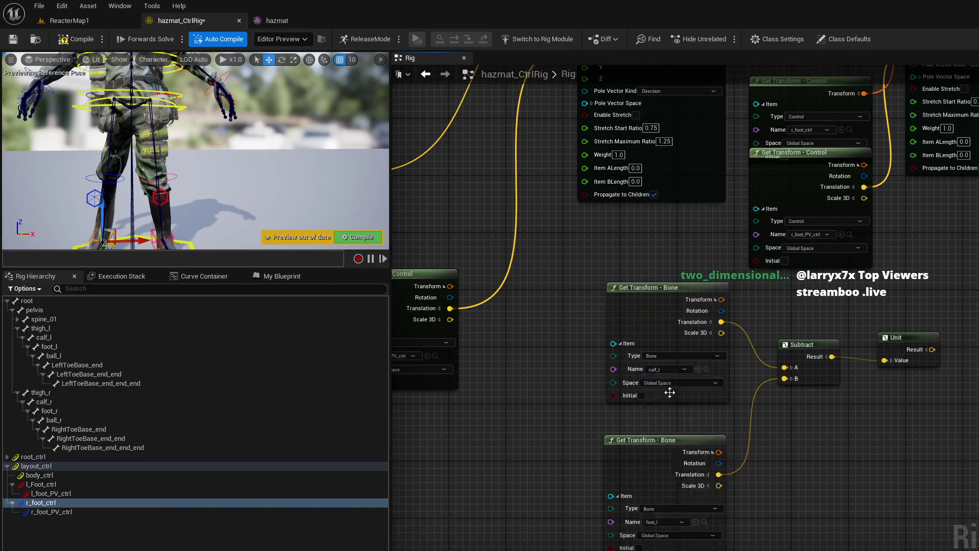
left_click(668, 524)
type("f")
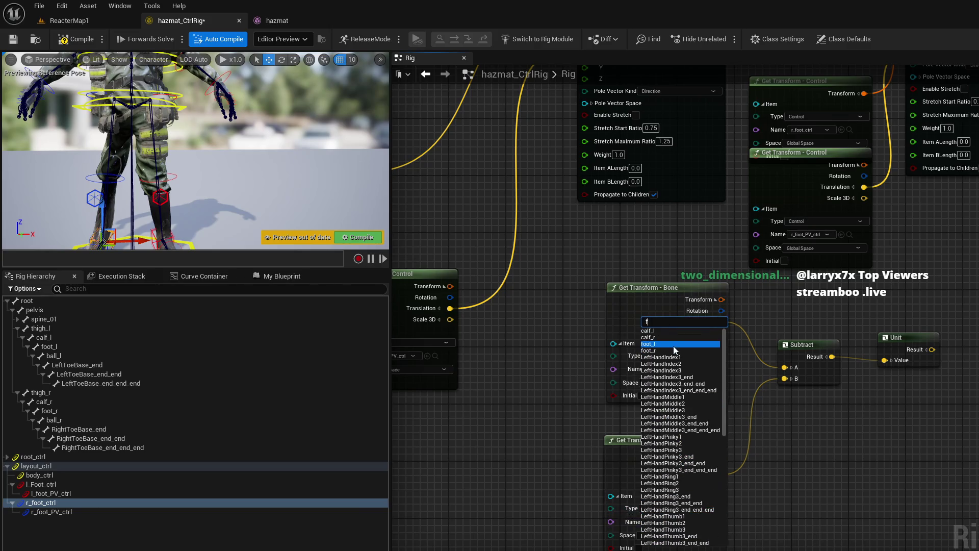
left_click(673, 346)
mouse_move(868, 296)
left_mouse_down()
mouse_move(778, 341)
mouse_move(723, 492)
left_mouse_up()
mouse_move(789, 544)
left_mouse_down()
mouse_move(797, 509)
mouse_move(772, 185)
left_mouse_up()
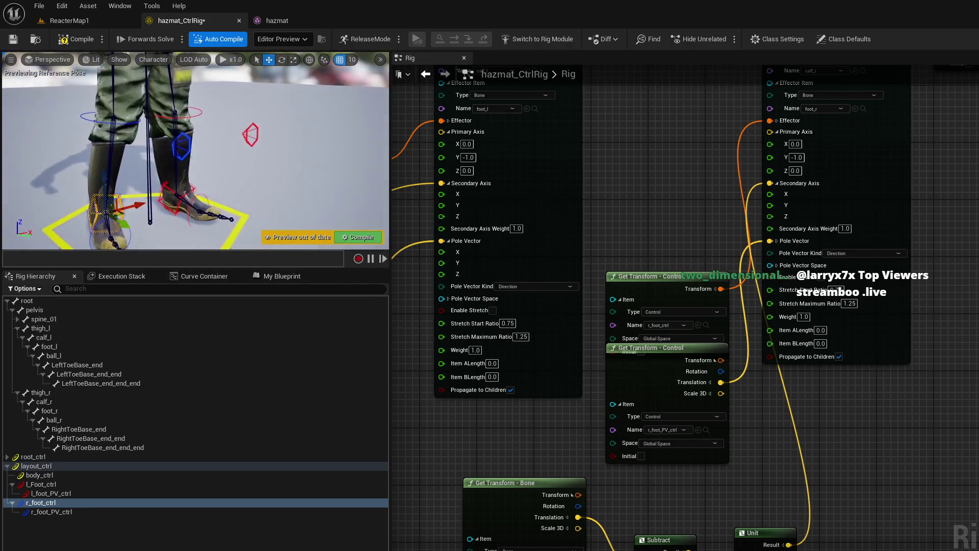
left_click(216, 189)
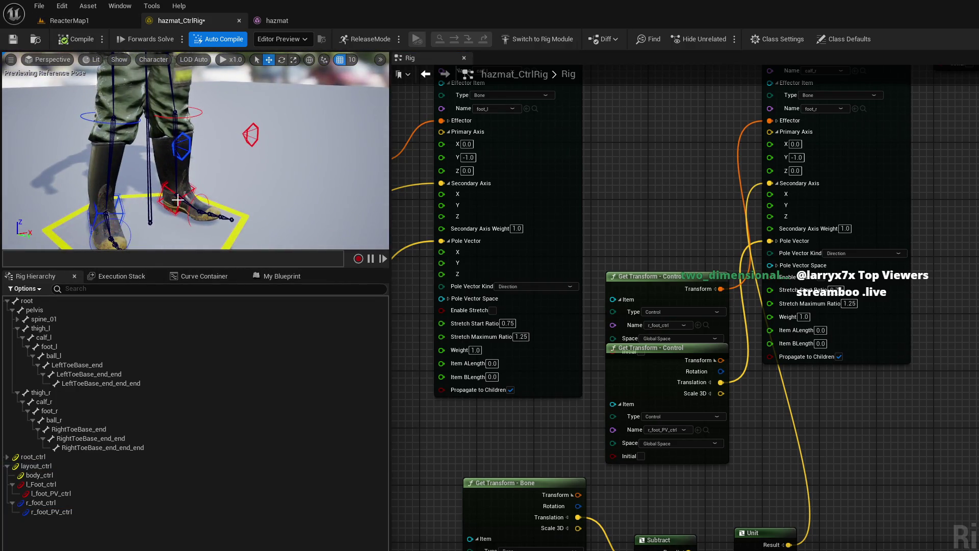
Step: Lift l_Foot_ctrl forward to test the left-leg IK, then recompile to reset
left_click(48, 484)
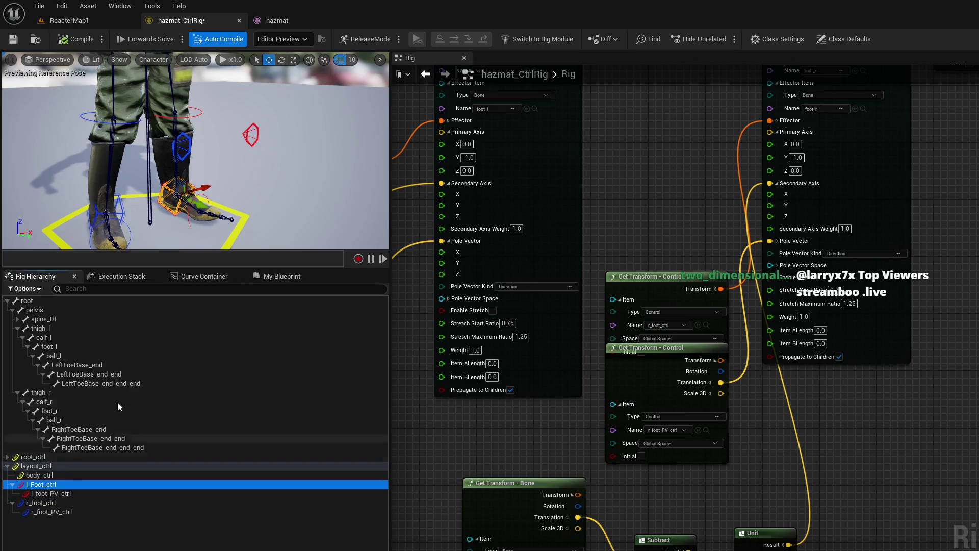
mouse_move(178, 194)
left_mouse_down()
mouse_move(190, 163)
mouse_move(232, 156)
mouse_move(206, 171)
mouse_move(193, 141)
mouse_move(229, 175)
left_mouse_up()
left_click(76, 39)
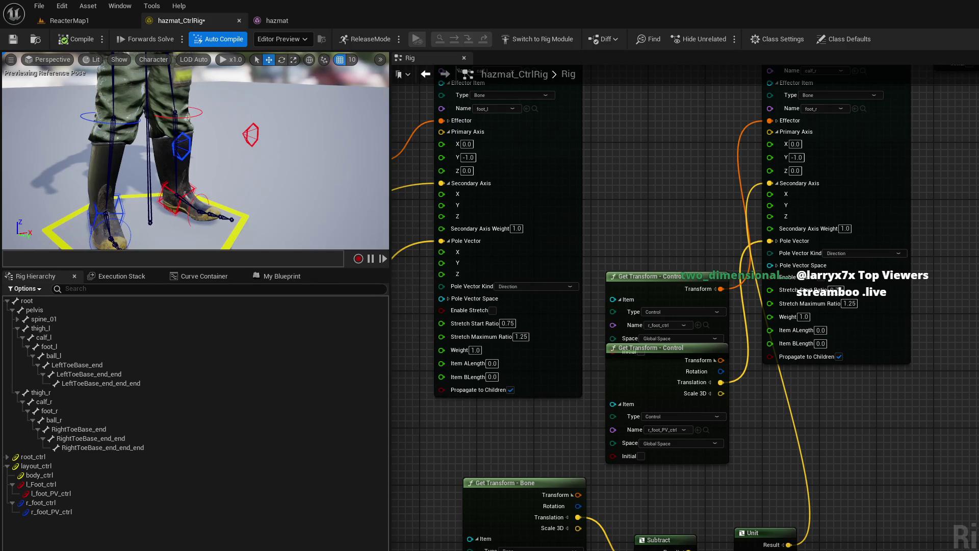
Step: Lower body_ctrl so the character crouches, then recompile to restore the default pose
left_click_drag(352, 102, 327, 153)
left_click(40, 475)
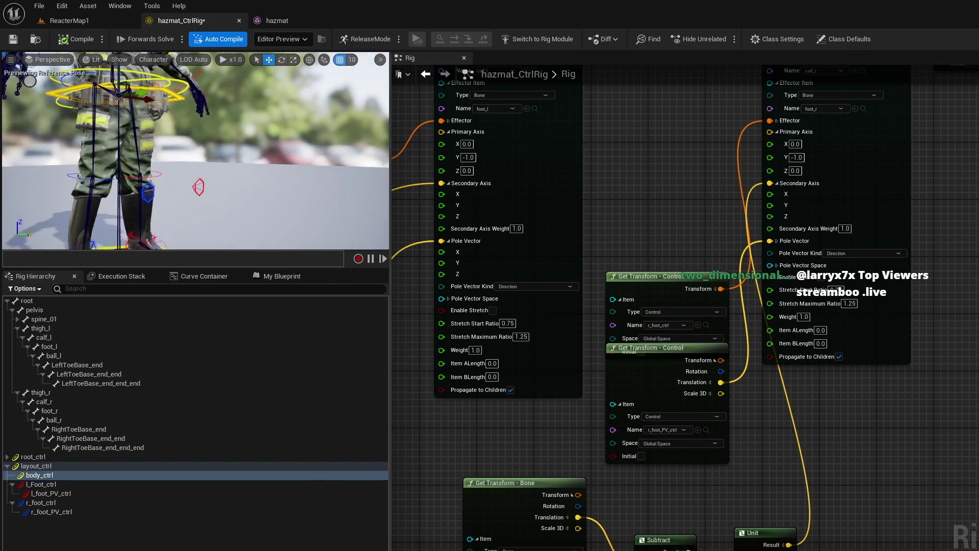
scroll(143, 99, "down", 5)
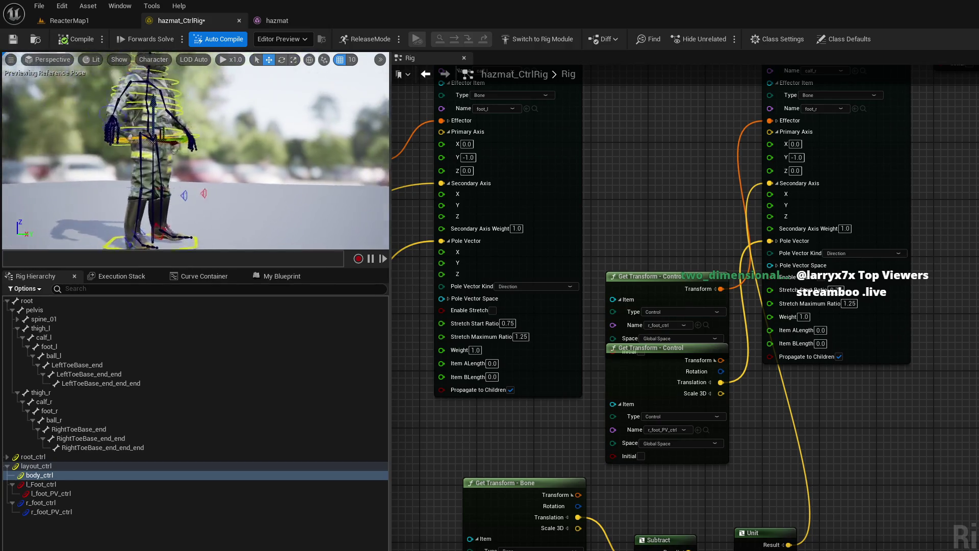
mouse_move(163, 110)
left_mouse_down()
mouse_move(160, 164)
mouse_move(154, 109)
left_mouse_up()
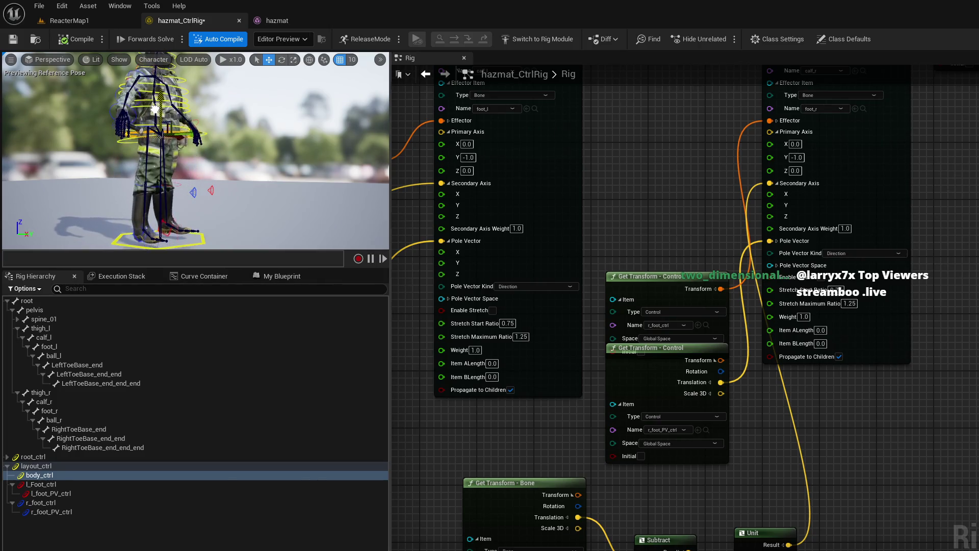
left_click(77, 43)
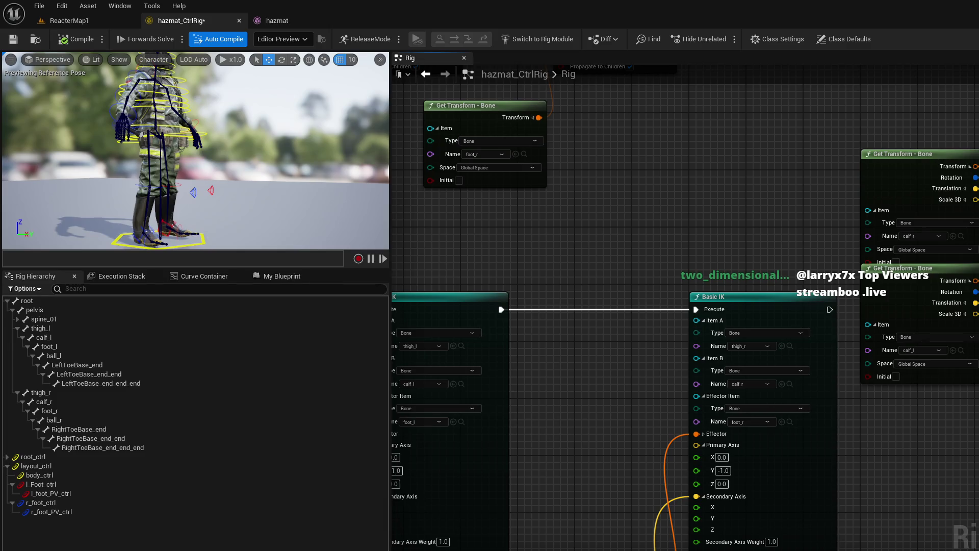
Step: Collapse the calf_r/foot_r bone getters, Subtract and Unit nodes into one function node
scroll(741, 162, "down", 8)
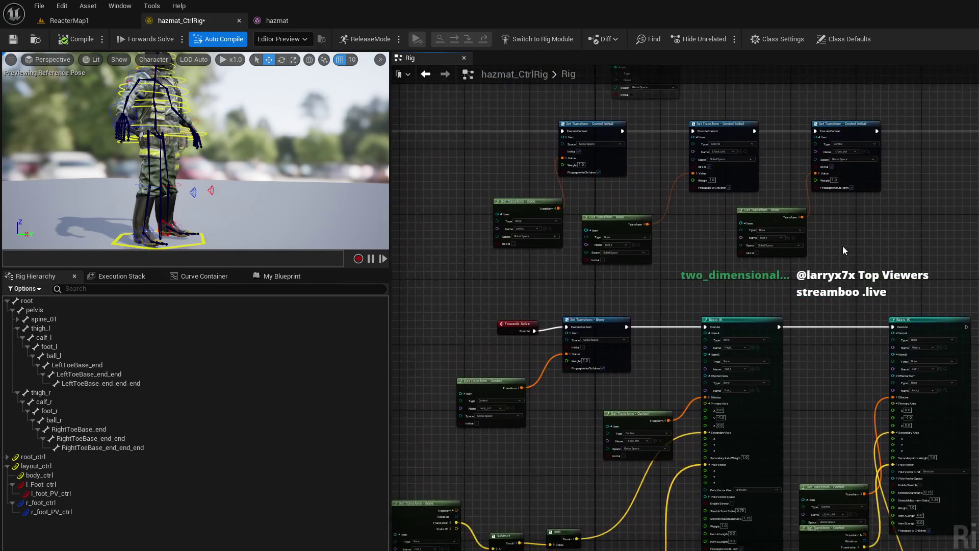
scroll(831, 240, "up", 8)
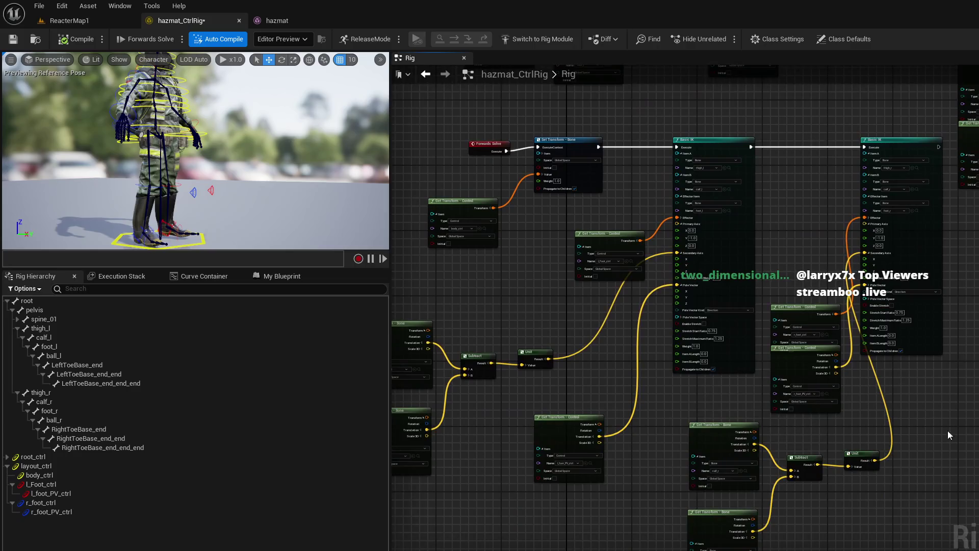
scroll(849, 403, "up", 2)
mouse_move(610, 530)
left_mouse_down()
mouse_move(857, 329)
mouse_move(844, 341)
left_mouse_up()
left_click(820, 448)
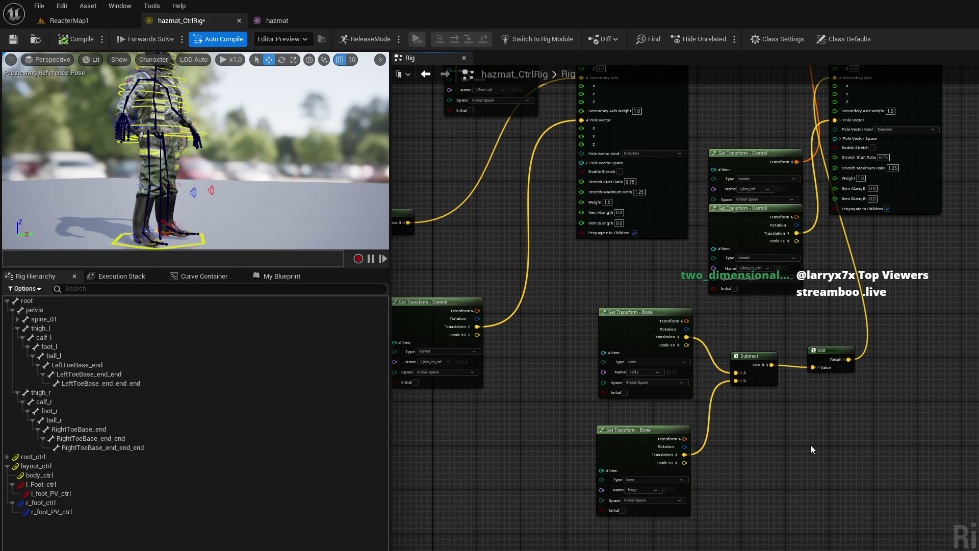
scroll(814, 447, "up", 1)
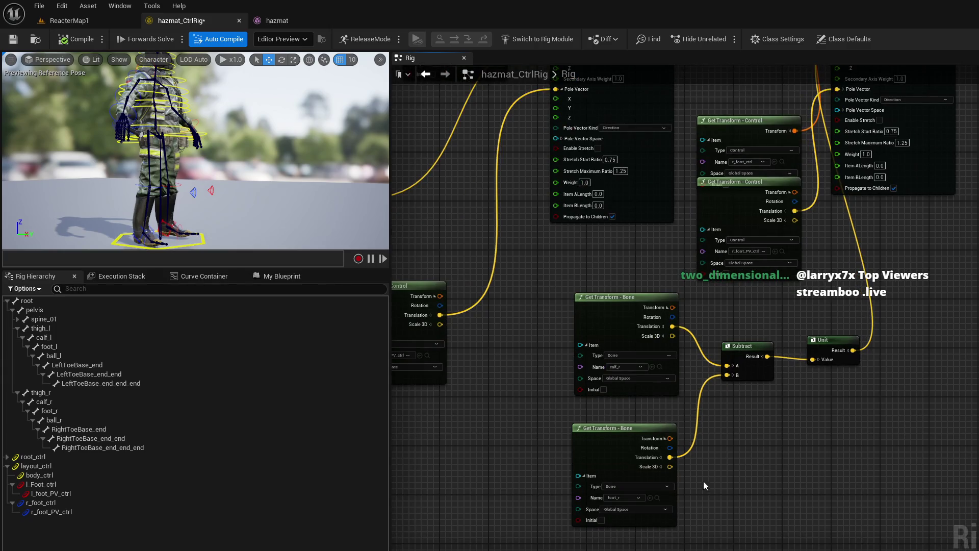
left_click_drag(783, 457, 887, 413)
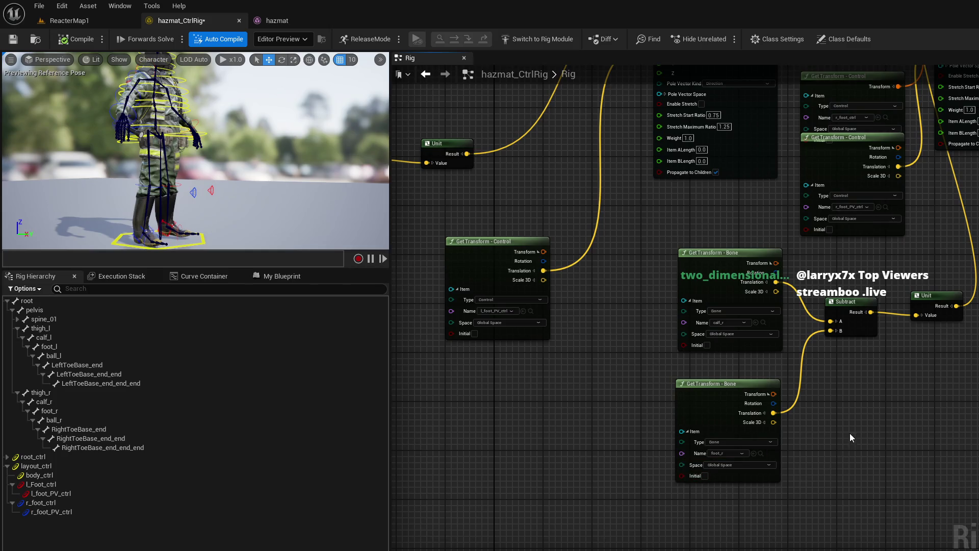
scroll(848, 430, "up", 1)
left_click_drag(675, 504, 940, 261)
right_click(944, 280)
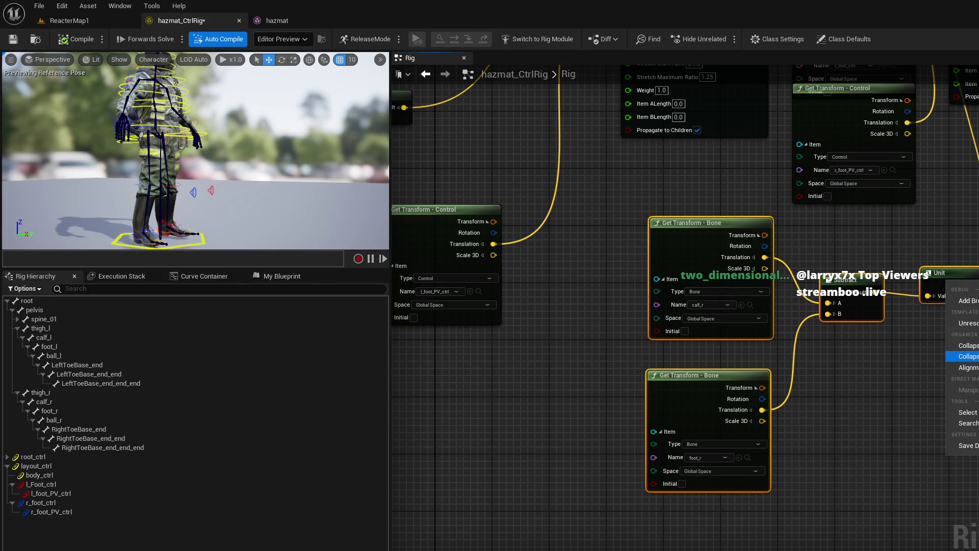
left_click(966, 356)
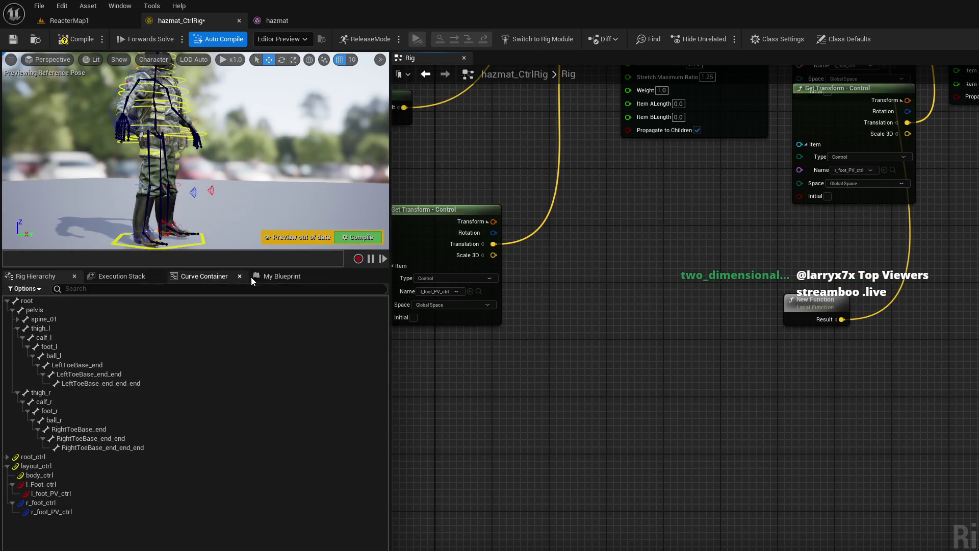
Step: Rename New Function to CalculateSecondaryAxis in My Blueprint and open its inner graph
left_click(267, 280)
left_click(113, 387)
key("F2")
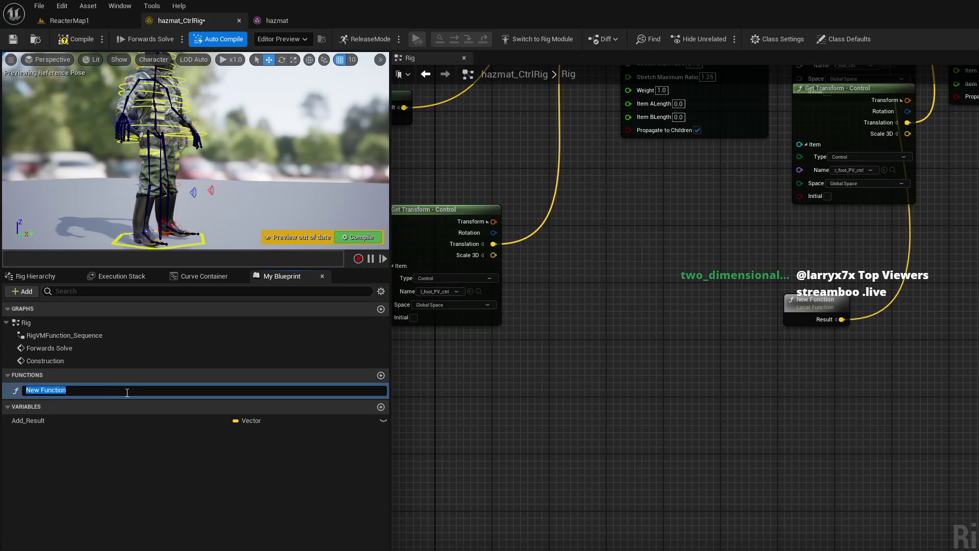
type("Calca")
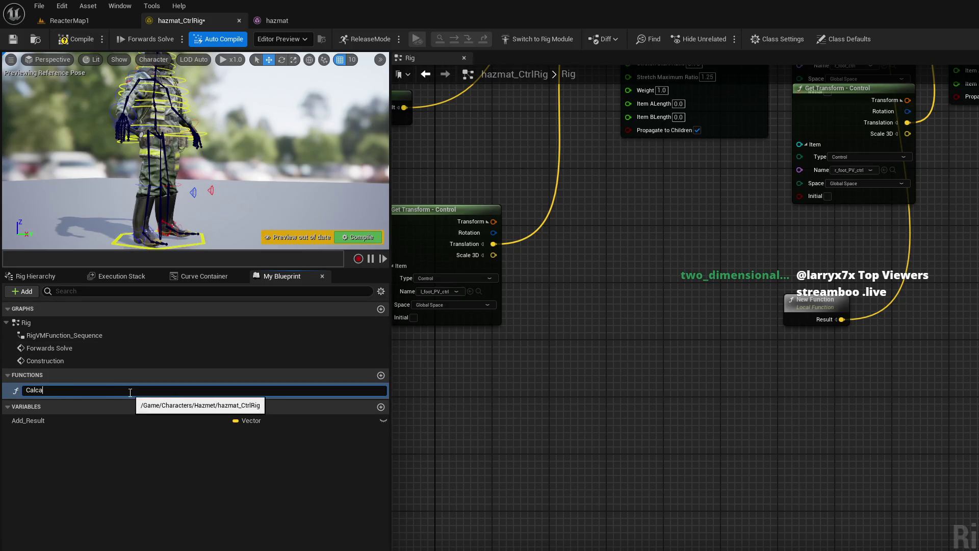
type("ulate")
type("ate")
type("Second")
type("aryAxi")
type("s")
key("Return")
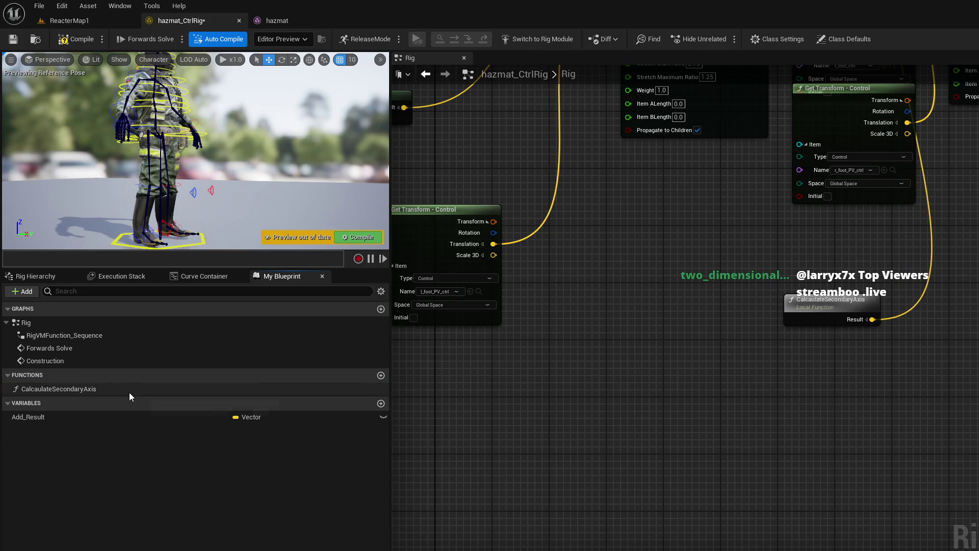
double_click(834, 310)
scroll(834, 310, "down", 1)
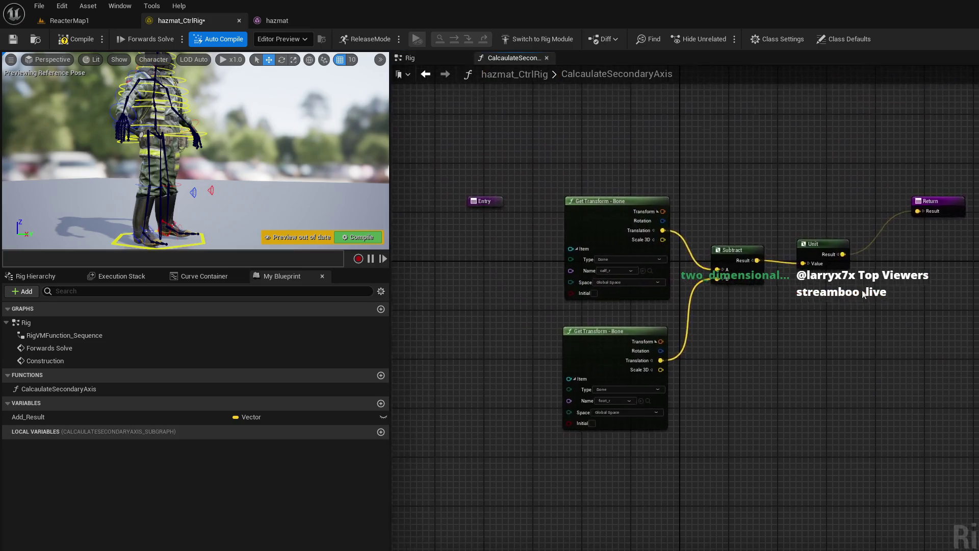
Step: Expose both bone names as Entry inputs named calf and foot, wired to the two bone getters
scroll(648, 295, "up", 3)
mouse_move(685, 295)
left_mouse_down()
mouse_move(622, 222)
mouse_move(585, 203)
mouse_move(560, 206)
left_mouse_up()
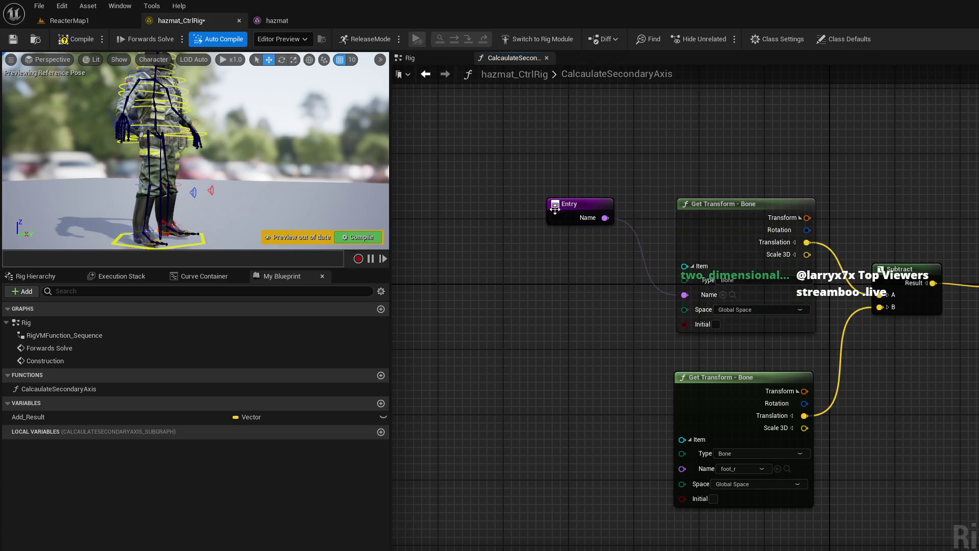
mouse_move(682, 468)
left_mouse_down()
mouse_move(569, 218)
mouse_move(501, 229)
mouse_move(491, 265)
left_mouse_up()
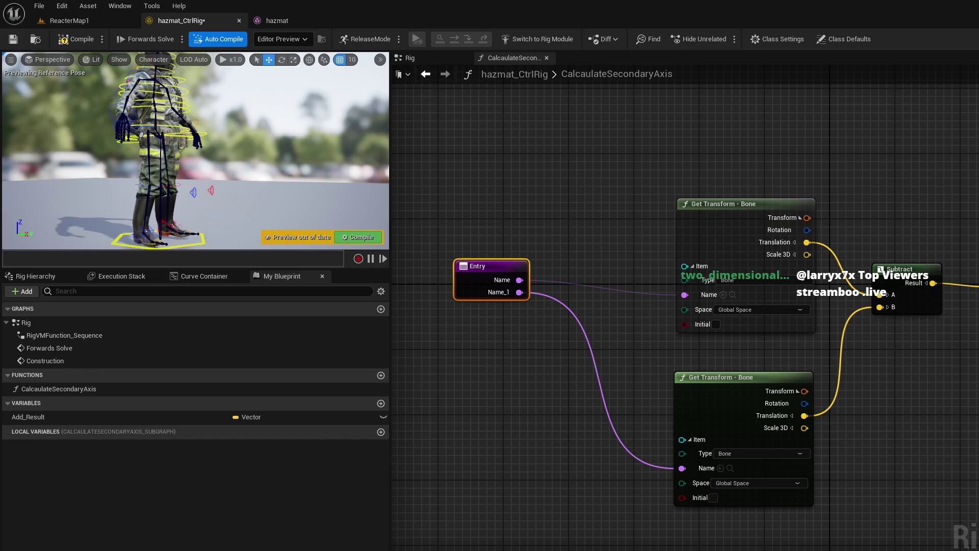
left_click(949, 130)
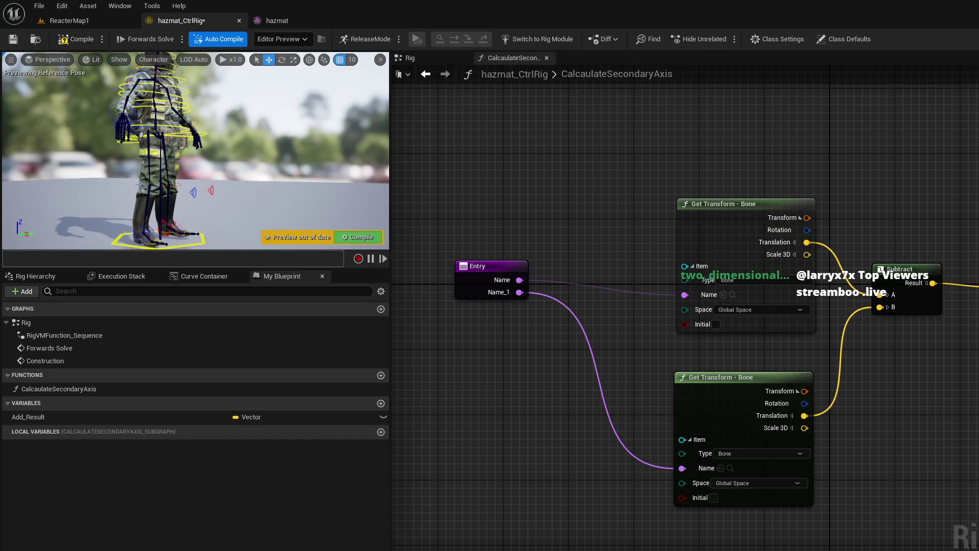
left_click(552, 282, "alt")
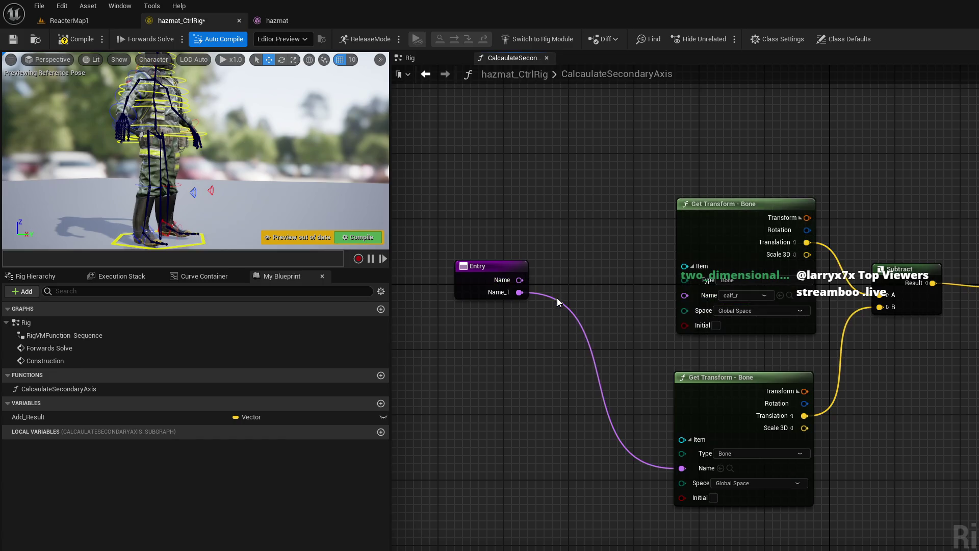
left_click(533, 292, "alt")
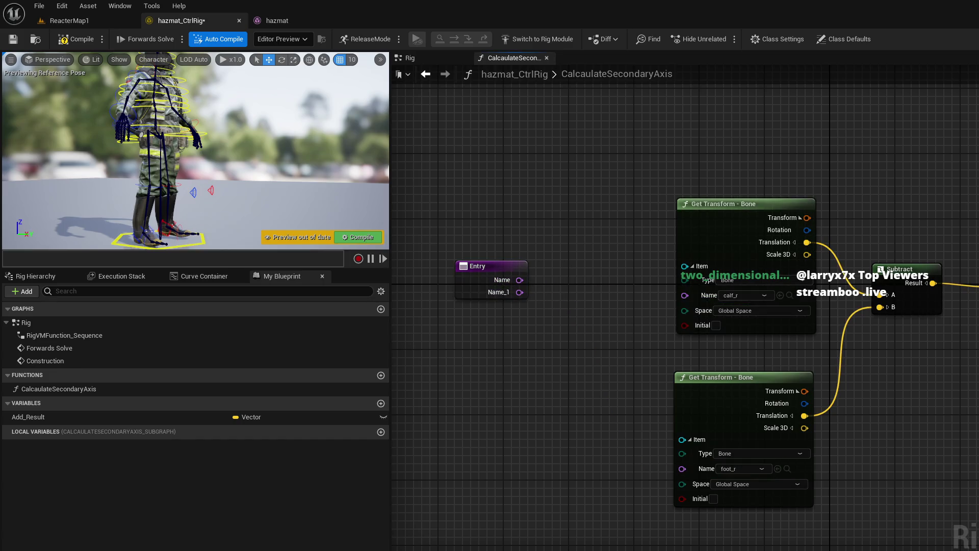
key("Return")
key("Return")
mouse_move(508, 279)
left_mouse_down()
mouse_move(567, 276)
mouse_move(691, 296)
left_mouse_up()
left_click_drag(509, 292, 682, 468)
Step: Check the Unit-to-Return link, then return to the Rig graph's CalculateSecondaryAxis call
mouse_move(553, 225)
left_mouse_down()
mouse_move(451, 246)
mouse_move(472, 273)
left_mouse_up()
left_click_drag(889, 261, 690, 244)
left_click(869, 249)
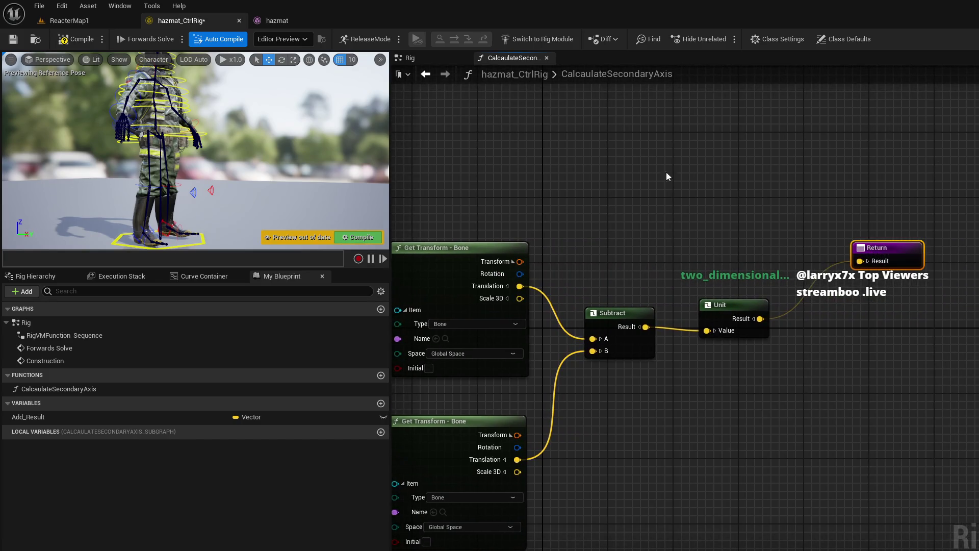
key("alt+Left")
mouse_move(666, 184)
left_mouse_down()
mouse_move(616, 246)
mouse_move(642, 324)
mouse_move(576, 419)
left_mouse_up()
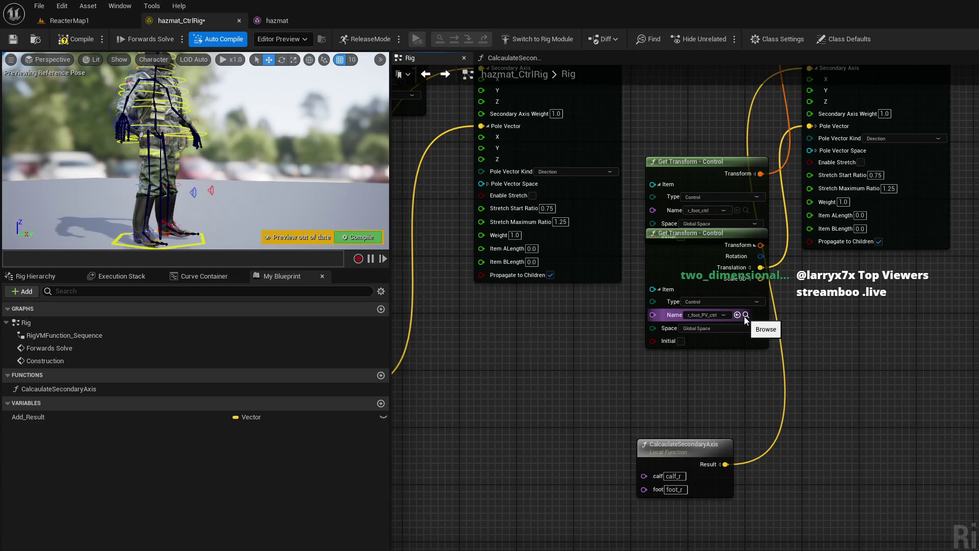
Step: Inspect the call's calf field and select r_foot_PV_ctrl in the Rig Hierarchy
left_click(674, 476)
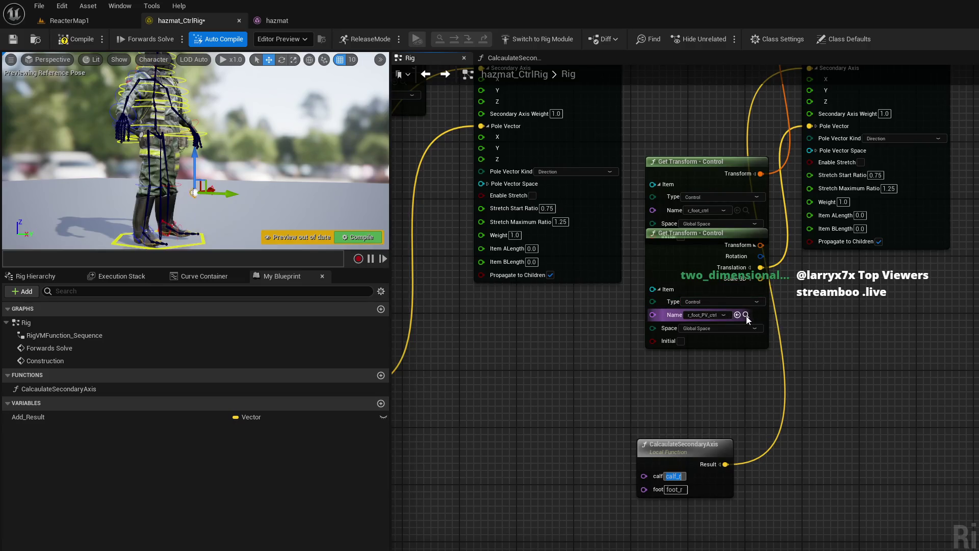
type("r")
left_click(745, 316)
left_click(24, 277)
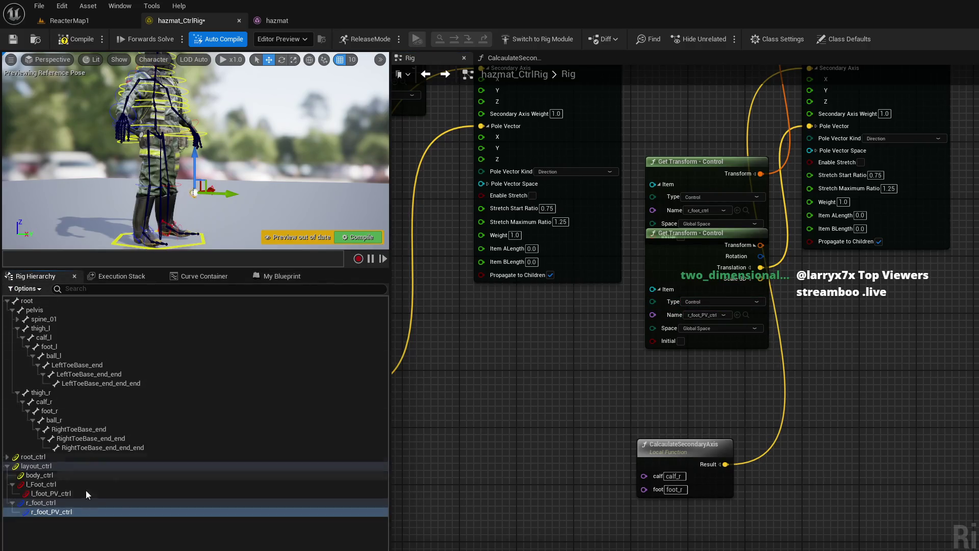
left_click(69, 513)
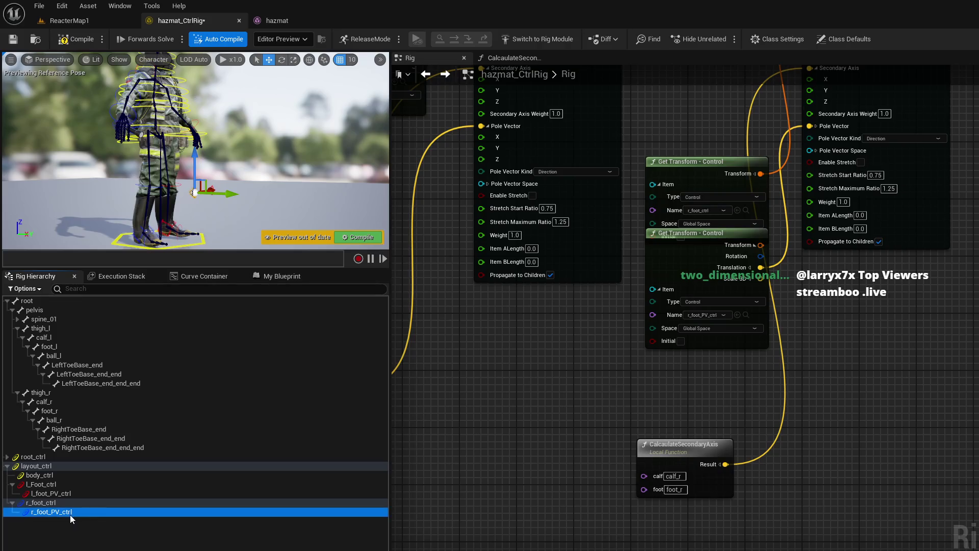
left_click(746, 316)
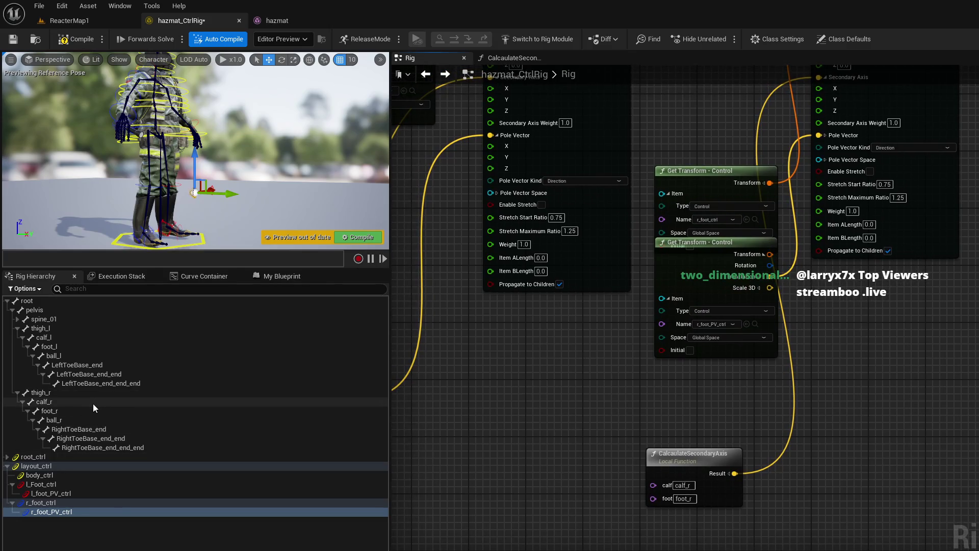
Step: Place a CalculateSecondaryAxis node beside the left leg's Unit and wire its Result to Secondary Axis
mouse_move(518, 398)
left_mouse_down()
mouse_move(704, 393)
mouse_move(684, 412)
mouse_move(836, 421)
mouse_move(681, 372)
left_mouse_up()
left_click(957, 417)
mouse_move(957, 416)
left_mouse_down()
mouse_move(950, 471)
mouse_move(543, 243)
left_mouse_up()
mouse_move(620, 236)
left_mouse_down()
mouse_move(657, 289)
mouse_move(676, 349)
left_mouse_up()
left_click_drag(616, 368, 806, 140)
left_click_drag(563, 206, 688, 247)
scroll(328, 190, "up", 5)
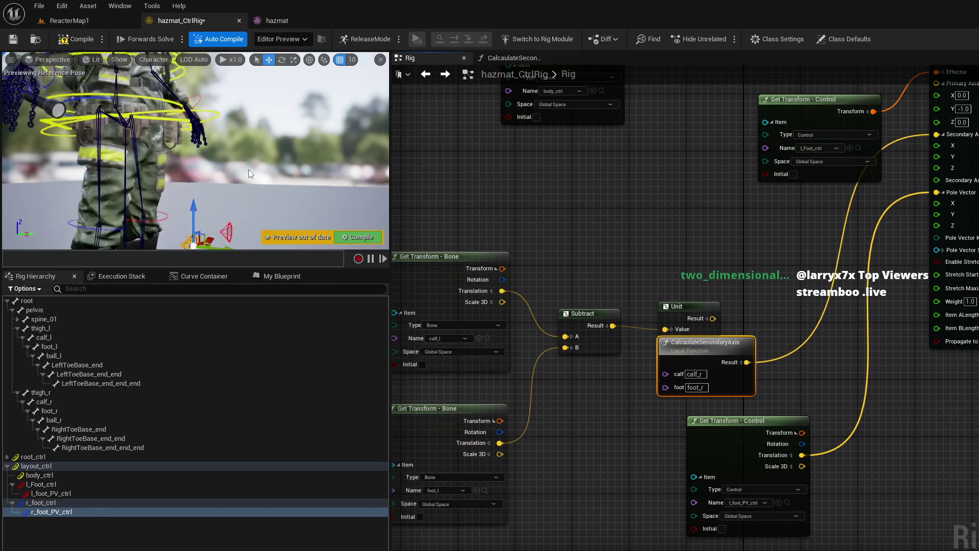
Step: Set the left CalculateSecondaryAxis call's inputs to calf_l and foot_l
left_click(701, 375)
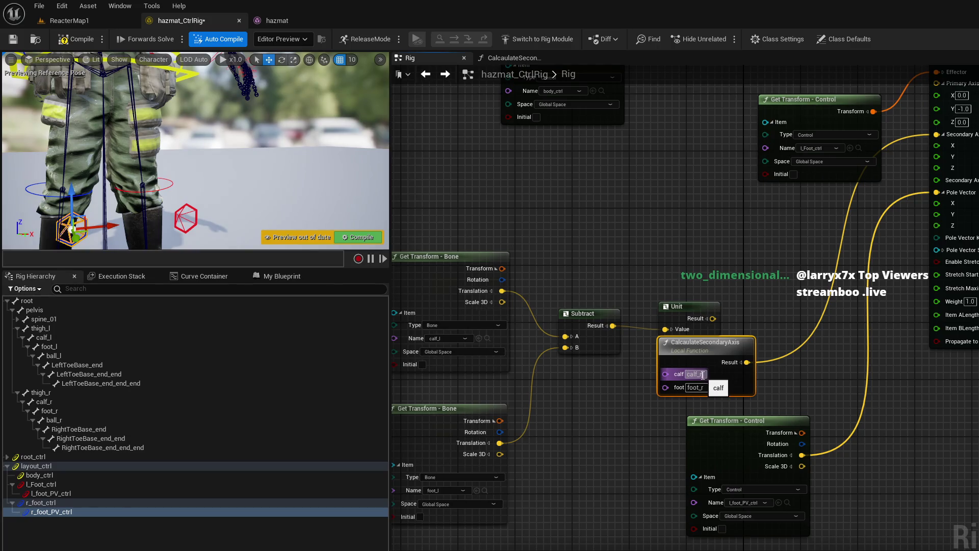
key("Return")
left_click(700, 388)
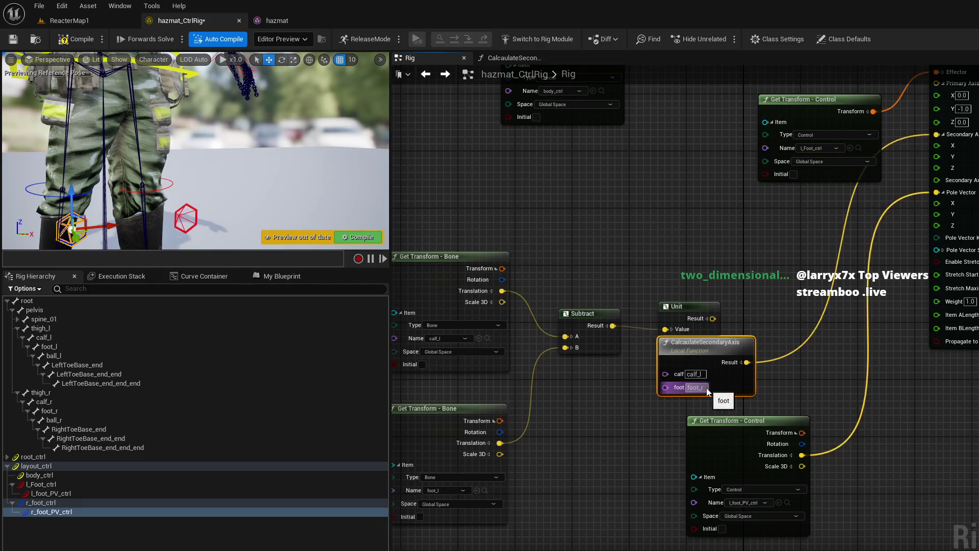
type("foot_l")
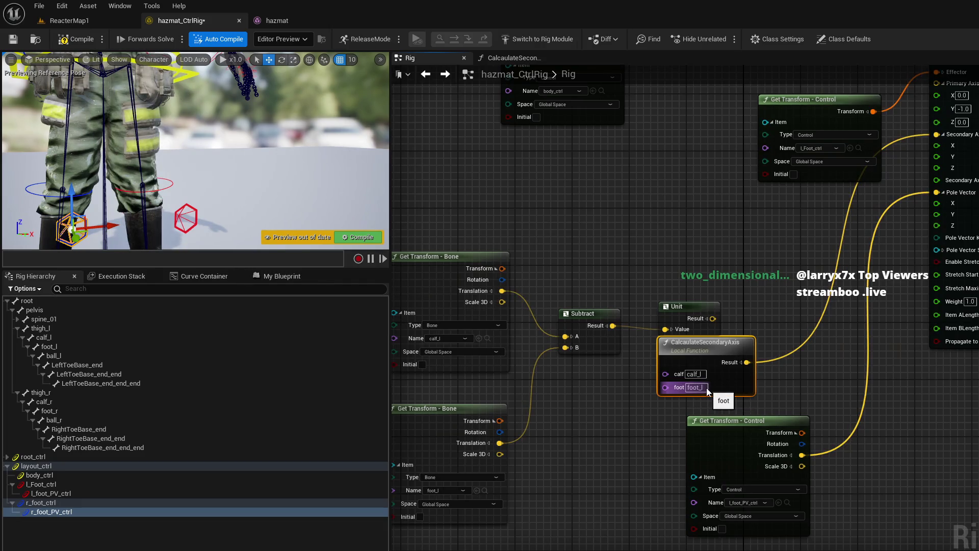
key("Return")
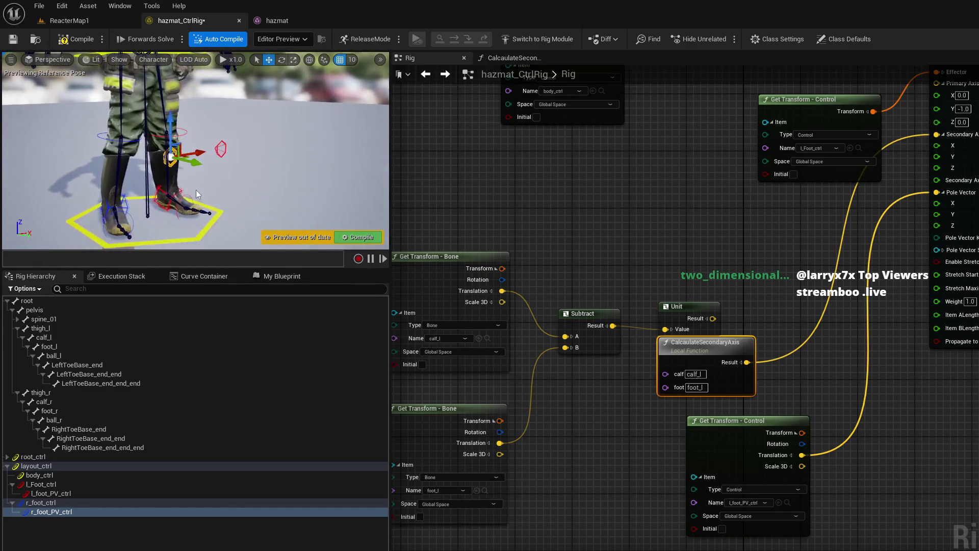
Step: Delete the left leg's old bone getters, Subtract and Unit nodes, and tidy the remaining nodes
left_click(663, 306)
key("Delete")
left_click(586, 313)
key("Delete")
left_click_drag(531, 467, 653, 219)
key("Escape")
left_click_drag(486, 543, 617, 225)
key("Delete")
left_click_drag(619, 387, 563, 224)
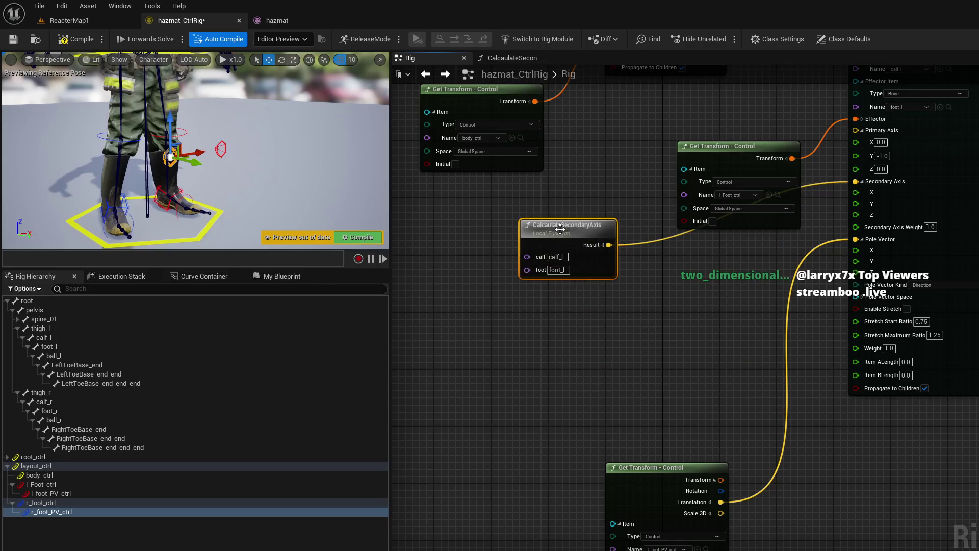
left_click_drag(669, 465, 611, 315)
mouse_move(739, 237)
left_mouse_down()
mouse_move(693, 232)
mouse_move(673, 200)
mouse_move(640, 299)
mouse_move(662, 384)
mouse_move(553, 334)
left_mouse_up()
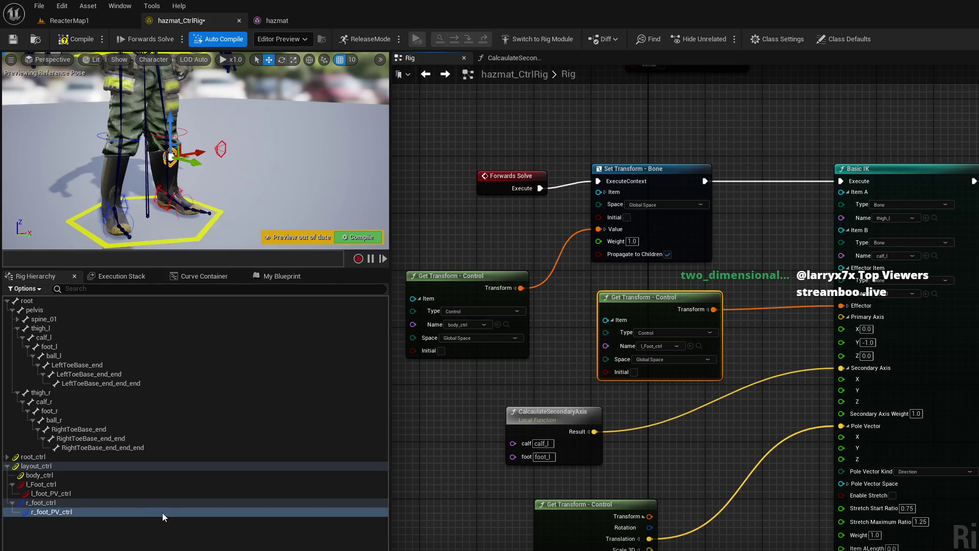
Step: Add a new control under l_Foot_ctrl and duplicate it twice (NewControl, NewControl_2, NewControl_2_2)
left_click(74, 485)
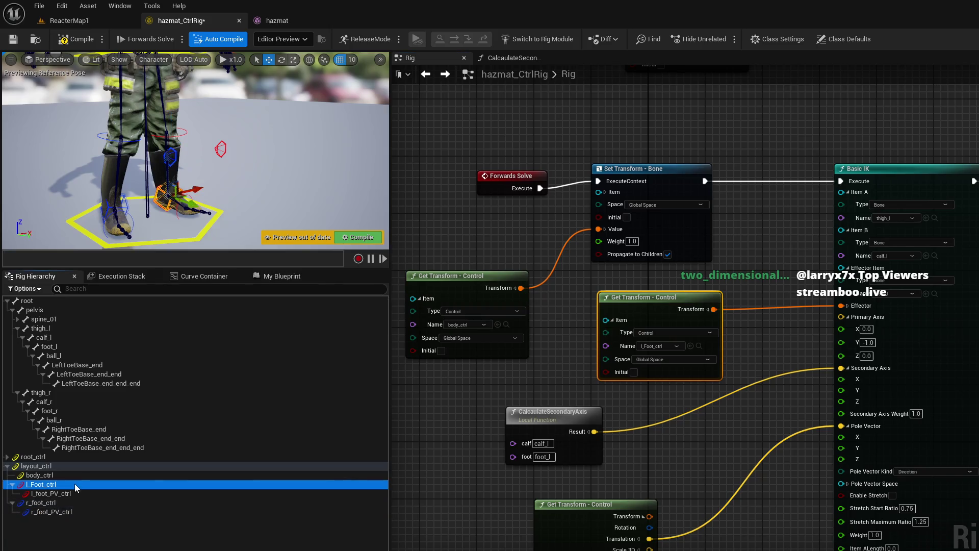
right_click(74, 484)
mouse_move(164, 210)
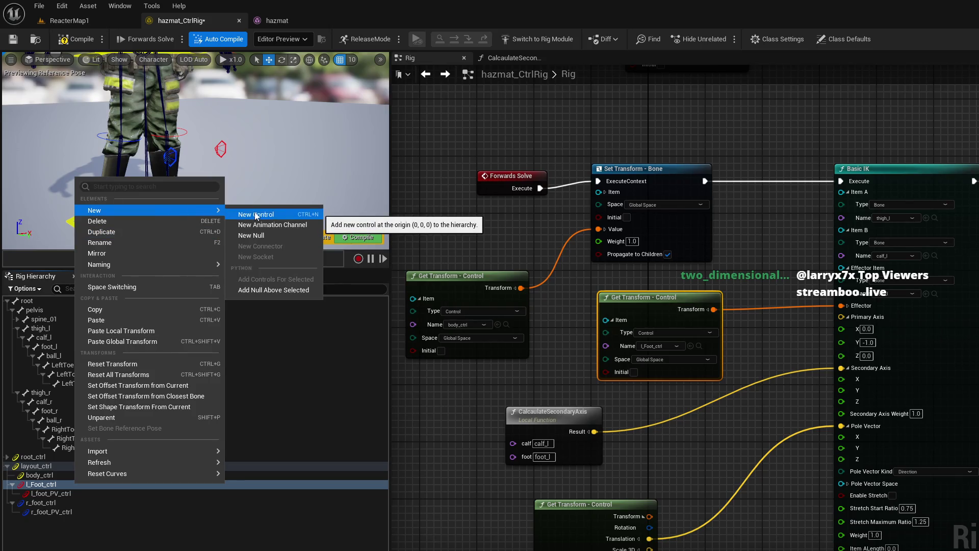
left_click(256, 215)
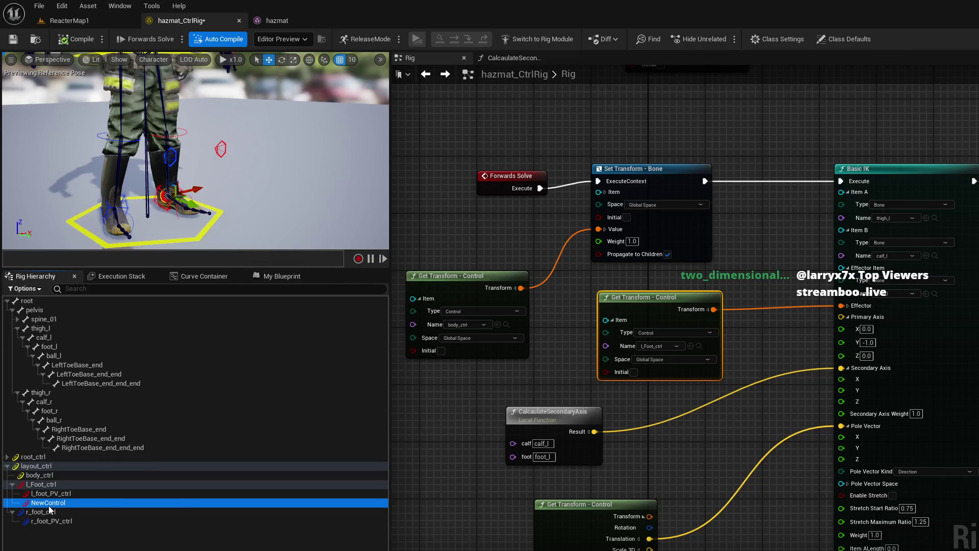
key("ctrl+d")
left_click(95, 509)
key("ctrl+d")
Step: Start renaming the original NewControl to l_Heel_RV
left_click(91, 506)
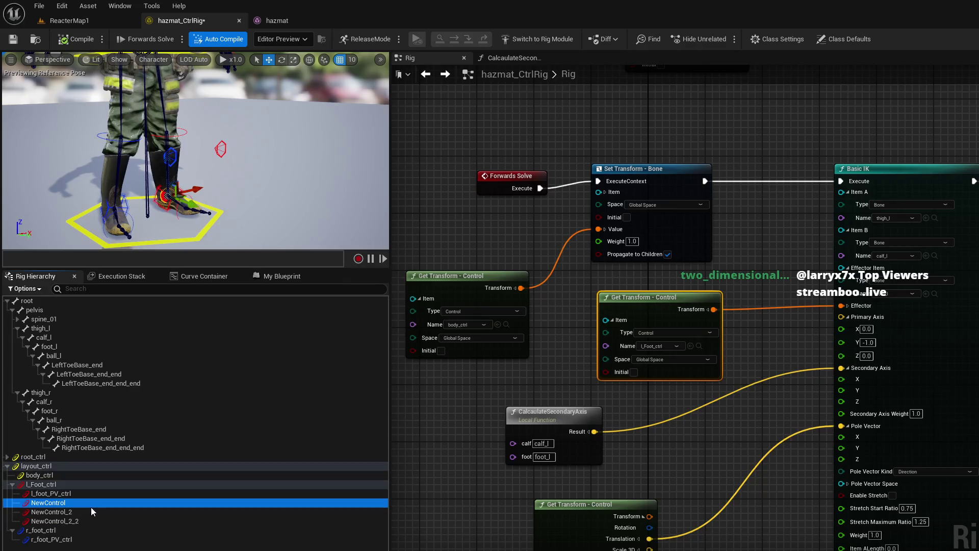
key("F2")
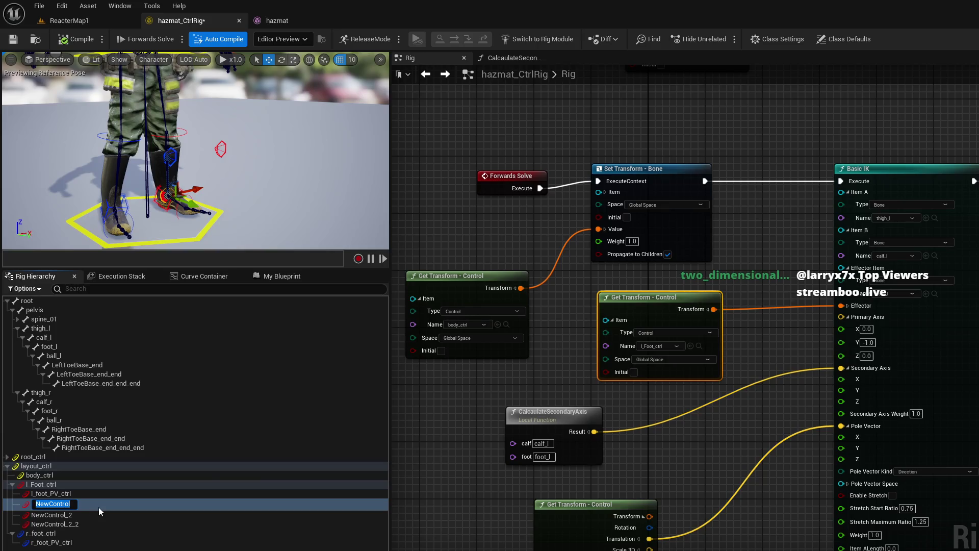
type("l_")
type("Heel_RV_ctrl")
left_click(92, 512)
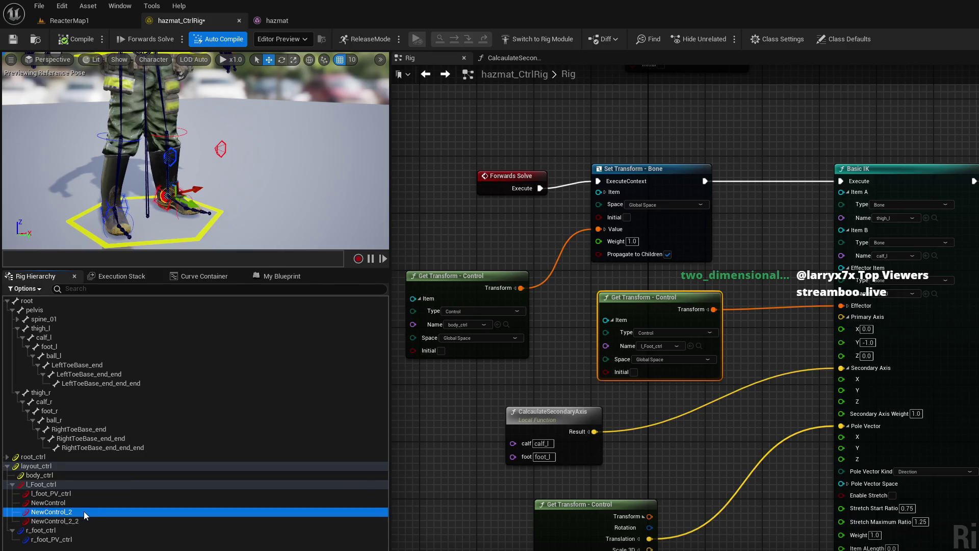
Step: Rename the first two controls l_Heel_RV_ctrl and l_Toe_RV_ctrl
left_click(87, 499)
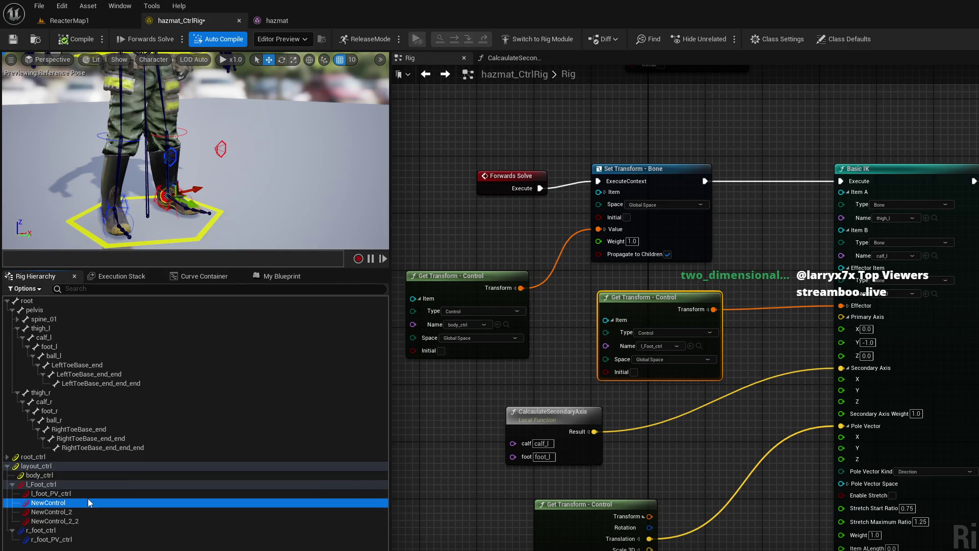
left_click(88, 498)
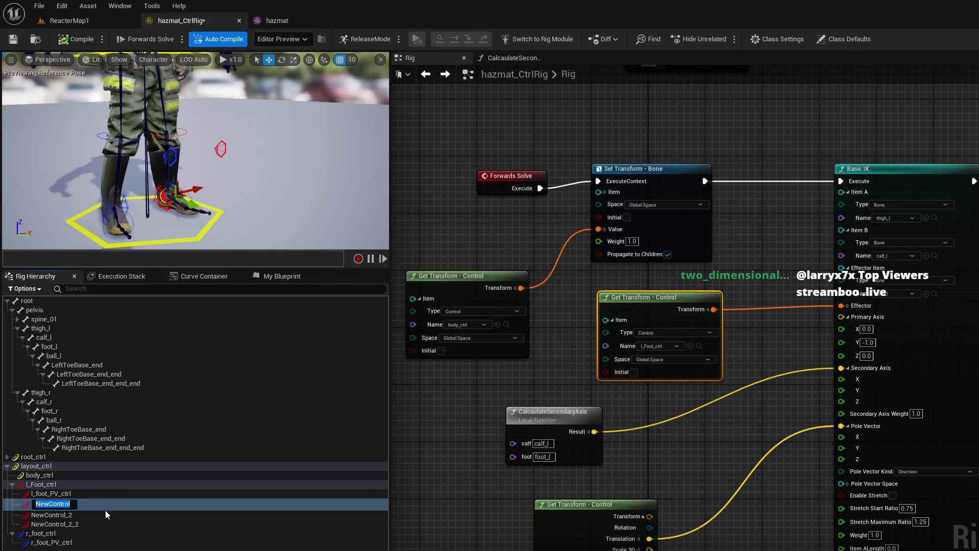
type("l_Heel_RV")
type("_ctrl")
key("Return")
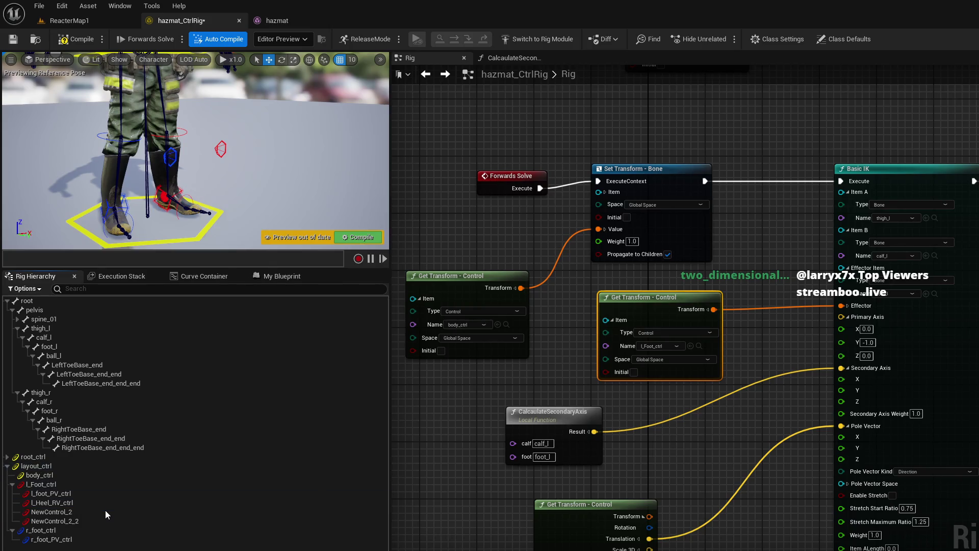
left_click(97, 512)
key("F2")
type("l_to")
key("BackSpace")
key("BackSpace")
type("Toe_RV_ctrl")
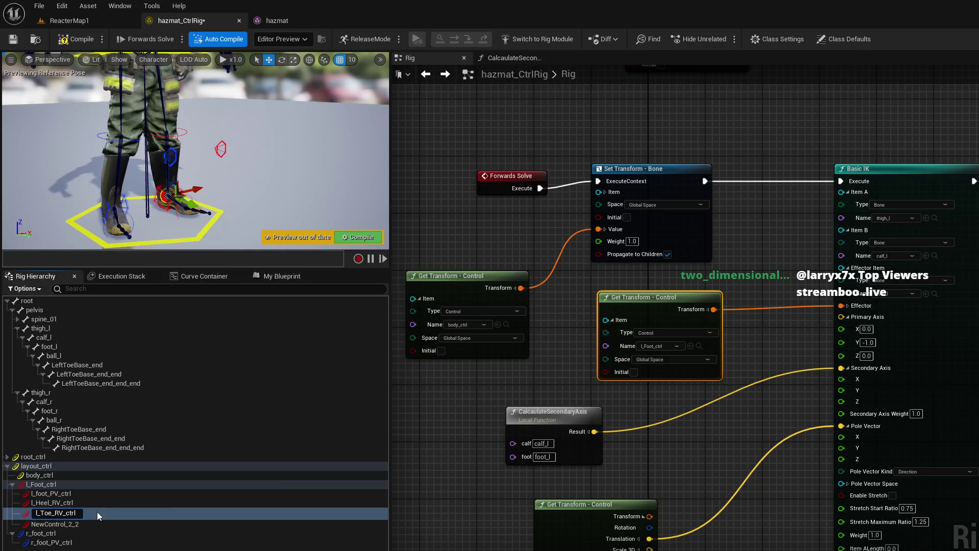
key("Return")
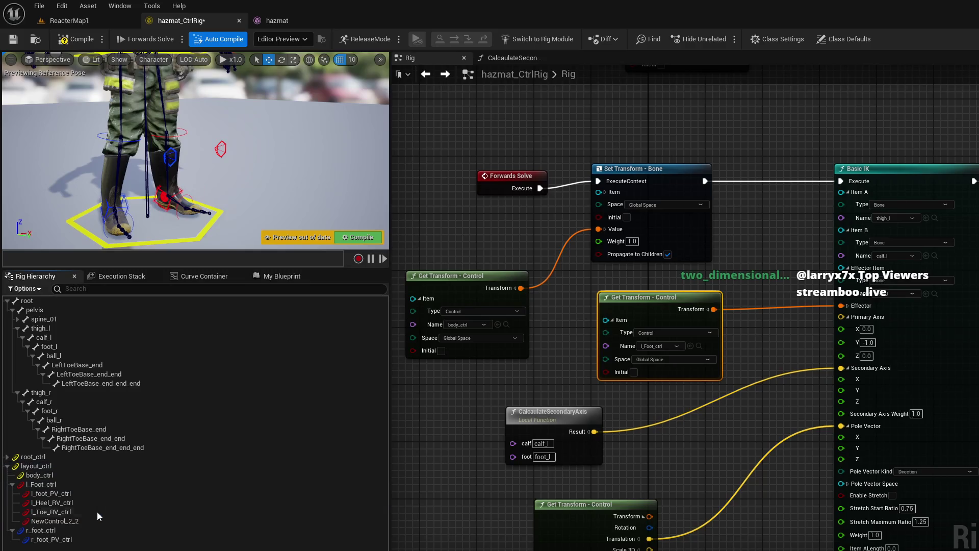
Step: Rename the third control l_Ball_RV_ctrl and parent l_Toe_RV_ctrl under l_Heel_RV_ctrl
left_click(70, 520)
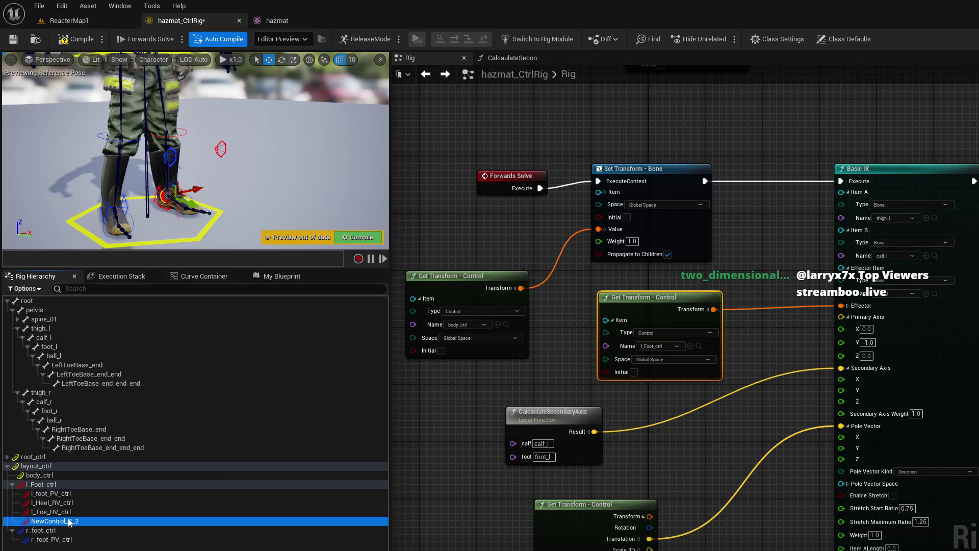
double_click(90, 522)
type("l_")
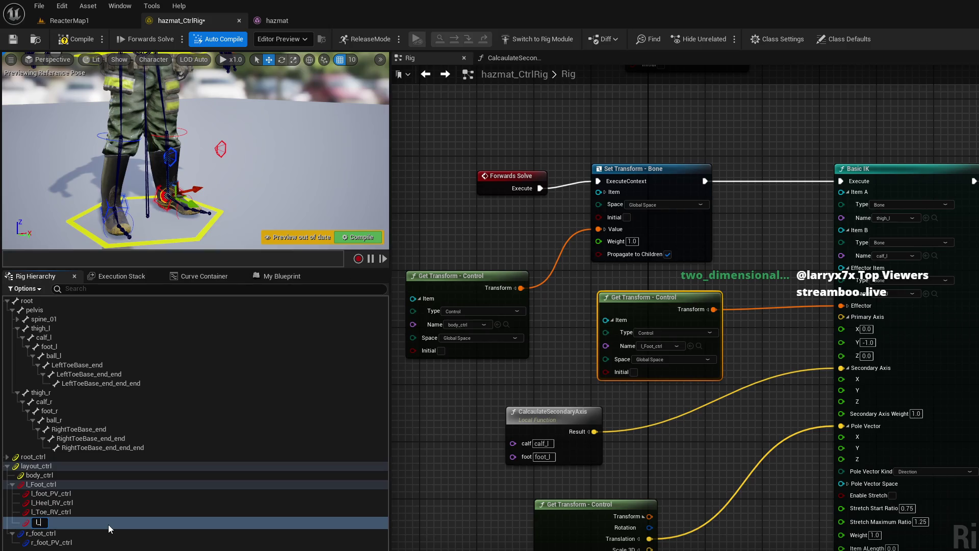
type("Ball")
type("_R")
type("V_ctrl")
key("Return")
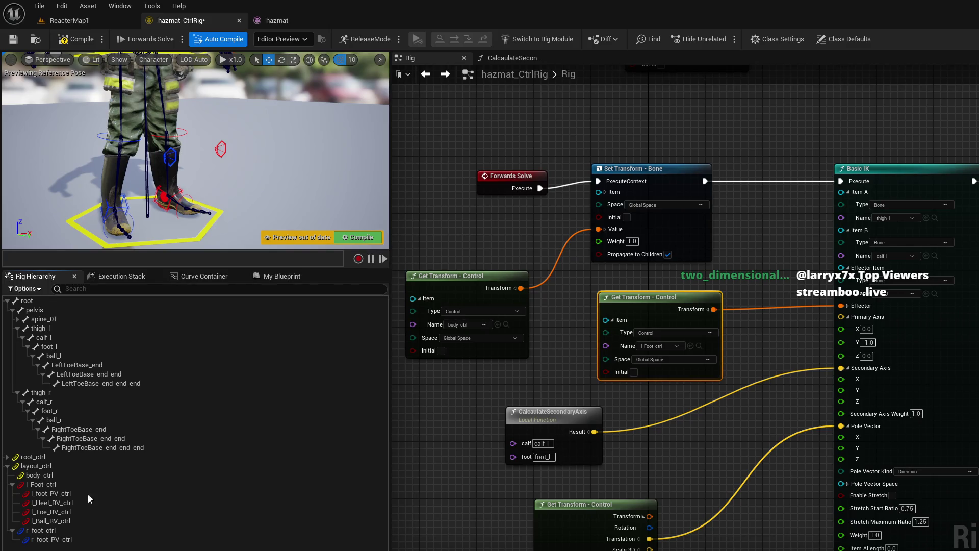
left_click_drag(55, 513, 68, 511)
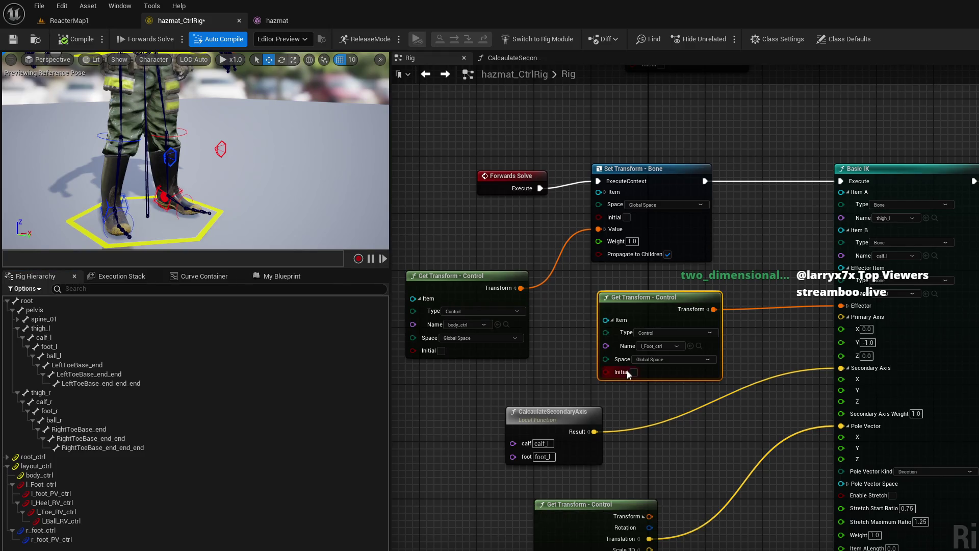
Step: Add a new null under l_Ball_RV_ctrl
left_click(85, 521)
right_click(84, 519)
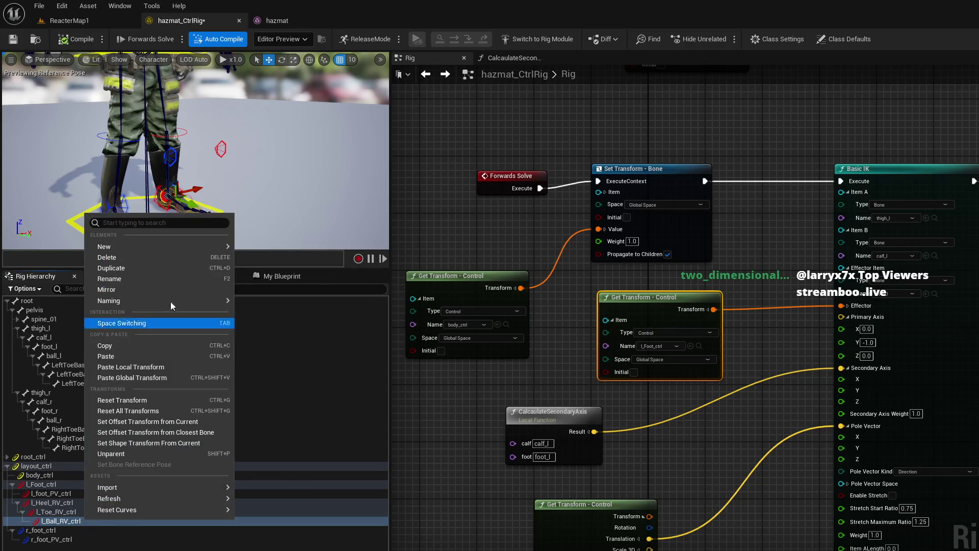
mouse_move(171, 245)
left_click(289, 269)
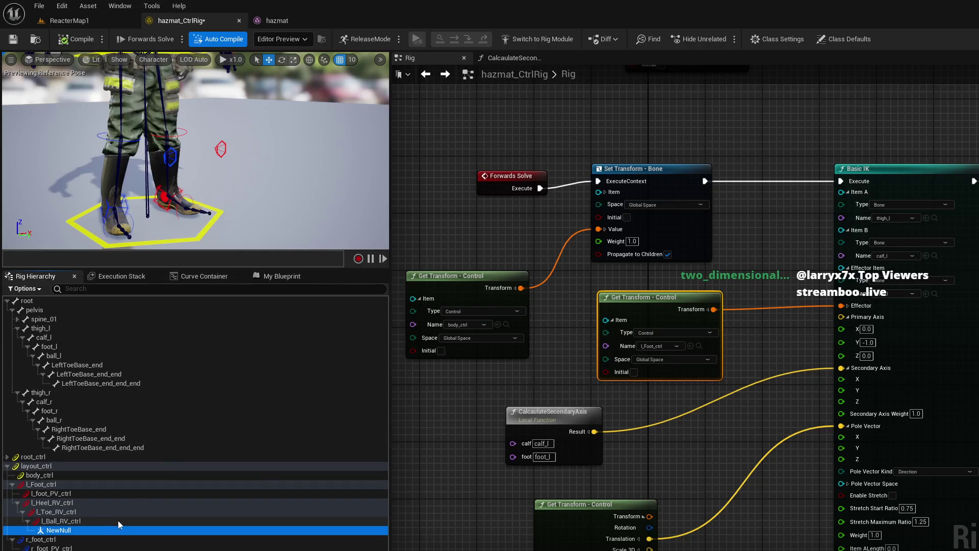
Step: Rename the new null l_Foot_RV
left_click(106, 533)
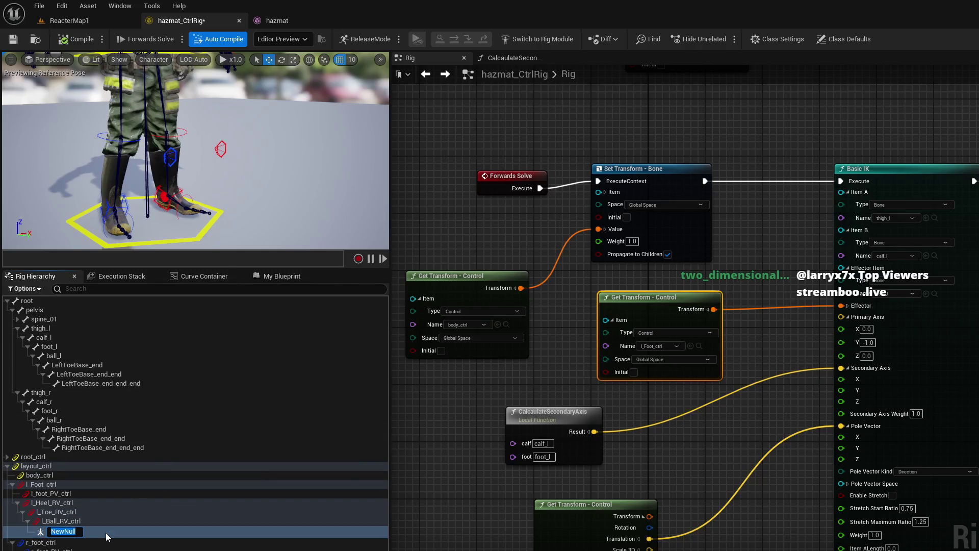
type("l_")
type("Heel")
key("BackSpace")
key("BackSpace")
key("BackSpace")
type("Foot_")
key("Return")
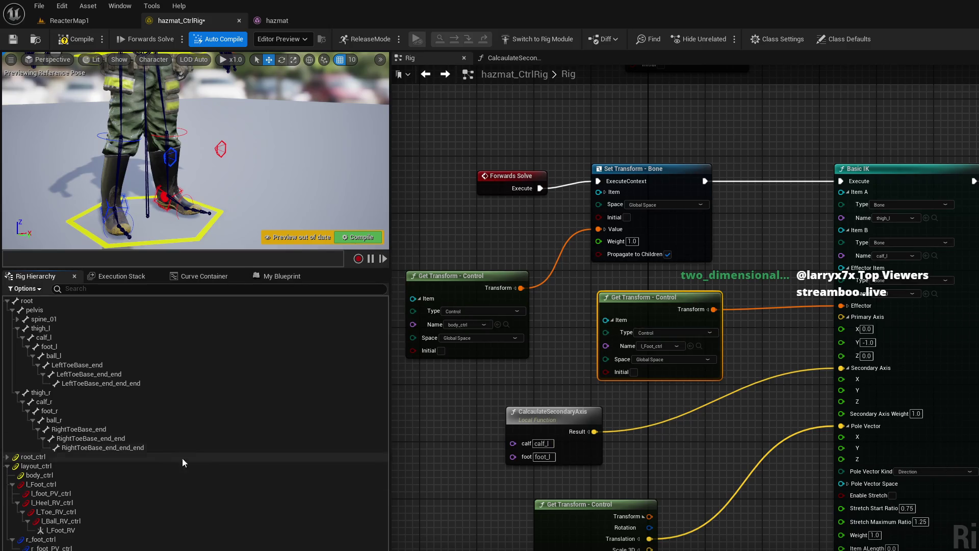
left_click(90, 503)
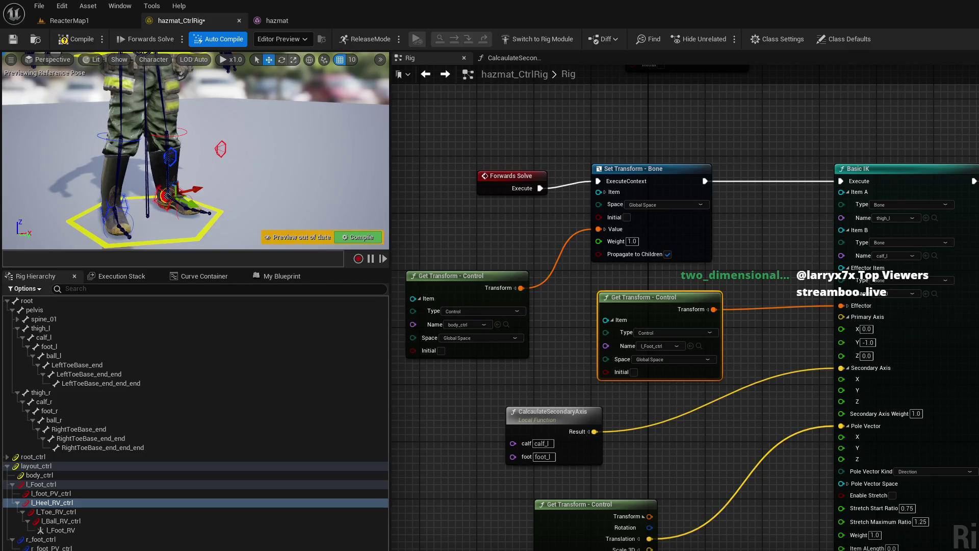
Step: Drop l_Heel_RV_ctrl into the Rig graph as a Set Transform - Control node
mouse_move(859, 176)
left_mouse_down()
mouse_move(770, 212)
mouse_move(782, 422)
mouse_move(876, 549)
mouse_move(727, 389)
mouse_move(937, 391)
mouse_move(587, 346)
mouse_move(805, 321)
mouse_move(745, 323)
mouse_move(834, 325)
mouse_move(545, 308)
mouse_move(602, 316)
mouse_move(687, 375)
left_mouse_up()
mouse_move(103, 502)
left_mouse_down()
mouse_move(153, 490)
mouse_move(648, 232)
left_mouse_up()
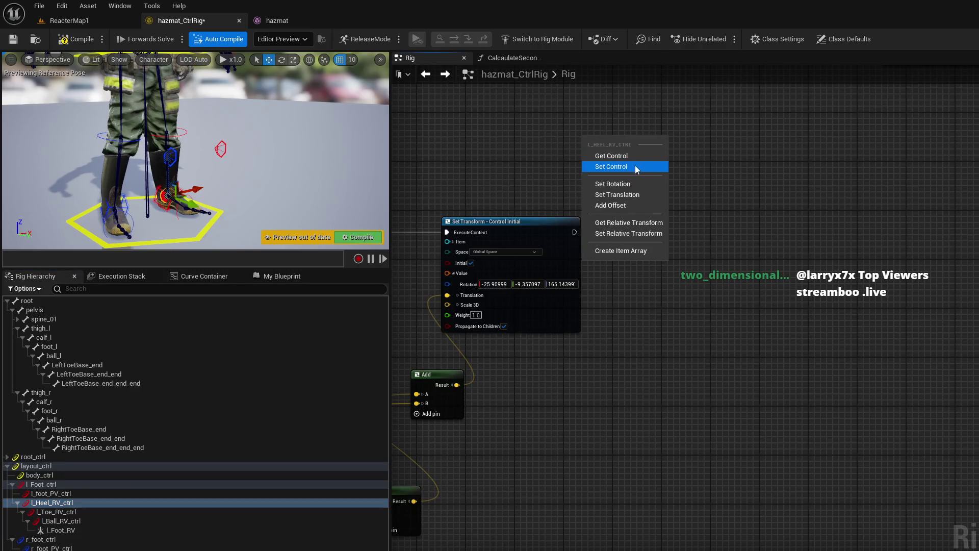
left_click(635, 165)
left_click_drag(645, 164, 762, 256)
scroll(729, 235, "up", 1)
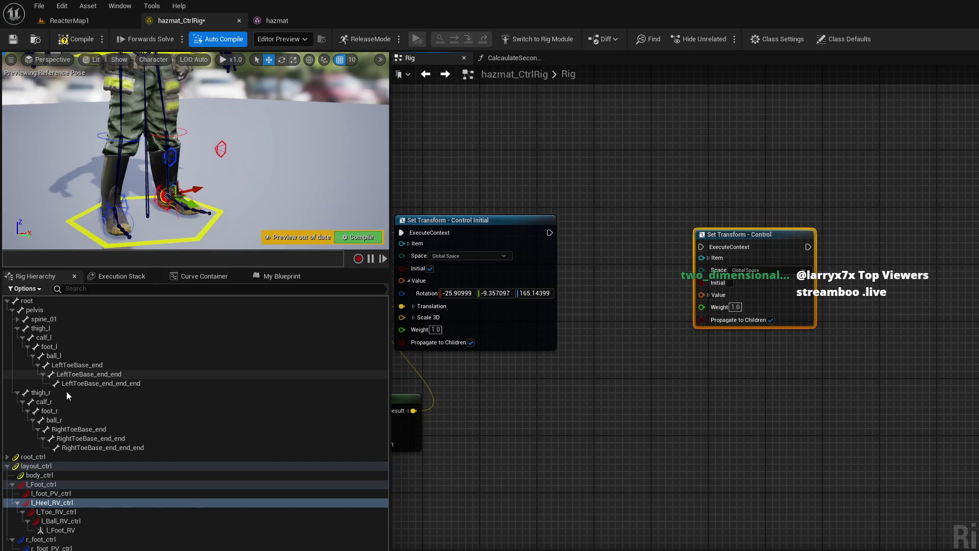
left_click(87, 332)
left_click(90, 345)
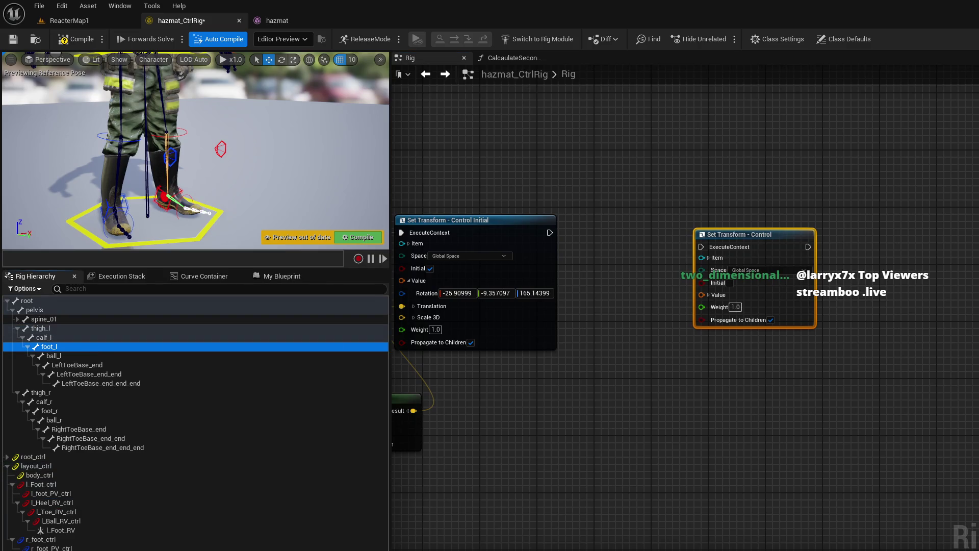
Step: Zoom the preview to a close side view of the left boot and select foot_l
left_click_drag(229, 130, 265, 143)
scroll(195, 153, "up", 6)
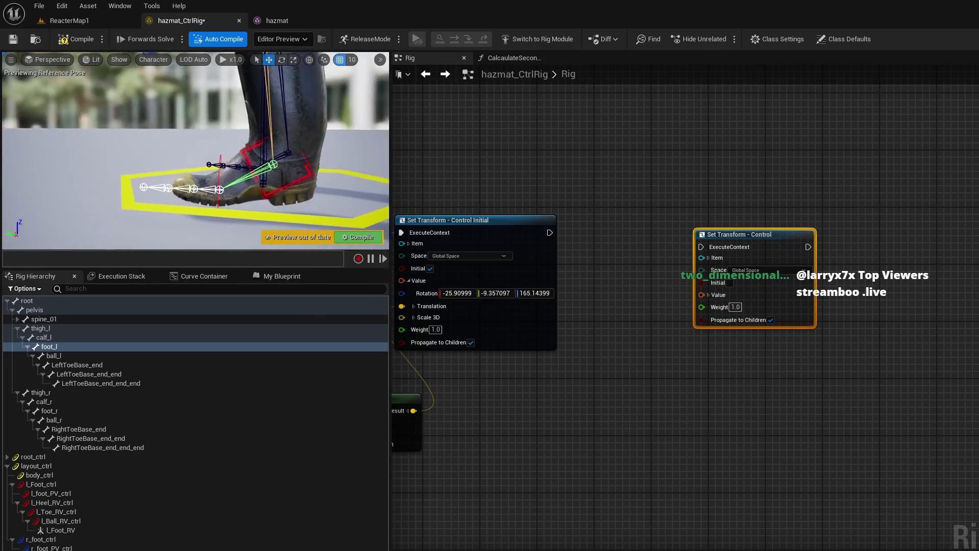
scroll(196, 150, "up", 5)
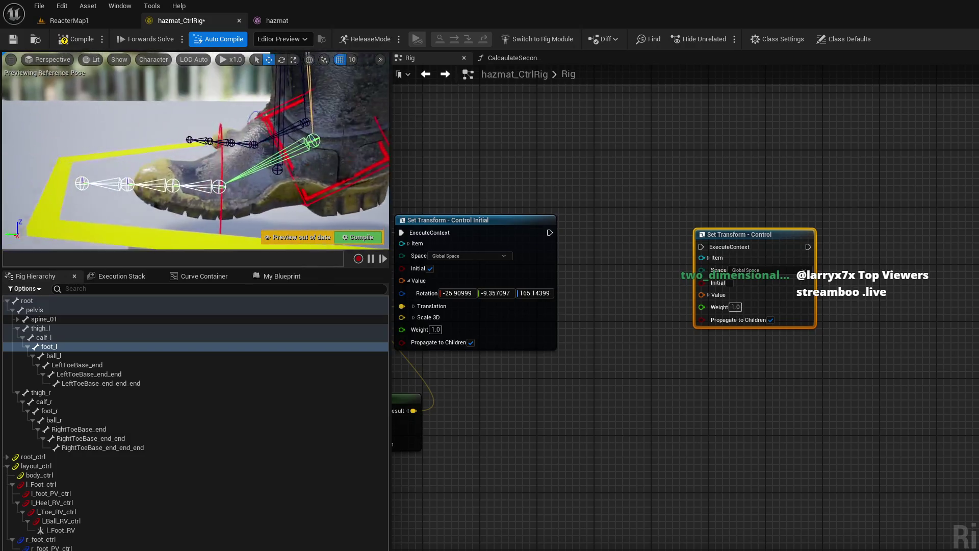
scroll(196, 150, "up", 2)
left_click(90, 355)
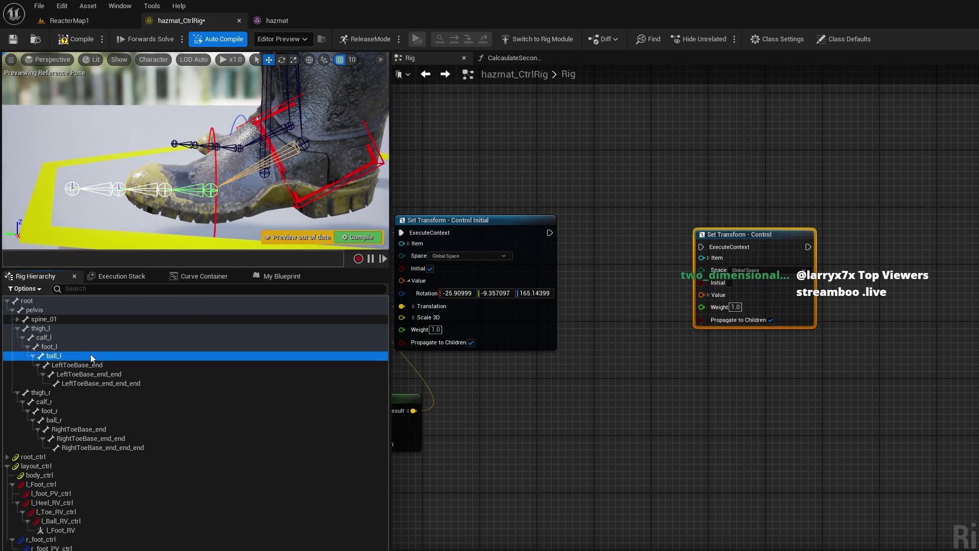
left_click(83, 347)
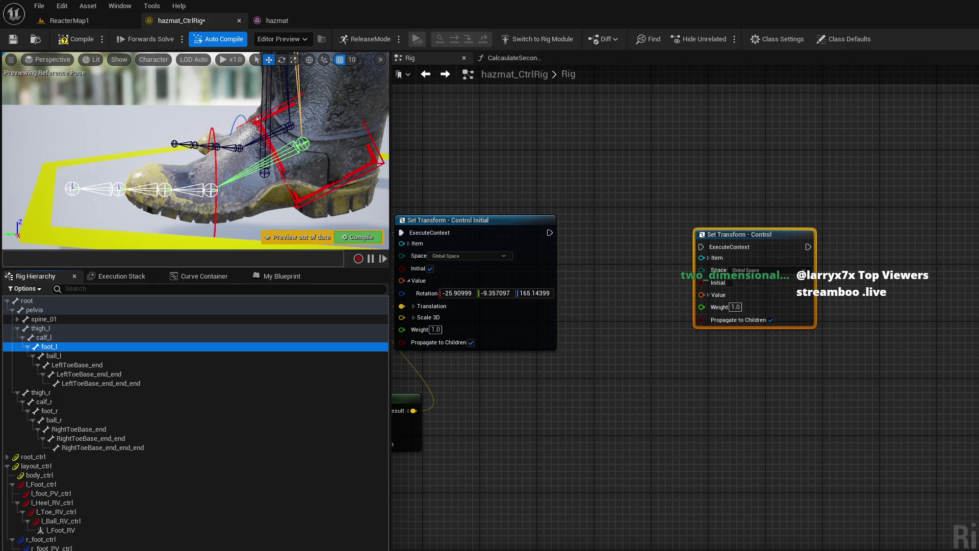
Step: Add a new null under foot_l and another under ball_l
right_click(64, 347)
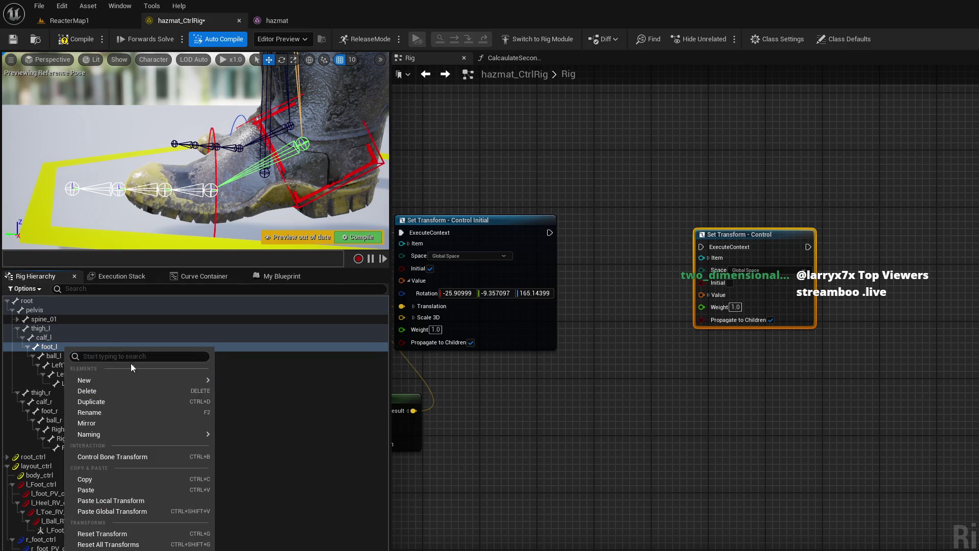
mouse_move(135, 380)
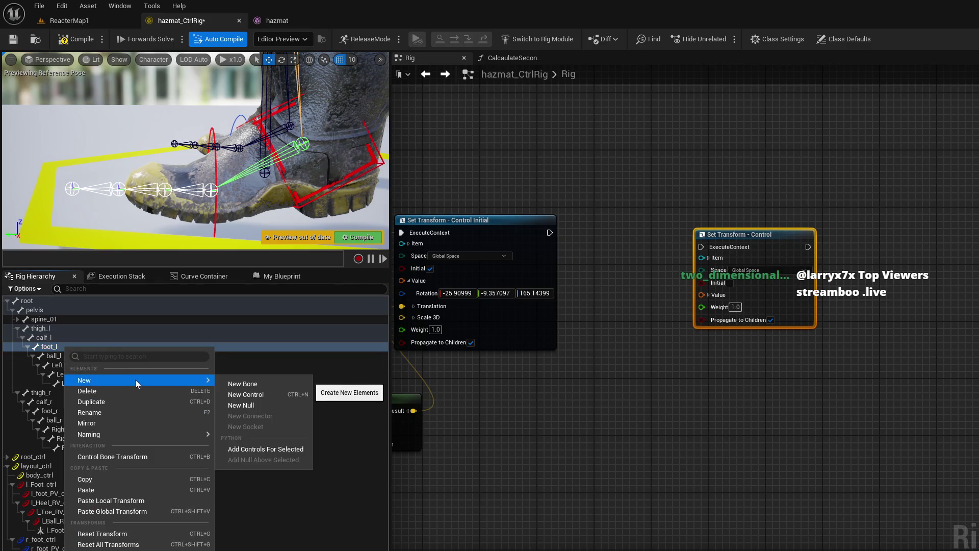
left_click(271, 404)
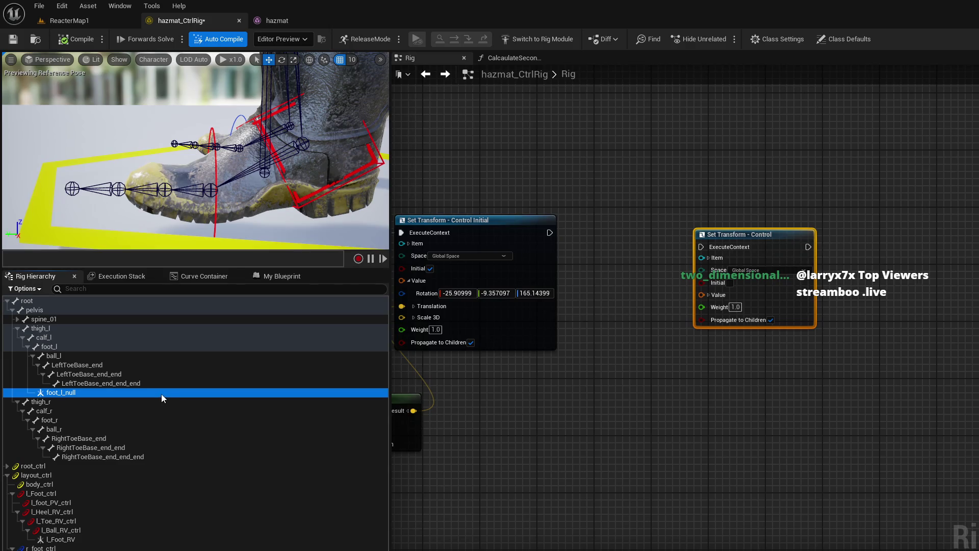
left_click(33, 356)
right_click(51, 355)
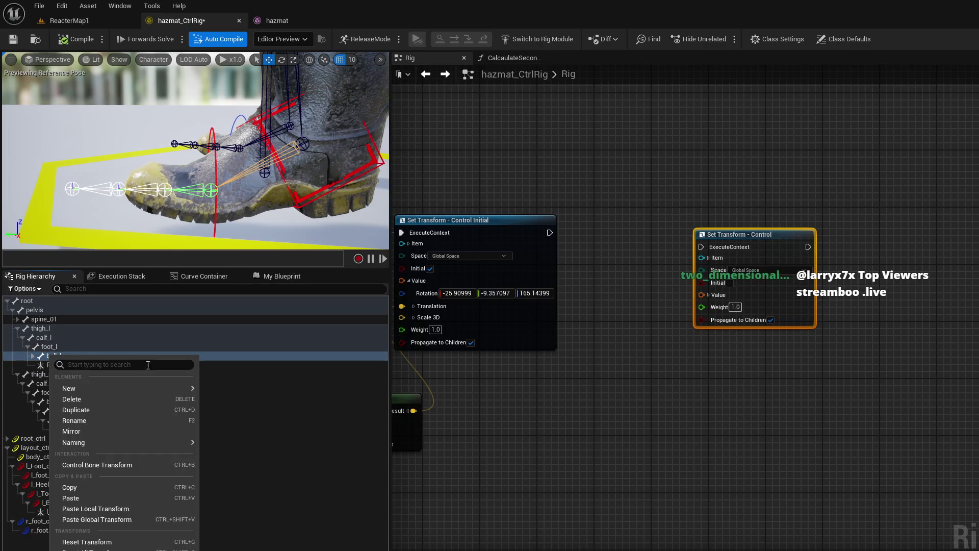
mouse_move(180, 388)
left_click(243, 409)
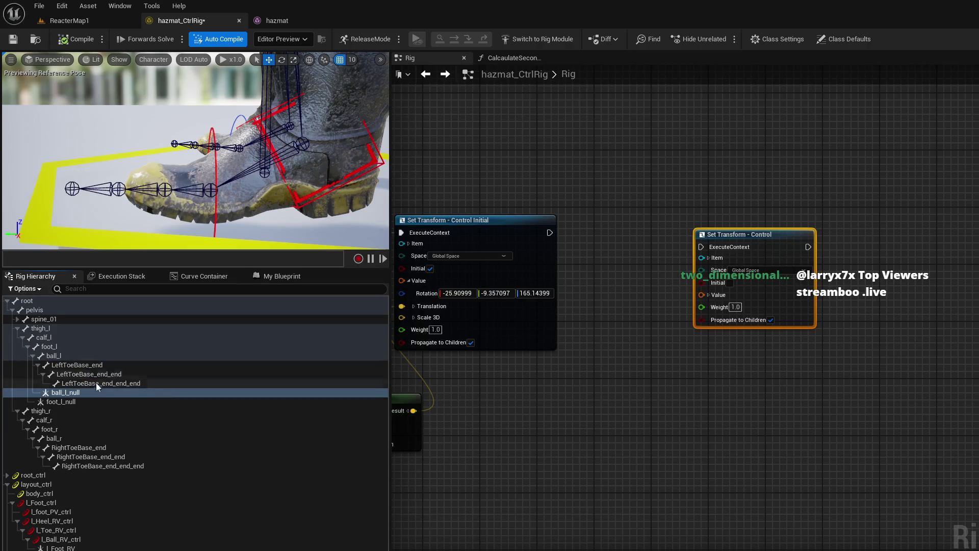
Step: Rename the nulls l_heel_ref and l_toe_ref
left_click(75, 399)
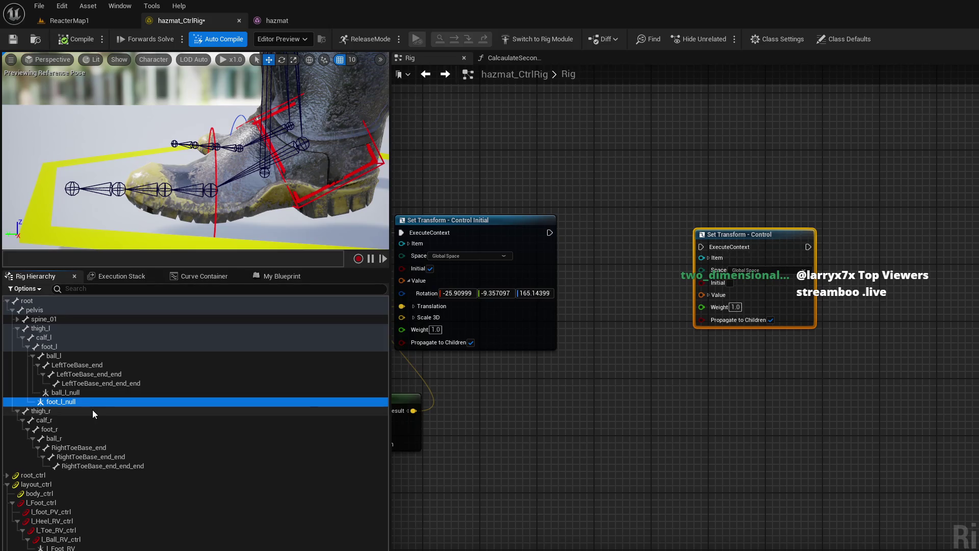
key("F2")
type("l_")
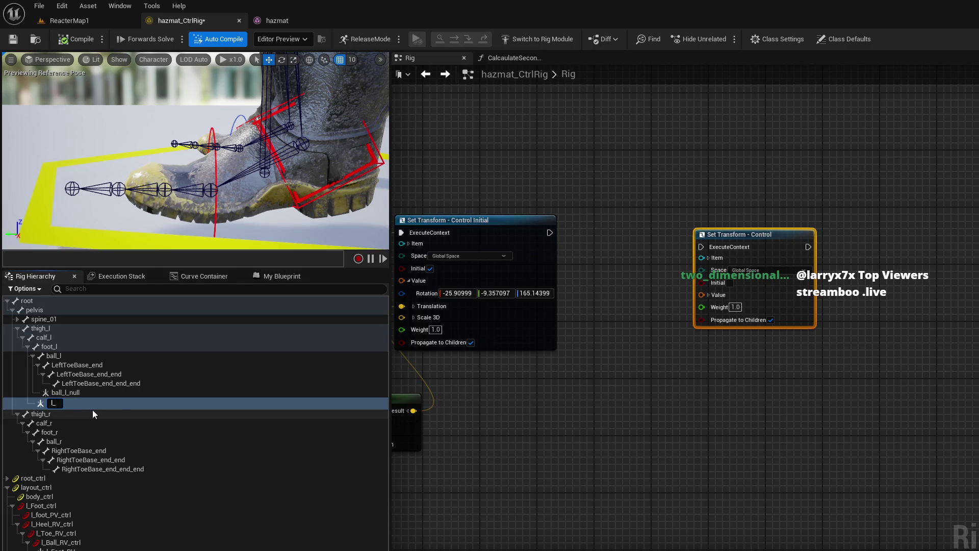
type("heel_re")
type("f")
key("Return")
left_click(84, 391)
left_click(84, 392)
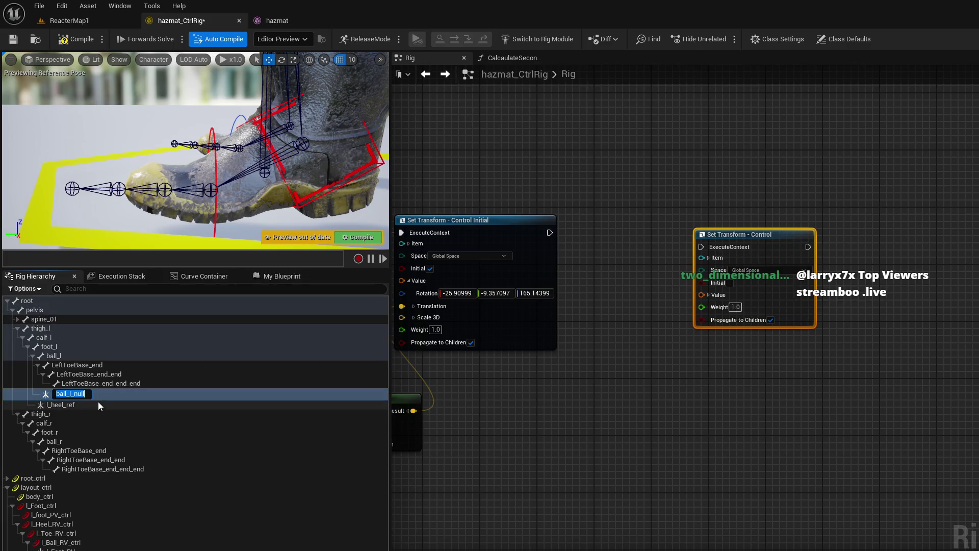
type("l")
type("_")
type("toe_ref")
key("Return")
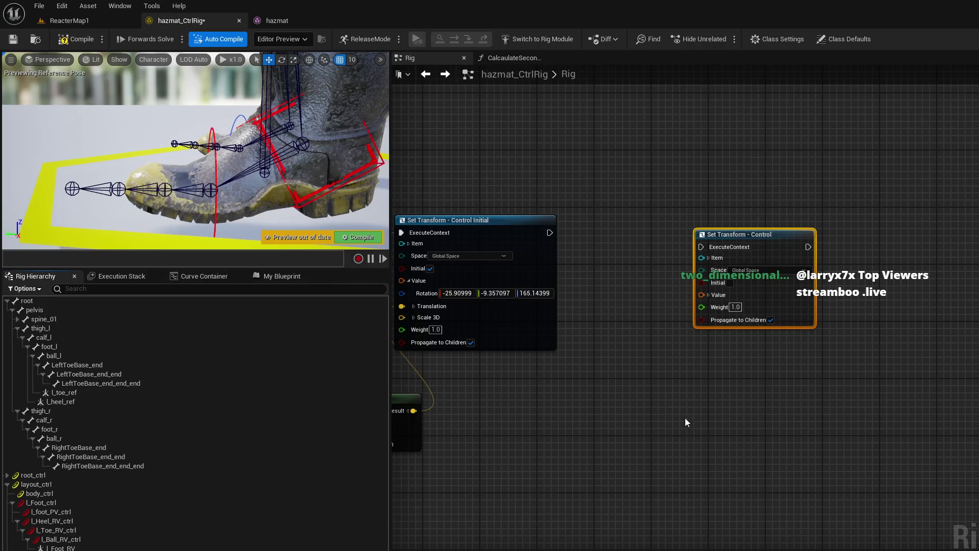
left_click(109, 396)
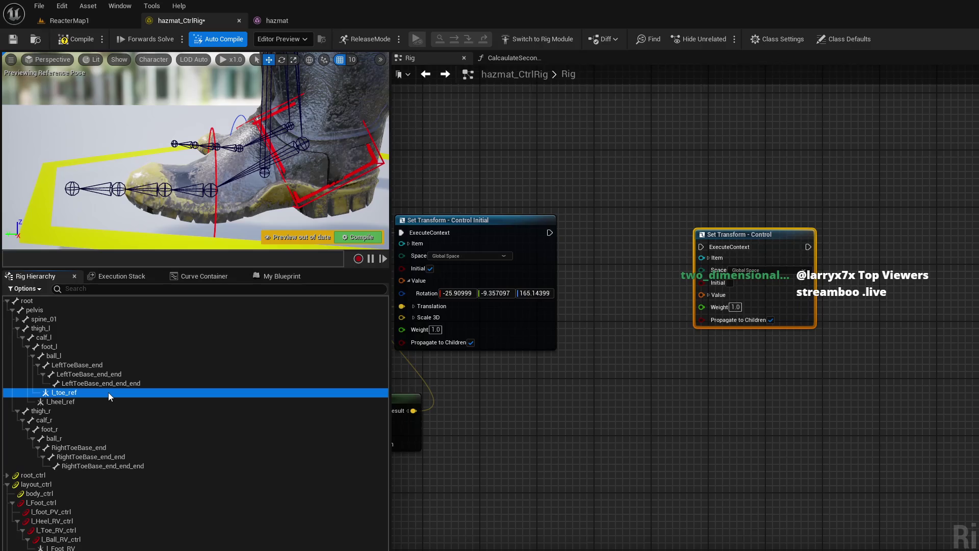
left_click(114, 399)
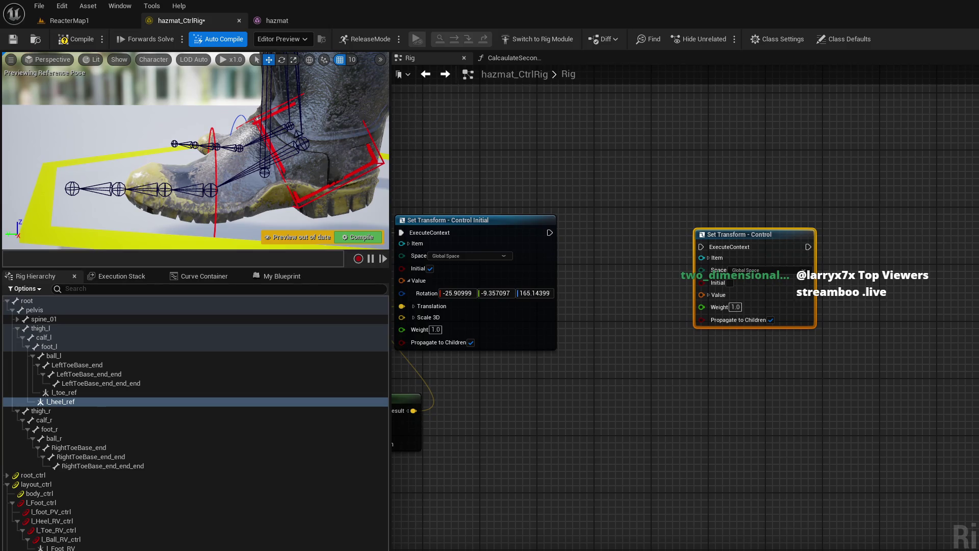
left_click_drag(308, 153, 332, 206)
left_click_drag(237, 149, 237, 150)
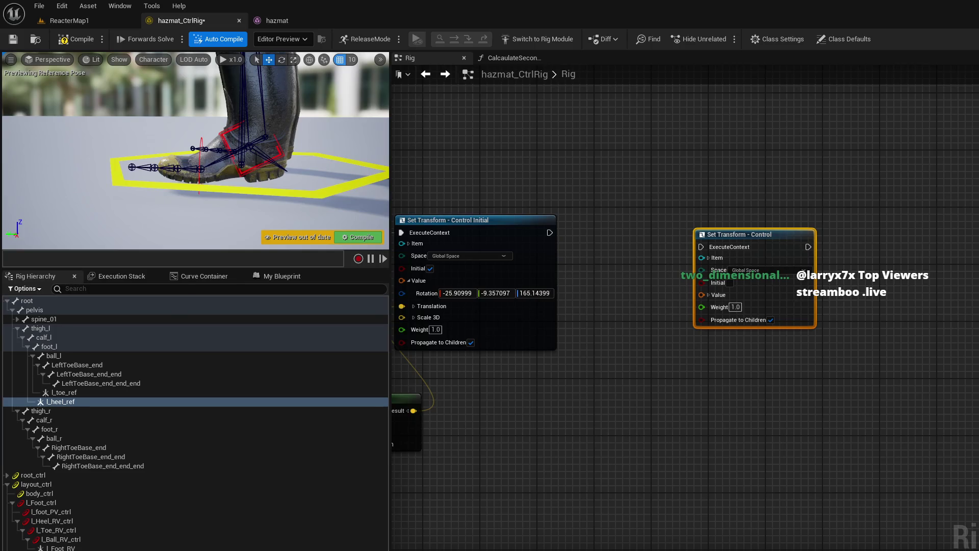
mouse_move(255, 128)
left_mouse_down()
mouse_move(81, 139)
mouse_move(294, 158)
left_mouse_up()
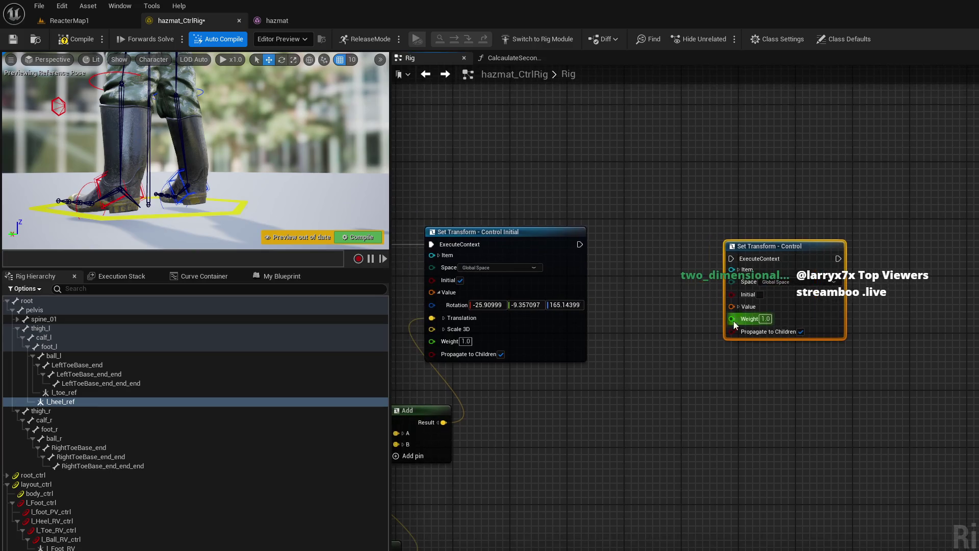
Step: Switch the l_Heel_RV_ctrl Set Transform node to Initial and expand its values
left_click(739, 306)
left_click(760, 295)
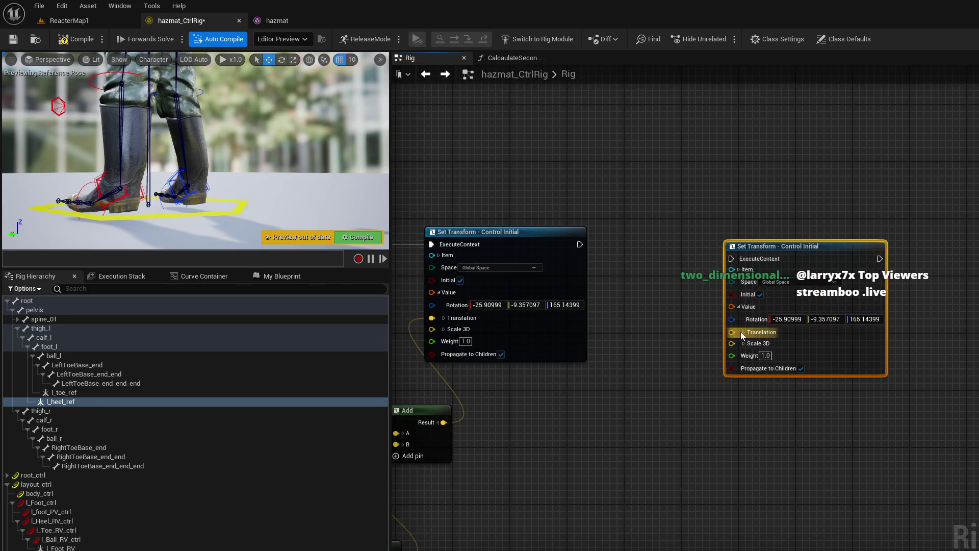
left_click(743, 332)
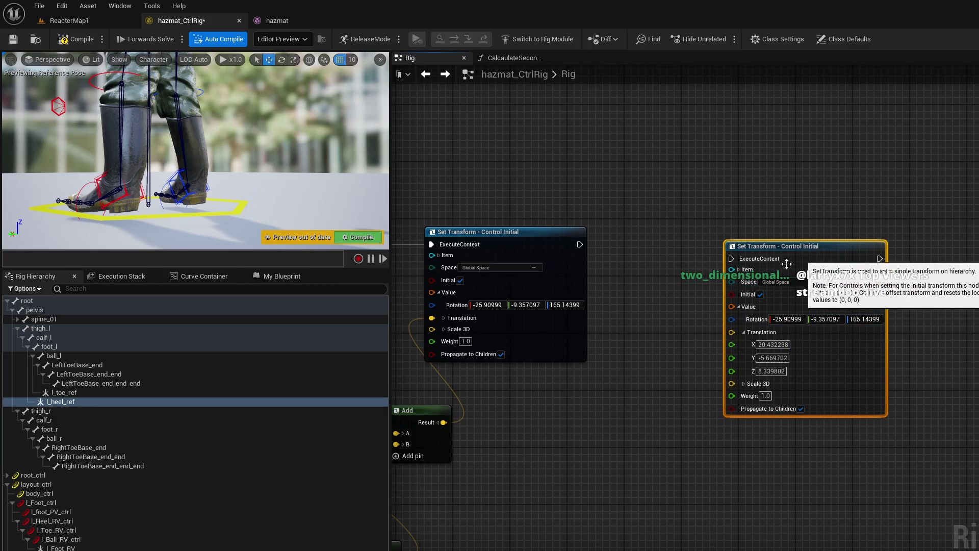
left_click(738, 269)
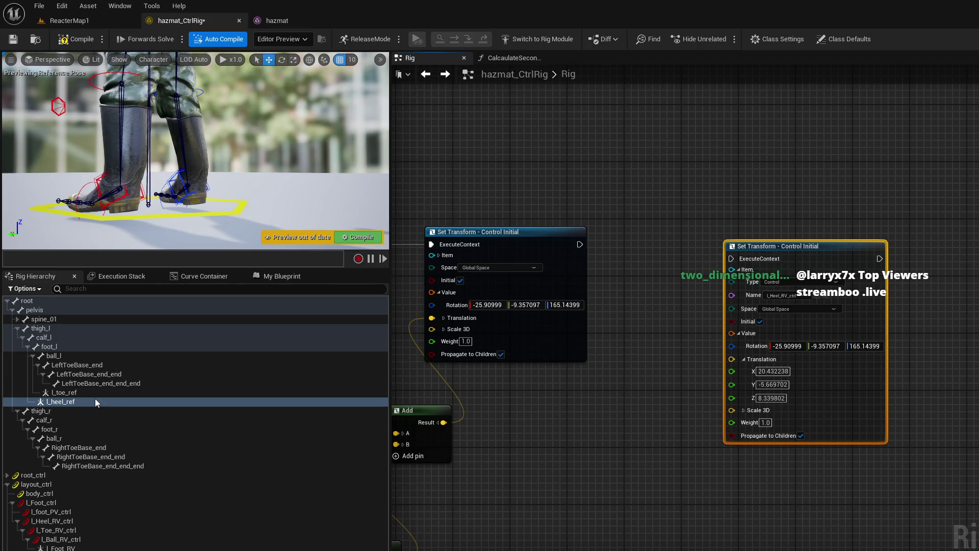
Step: Add an Initial Set Transform - Null node for l_heel_ref, chained after the control node
mouse_move(94, 398)
left_mouse_down()
mouse_move(167, 390)
mouse_move(671, 201)
mouse_move(635, 240)
mouse_move(583, 243)
left_mouse_up()
left_click(684, 232)
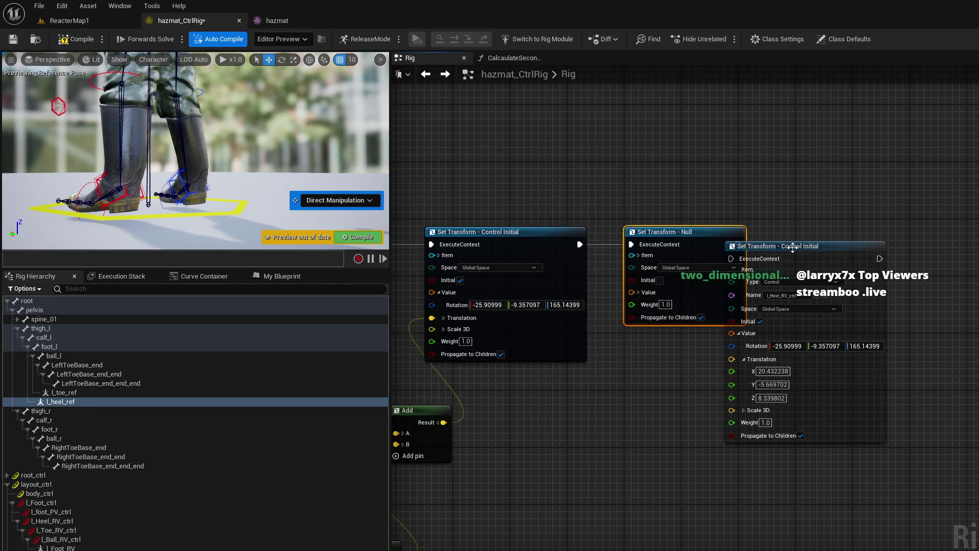
left_click_drag(786, 245, 900, 237)
left_click(660, 280)
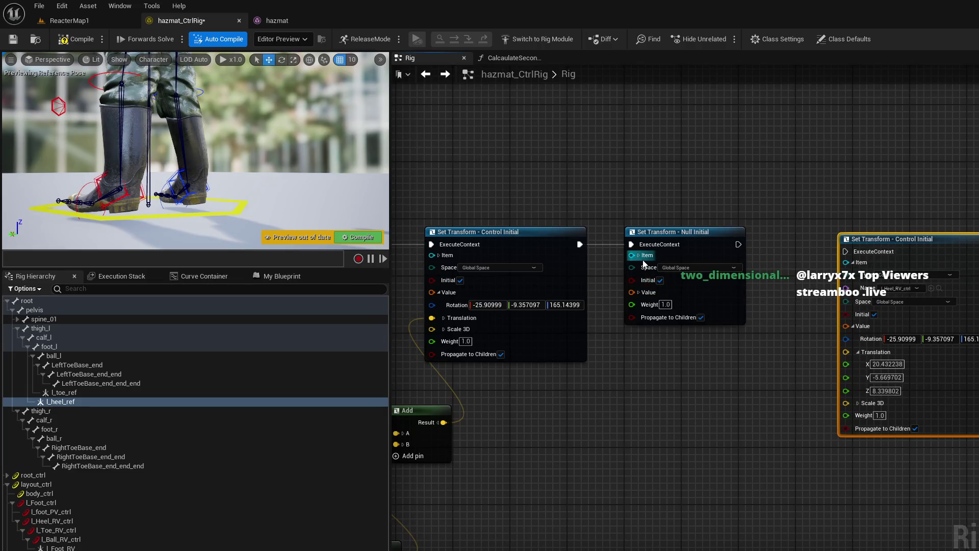
left_click(638, 292)
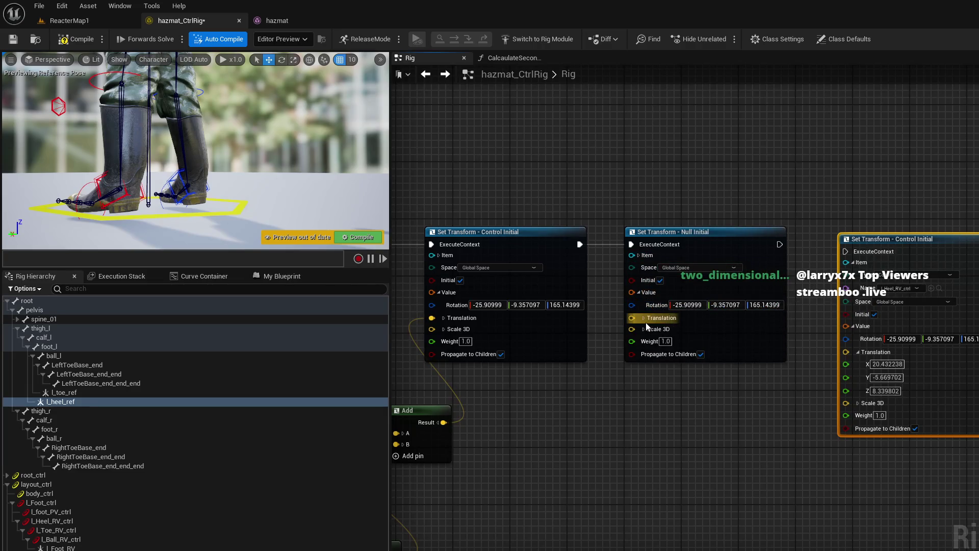
left_click(643, 318)
Step: Set the heel null's translation to 0, 7, 12
left_click(673, 330)
type("0.432238")
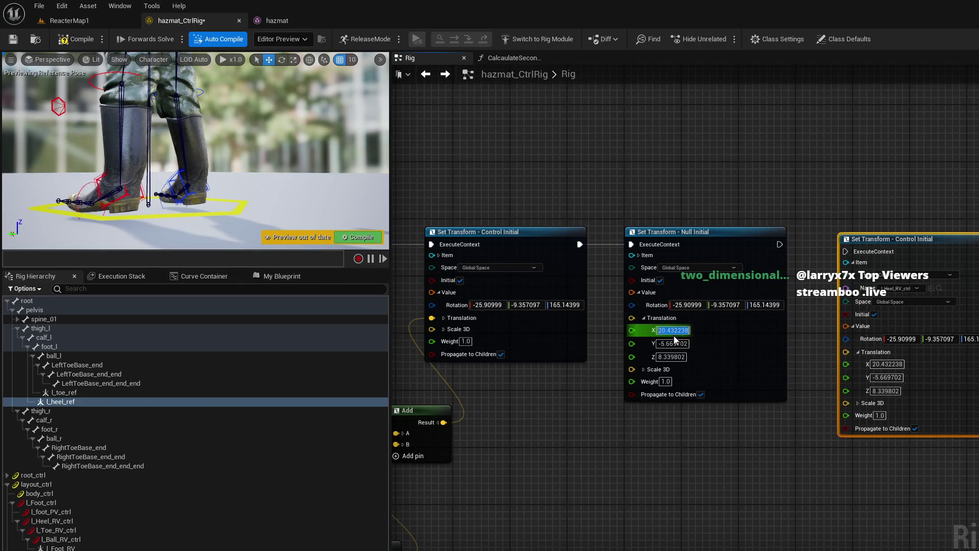
key("Tab")
type("0")
key("Tab")
type("0")
left_click(662, 343)
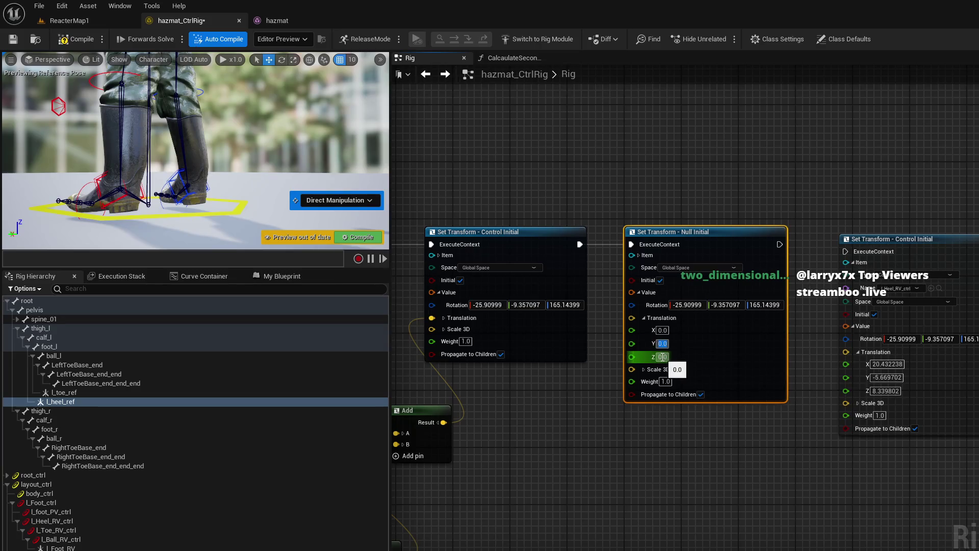
left_click(663, 356)
type("12")
left_click(662, 343)
type("7")
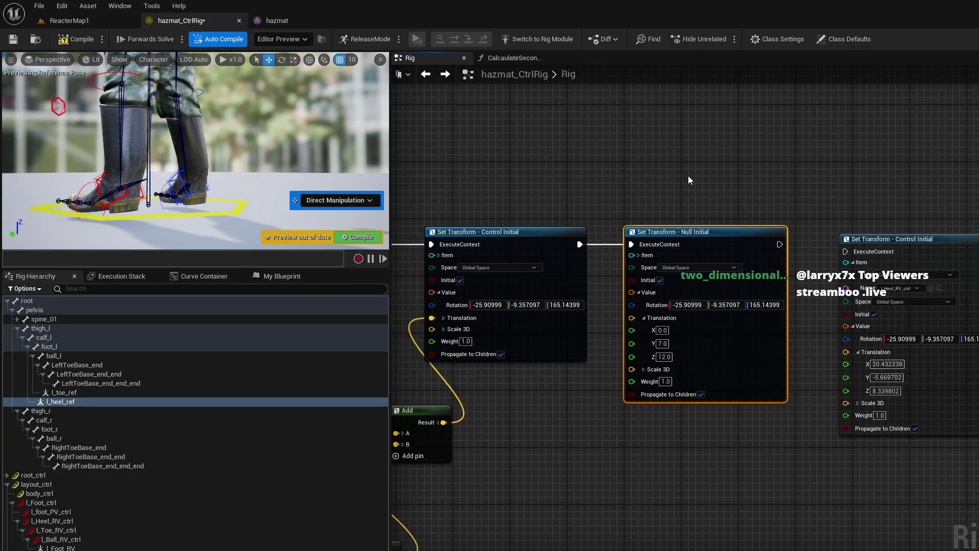
left_click(687, 179)
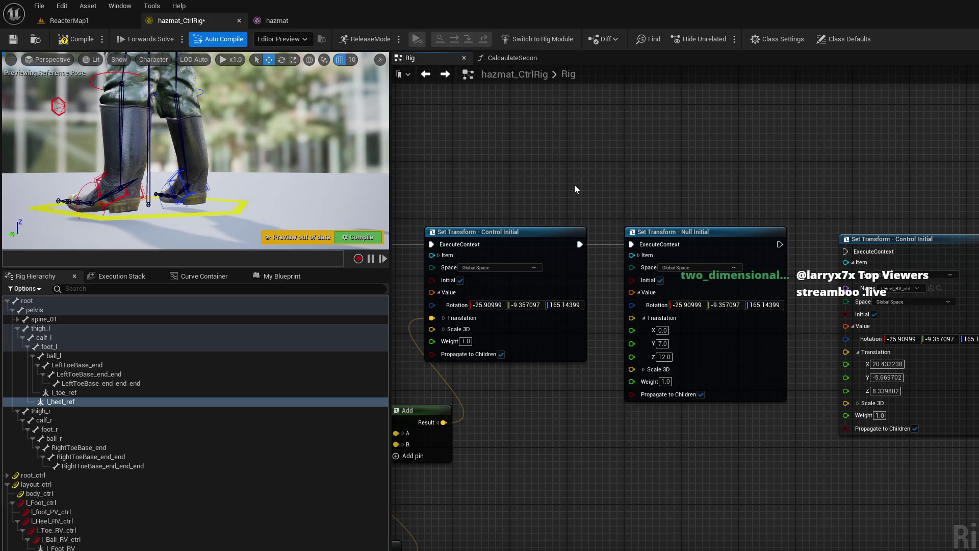
left_click_drag(341, 167, 250, 178)
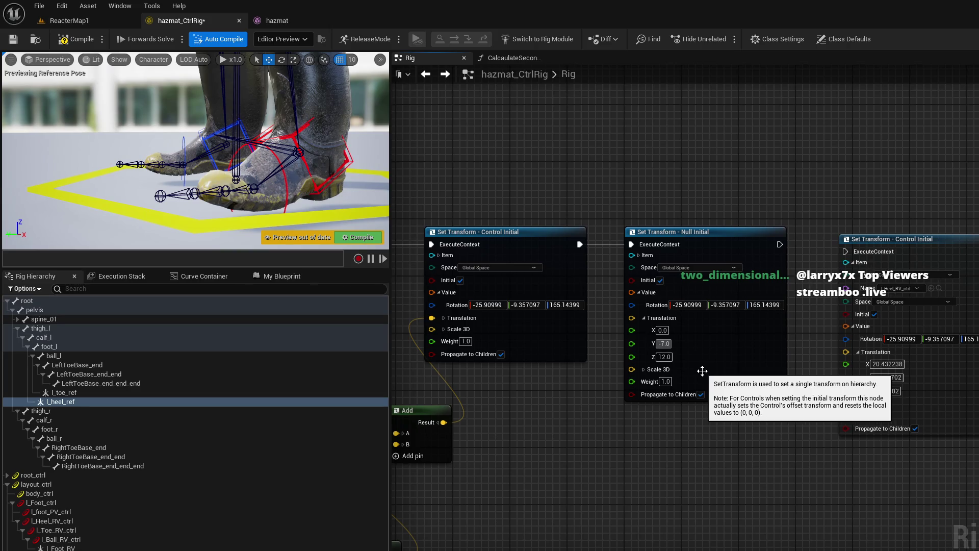
Step: Change the heel null's Y translation to 0, giving 0, 0, 12
left_click_drag(255, 153, 199, 153)
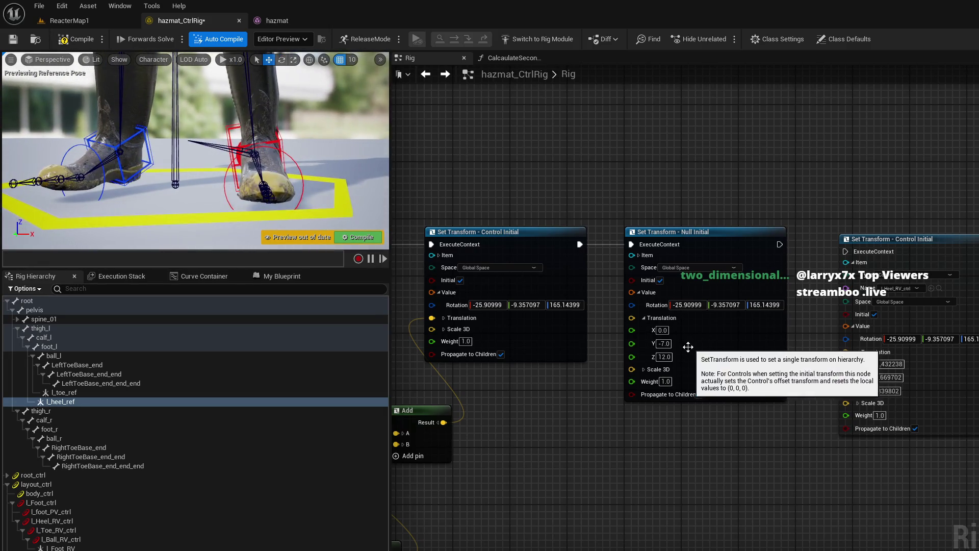
left_click(664, 343)
type("0")
key("Return")
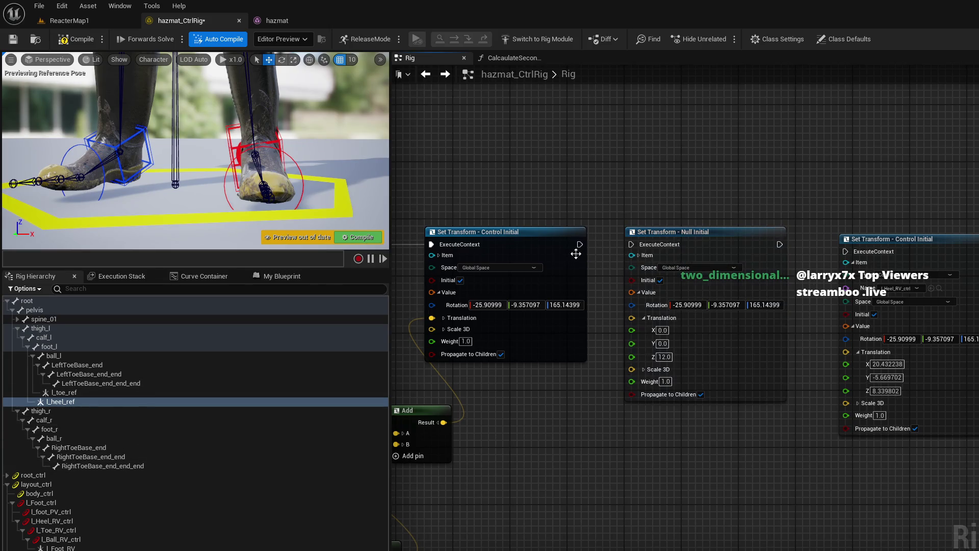
left_click_drag(204, 153, 168, 142)
left_click(81, 399)
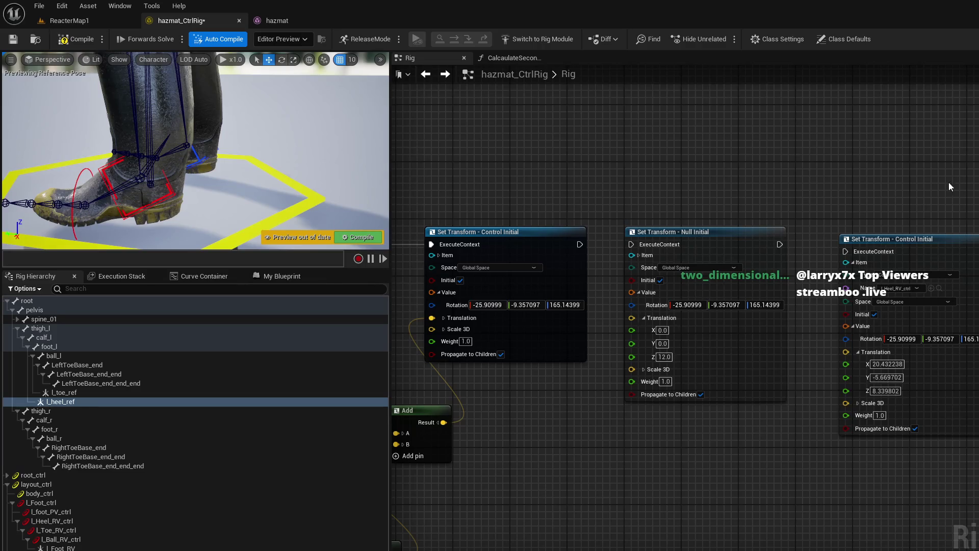
left_click_drag(289, 163, 305, 162)
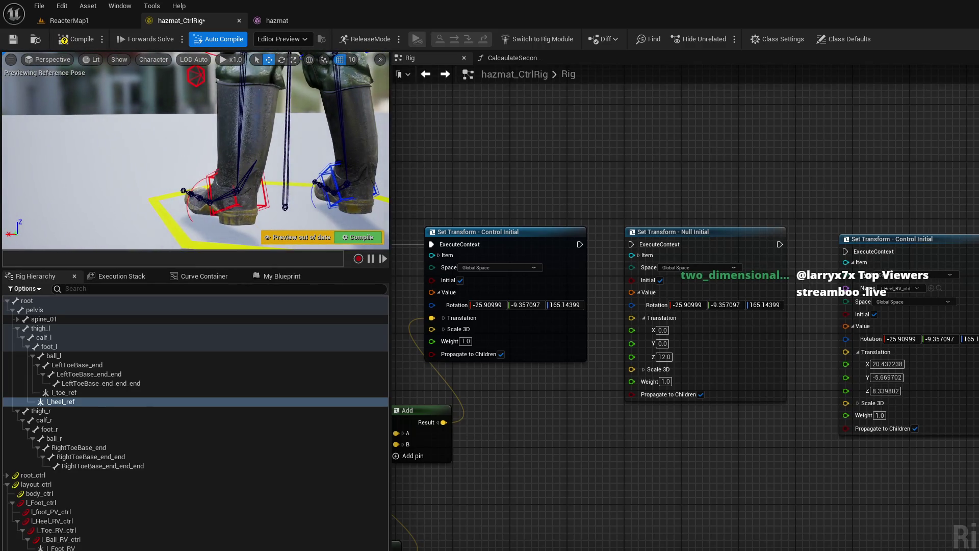
left_click_drag(204, 153, 133, 133)
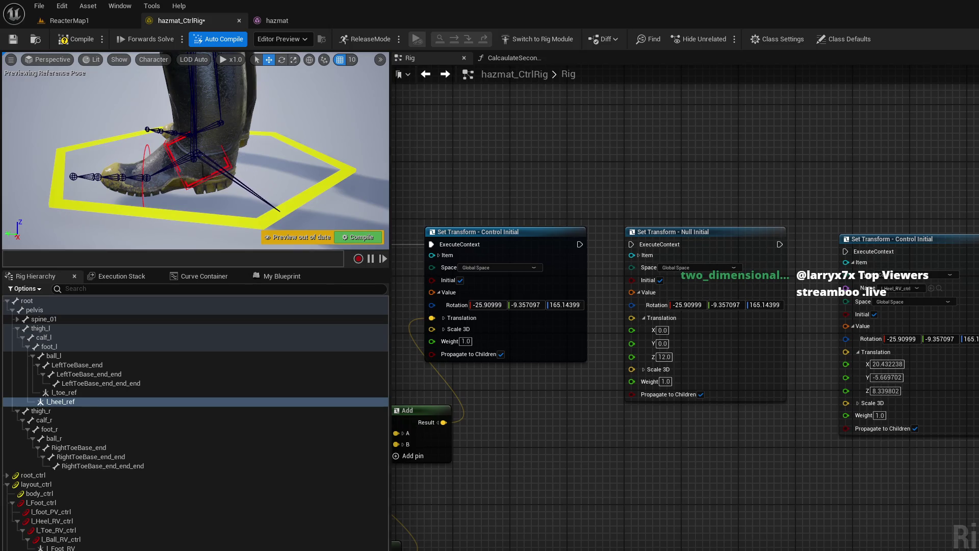
key("f")
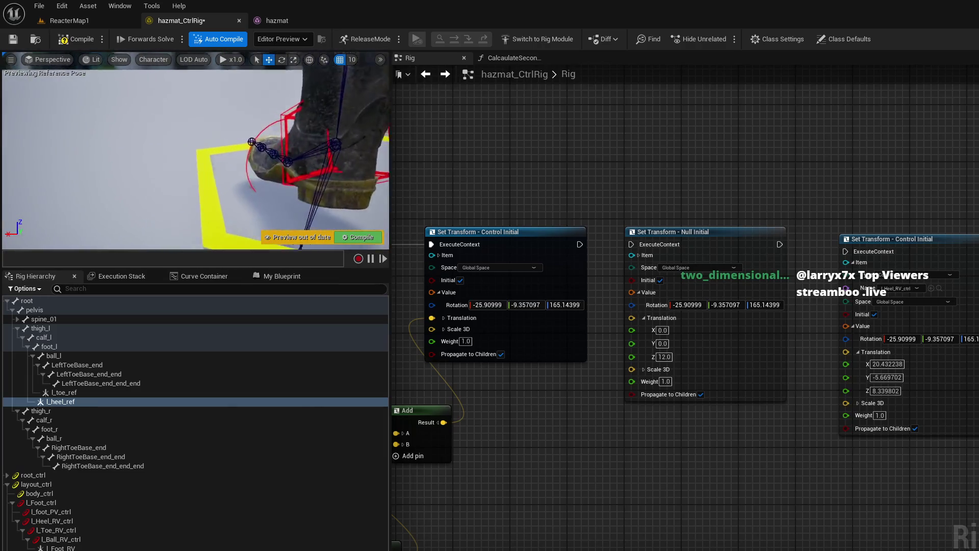
mouse_move(196, 153)
left_mouse_down()
mouse_move(158, 181)
mouse_move(309, 162)
left_mouse_up()
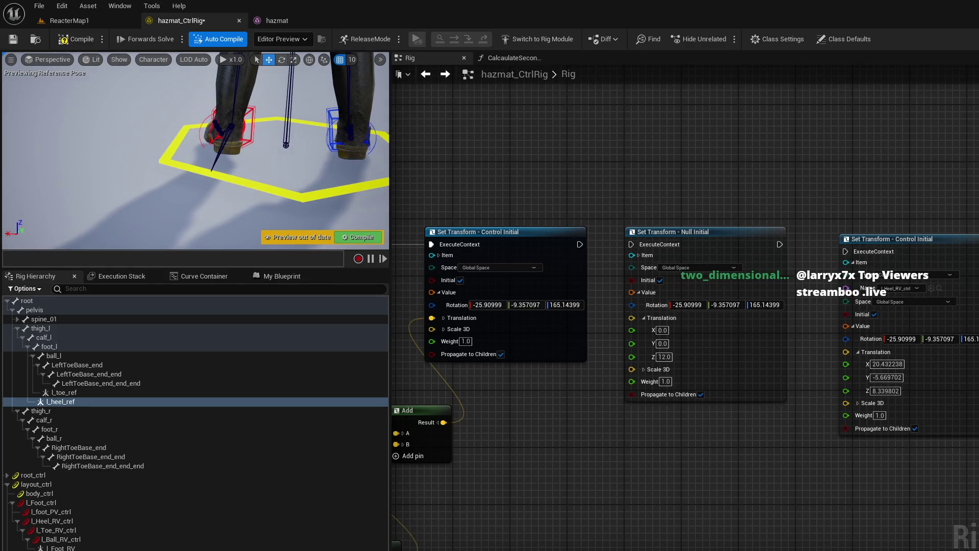
mouse_move(204, 153)
left_mouse_down()
mouse_move(183, 189)
mouse_move(169, 181)
left_mouse_up()
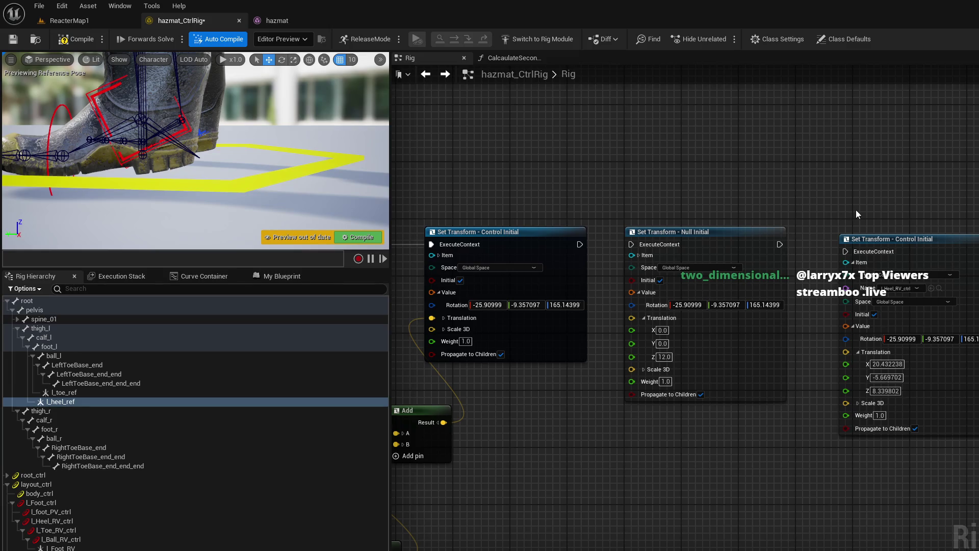
Step: Set the heel null's translation Y to 7 and Z to -12
left_click(662, 343)
type("7")
left_click(667, 357)
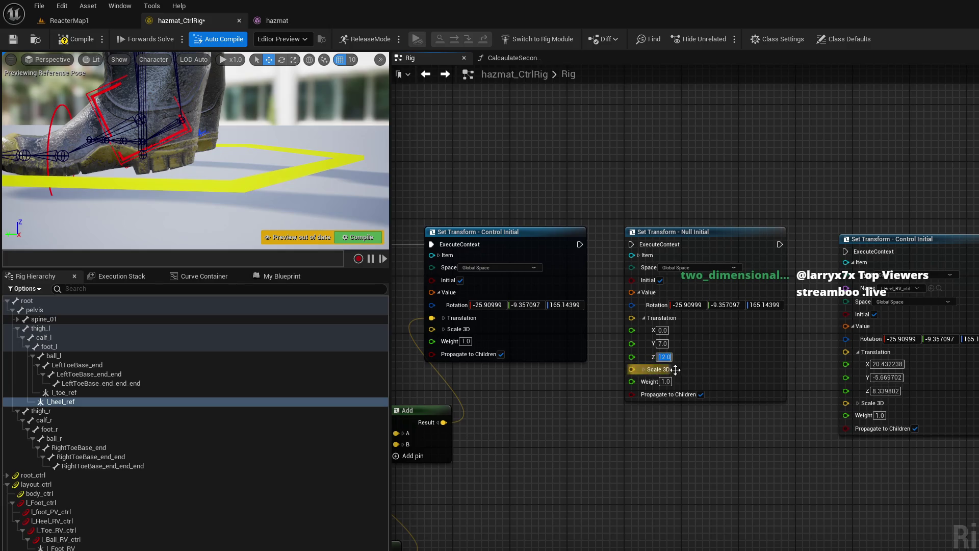
type("-12")
Step: Run the heel null node after Control Initial in Local Space, then bring l_toe_ref into the graph
left_click_drag(631, 245, 579, 245)
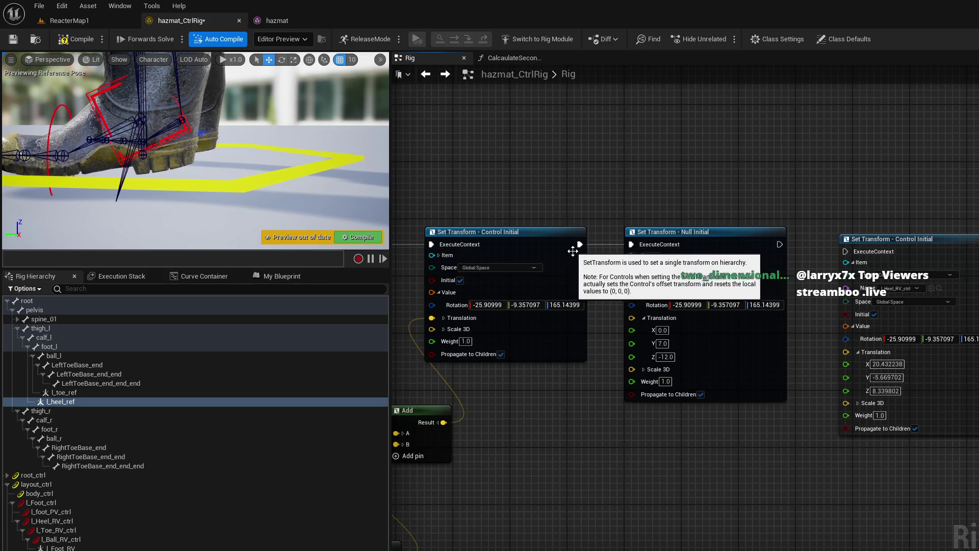
left_click(707, 277)
left_click(702, 284)
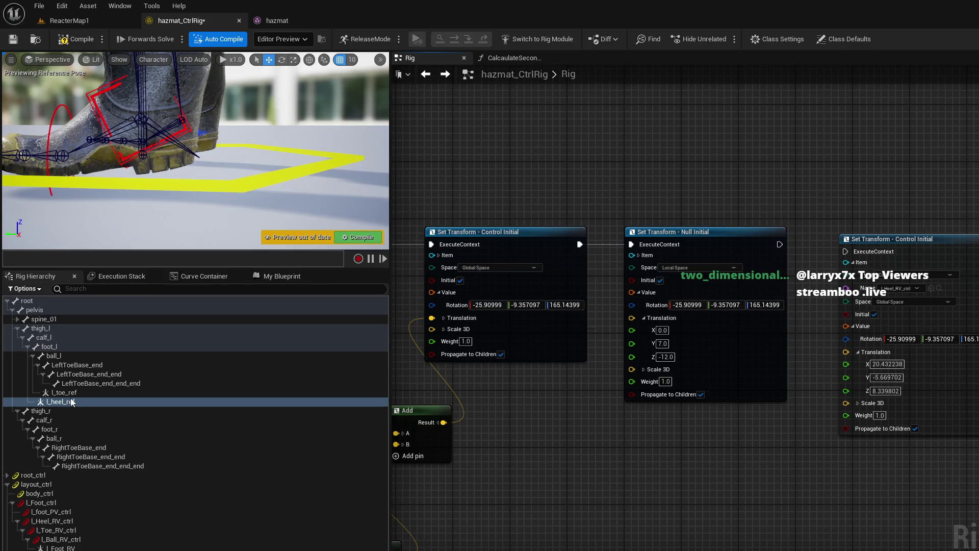
mouse_move(75, 393)
left_mouse_down()
mouse_move(595, 203)
mouse_move(763, 163)
left_mouse_up()
Step: Create a Local Space Set Transform - Null Initial node for l_toe_ref and expand its value
left_click(816, 194)
left_click_drag(945, 246, 953, 368)
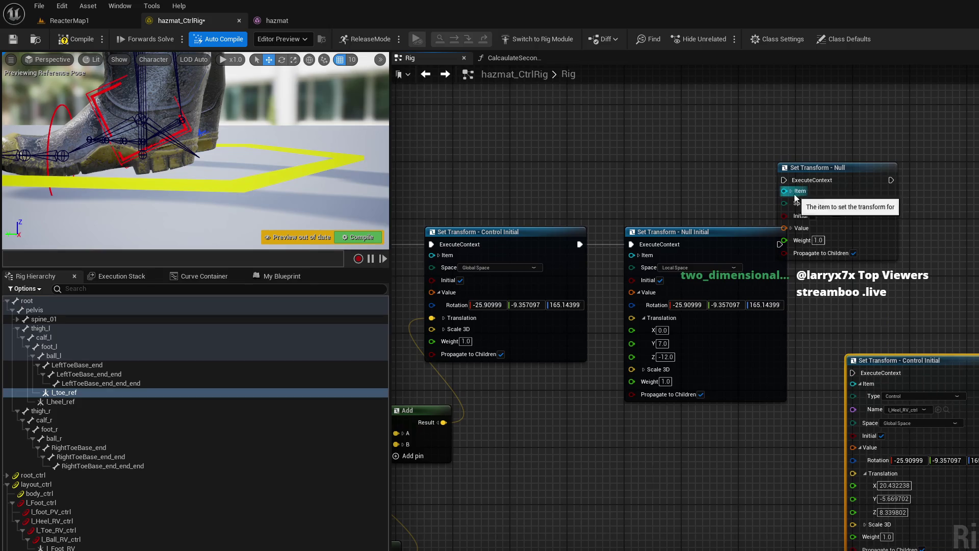
left_click(827, 203)
left_click(842, 226)
left_click(813, 216)
left_click(791, 228)
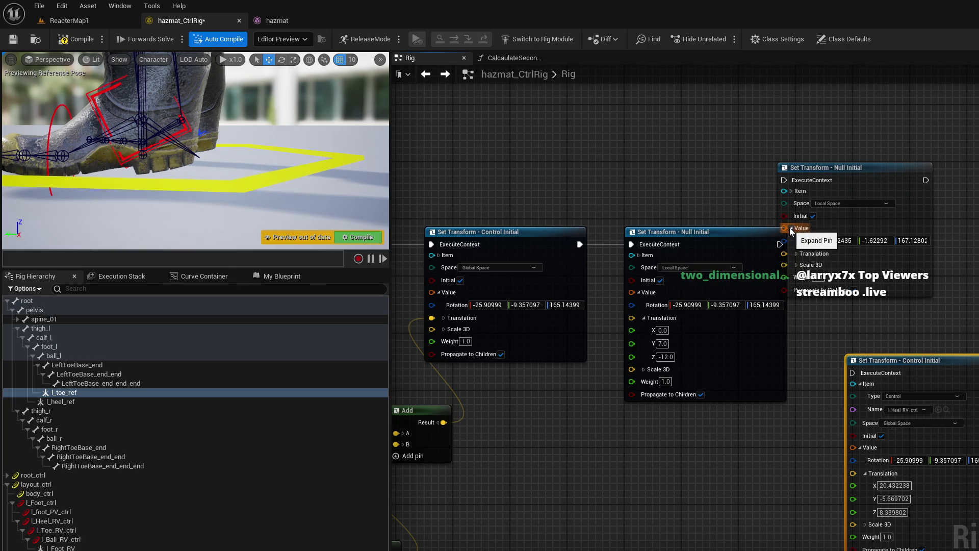
Step: Frame the boot and pick the LeftToeBase_end and LeftToeBase_end_end bones
scroll(171, 206, "up", 10)
key("f")
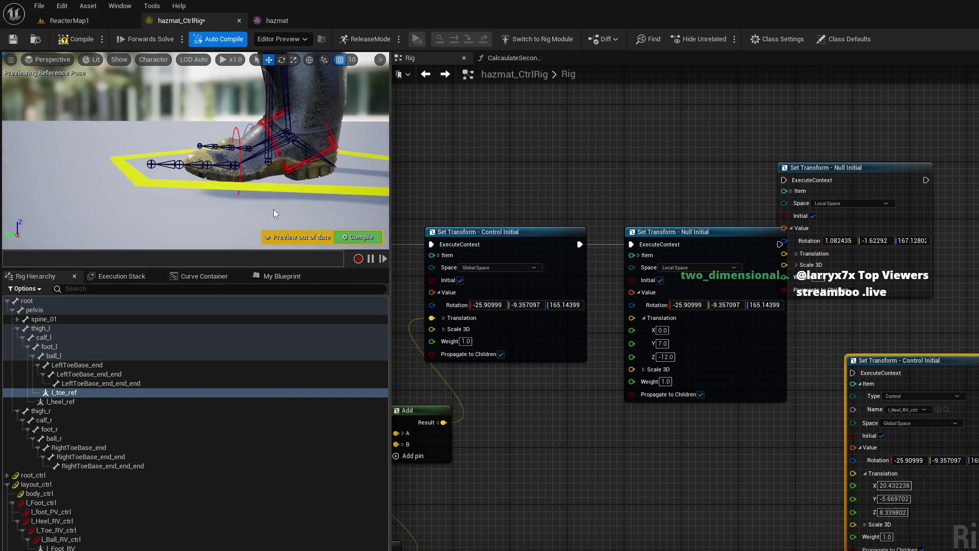
left_click(196, 166)
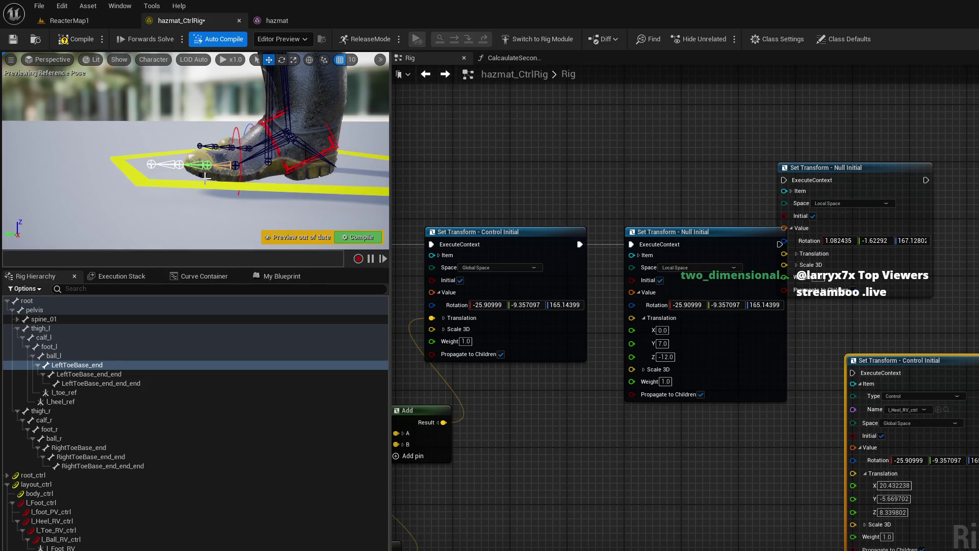
left_click(176, 165)
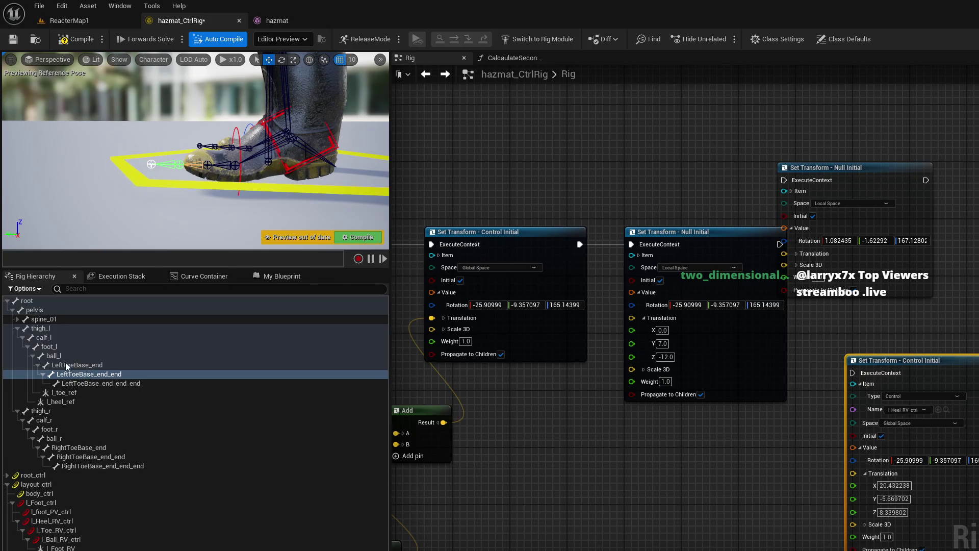
Step: Cancel a stray LeftToeBase_end_end bone node, then delete the l_toe_ref null from the Rig Hierarchy
left_click(100, 367)
left_click_drag(92, 373, 702, 179)
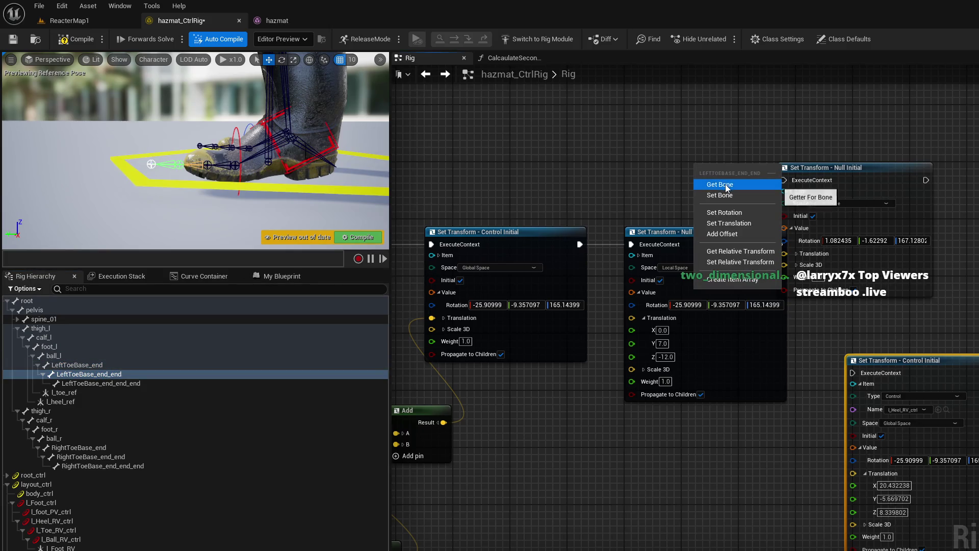
left_click(638, 184)
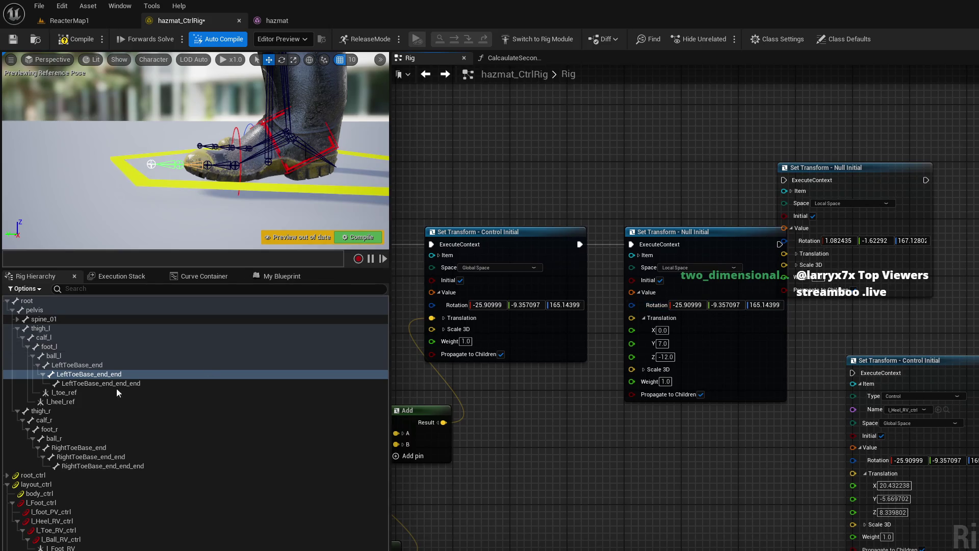
left_click(88, 392)
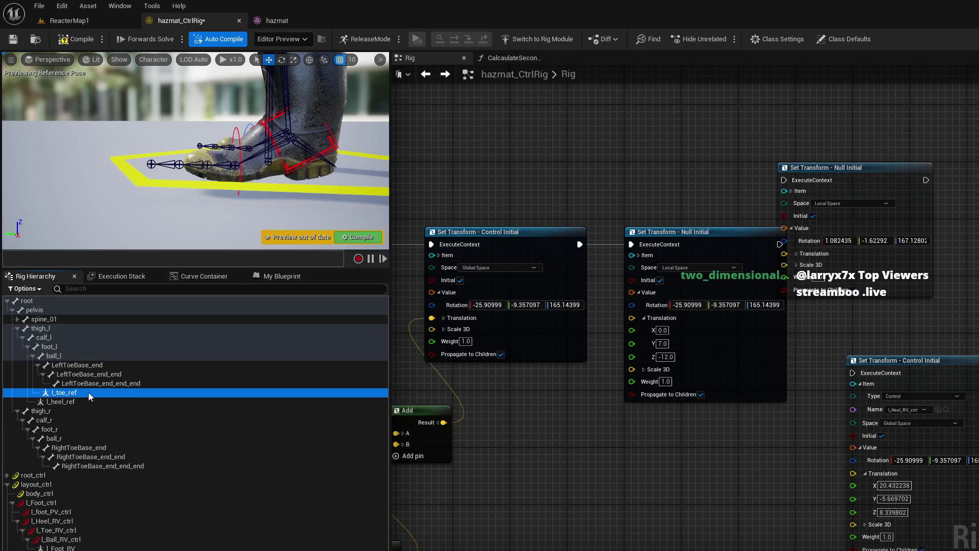
key("Delete")
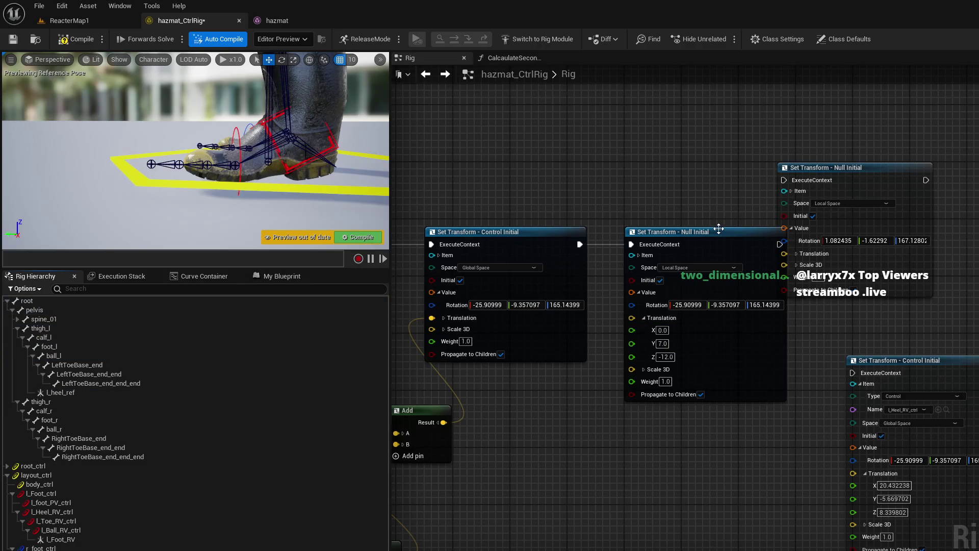
Step: Delete the upper-right Set Transform - Null Initial node
left_click(871, 170)
key("Delete")
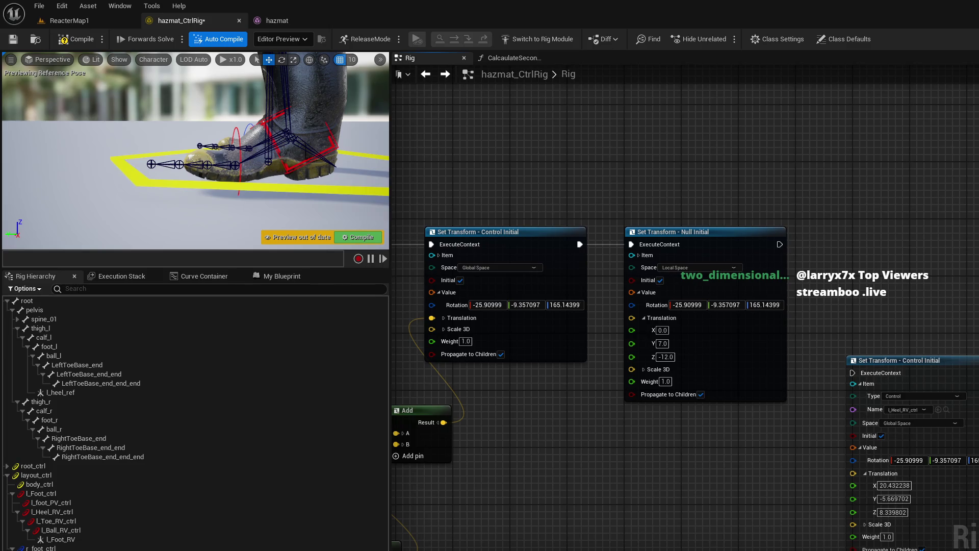
scroll(791, 428, "down", 5)
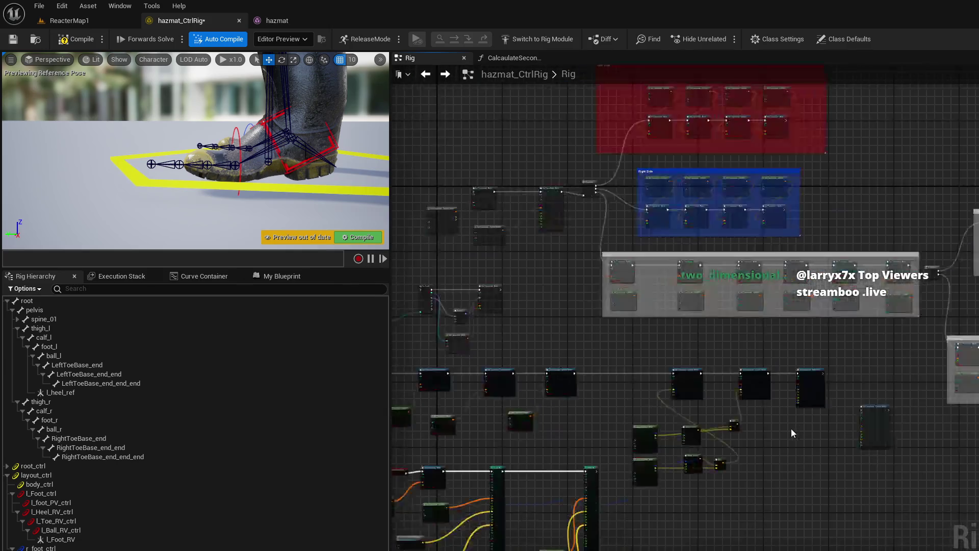
scroll(776, 461, "up", 2)
scroll(776, 461, "up", 5)
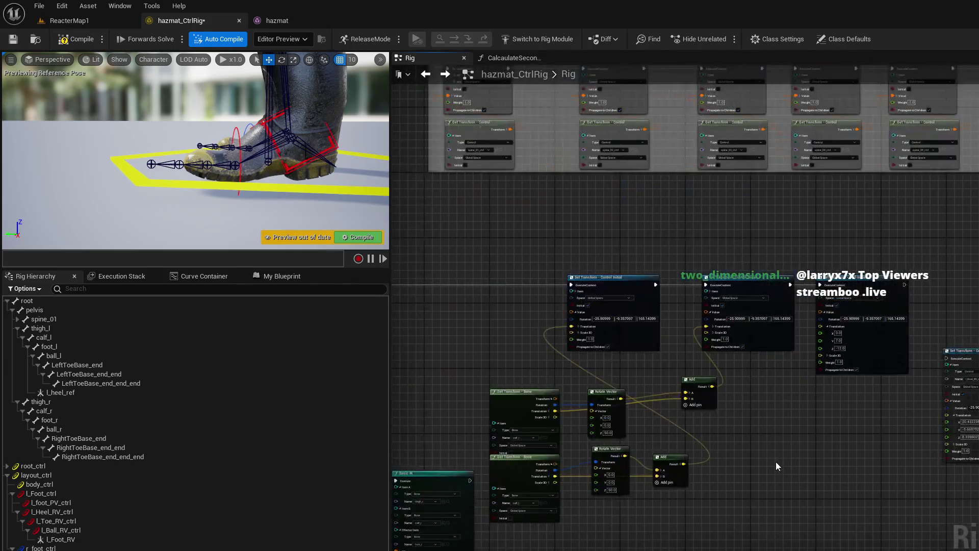
left_click_drag(724, 449, 579, 483)
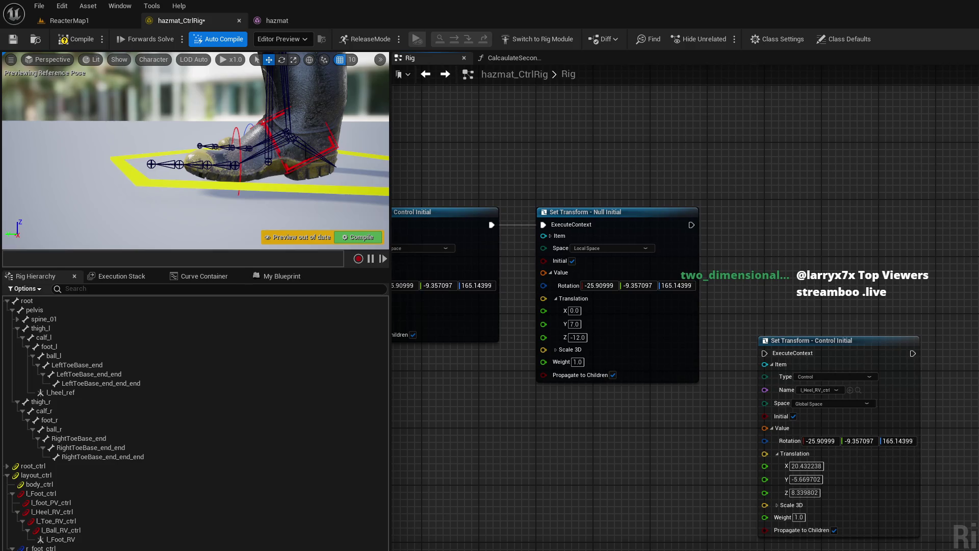
Step: Add an L_Heel_RV_ctrl Set Transform - Control node after Null Initial, fed by l_heel_ref's transform
mouse_move(92, 513)
left_mouse_down()
mouse_move(308, 464)
mouse_move(791, 223)
left_mouse_up()
left_click(811, 250)
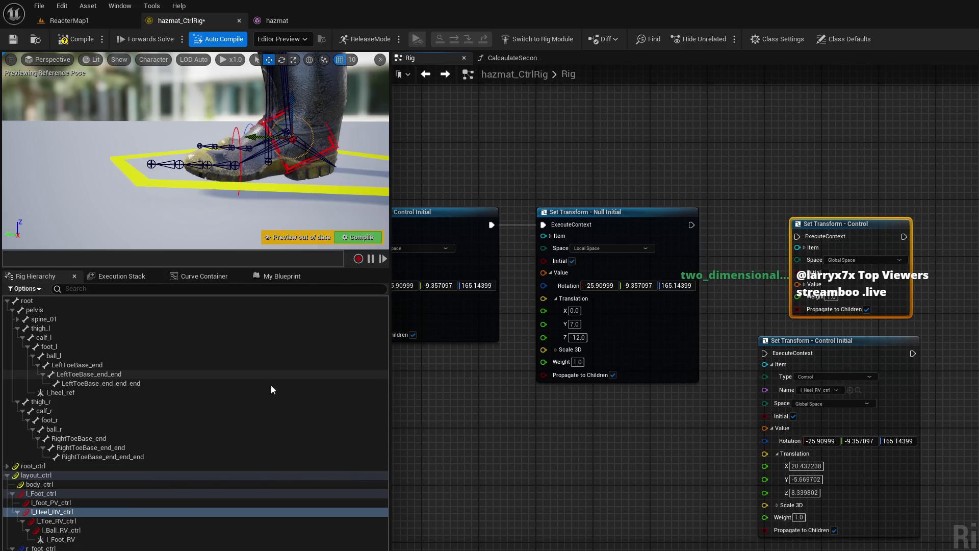
left_click_drag(65, 394, 599, 420)
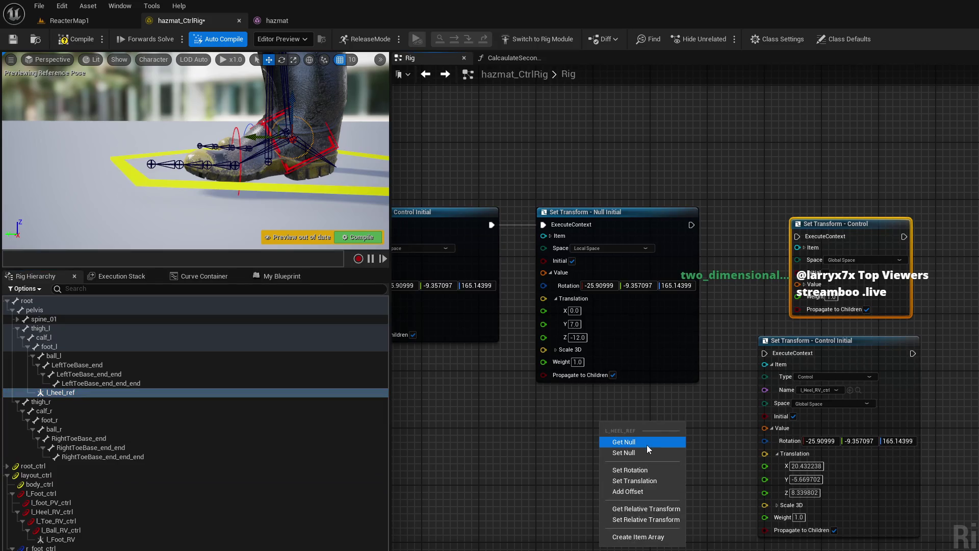
left_click(649, 441)
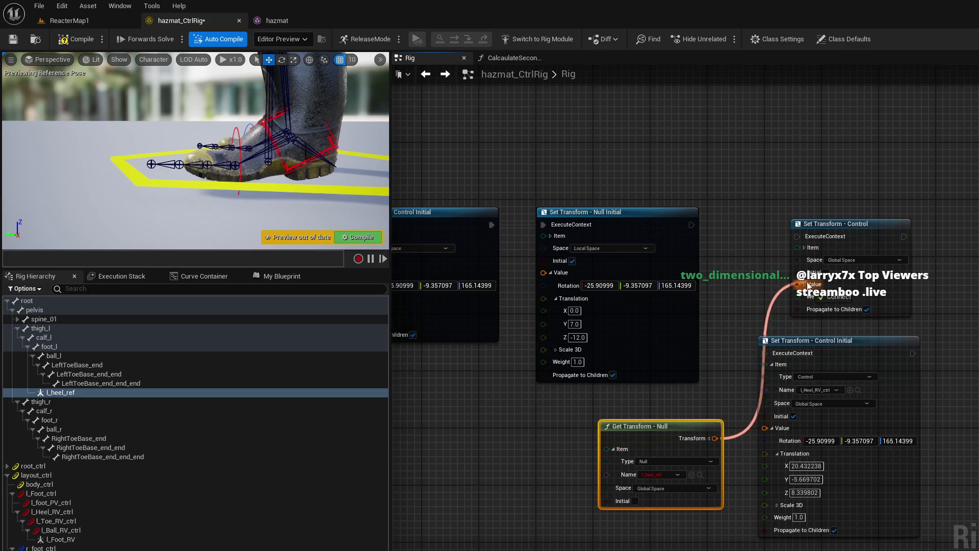
left_click_drag(796, 237, 690, 225)
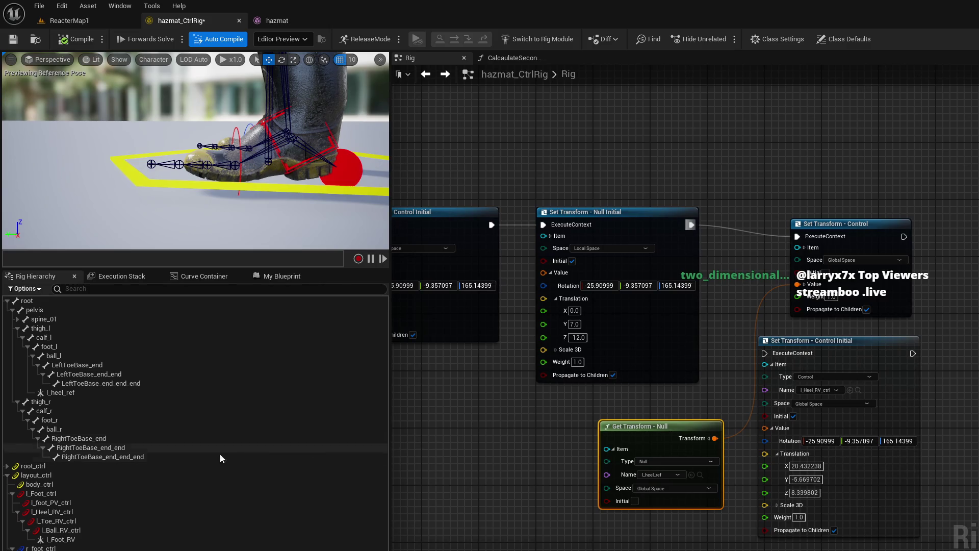
Step: Select the L_Toe_RV_ctrl control in the Rig Hierarchy
left_click(85, 520)
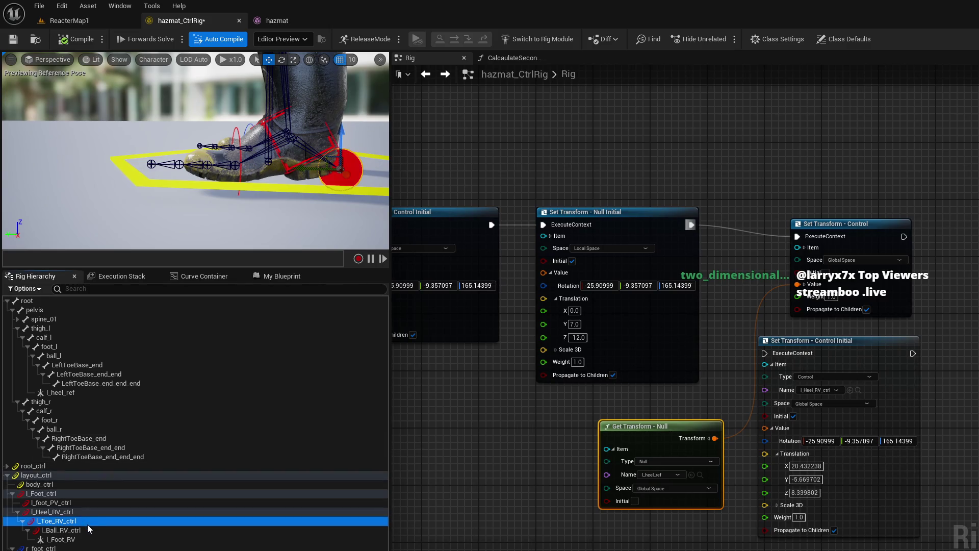
left_click(88, 529)
left_click(84, 521)
scroll(533, 423, "down", 5)
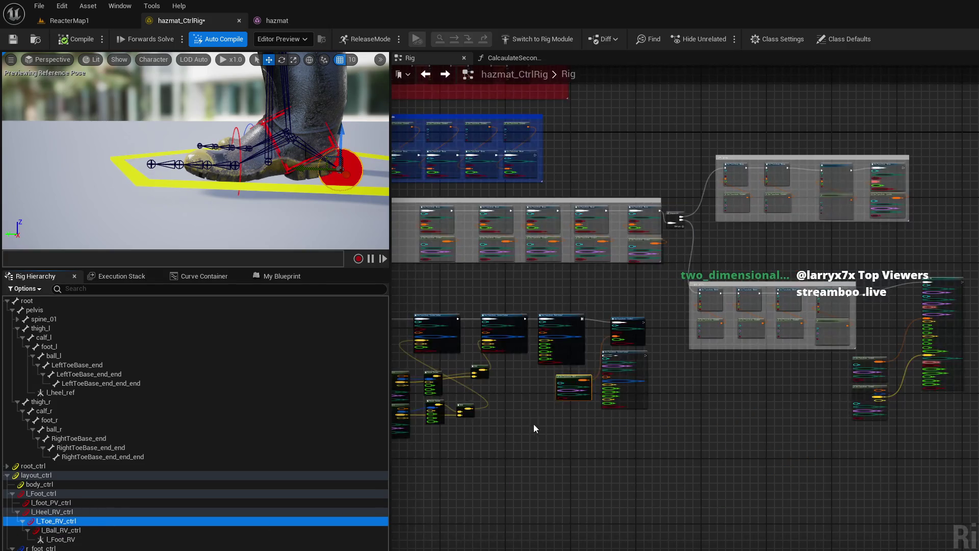
Step: Delete the old Set Transform - Control Initial node and check the new setter's target control
scroll(695, 454, "up", 8)
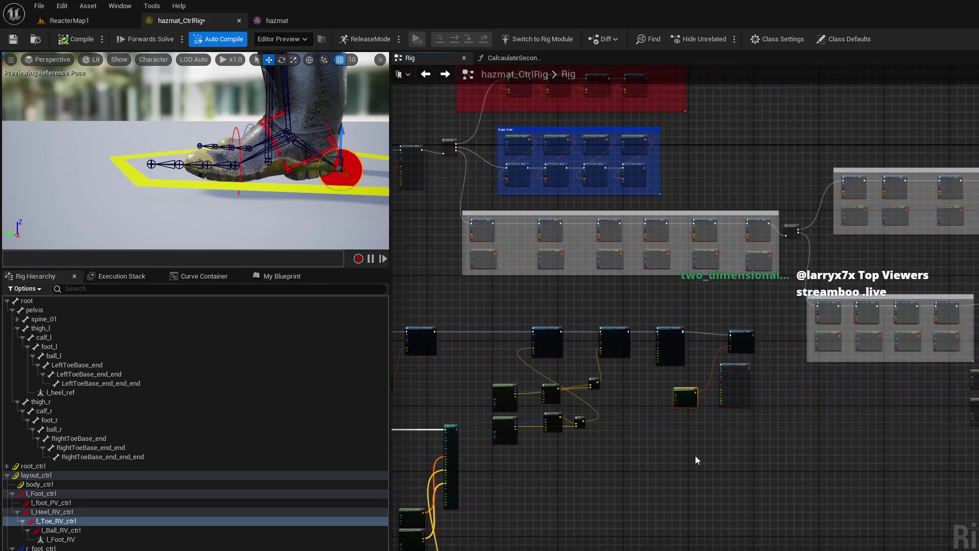
scroll(805, 372, "up", 2)
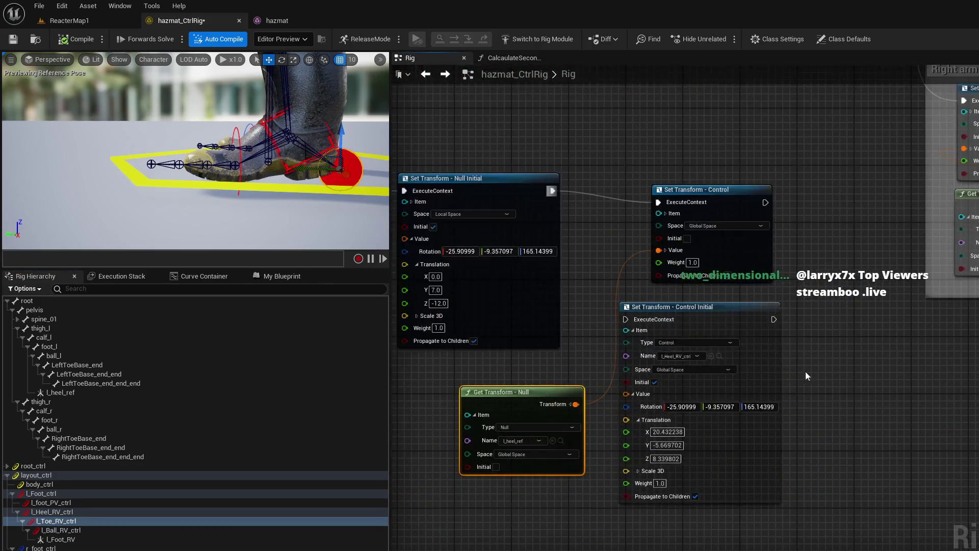
left_click(720, 309)
scroll(804, 378, "up", 1)
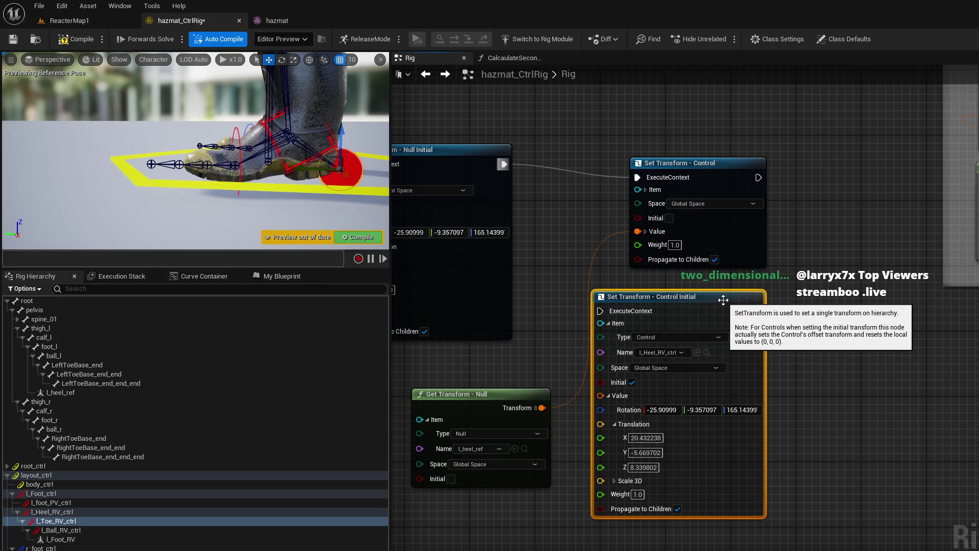
key("Delete")
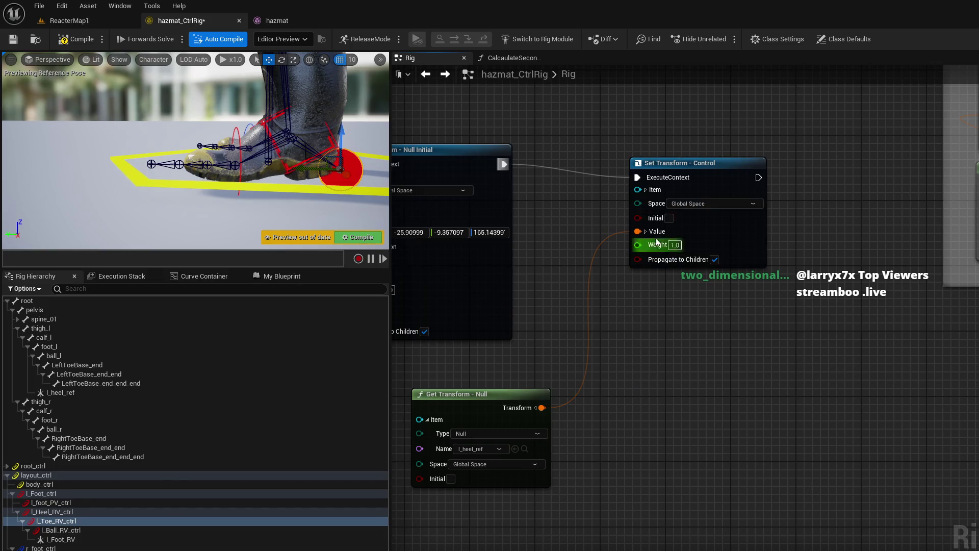
left_click(646, 190)
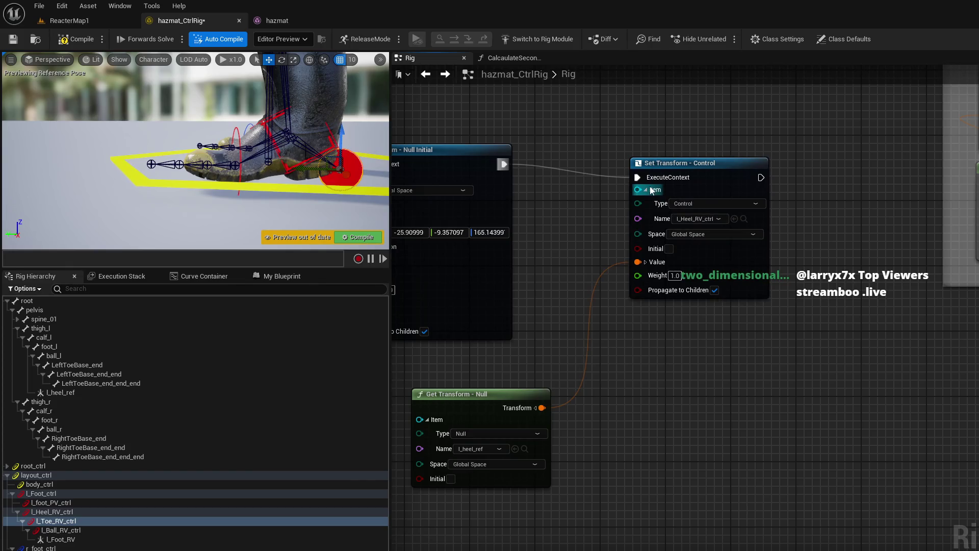
left_click(646, 189)
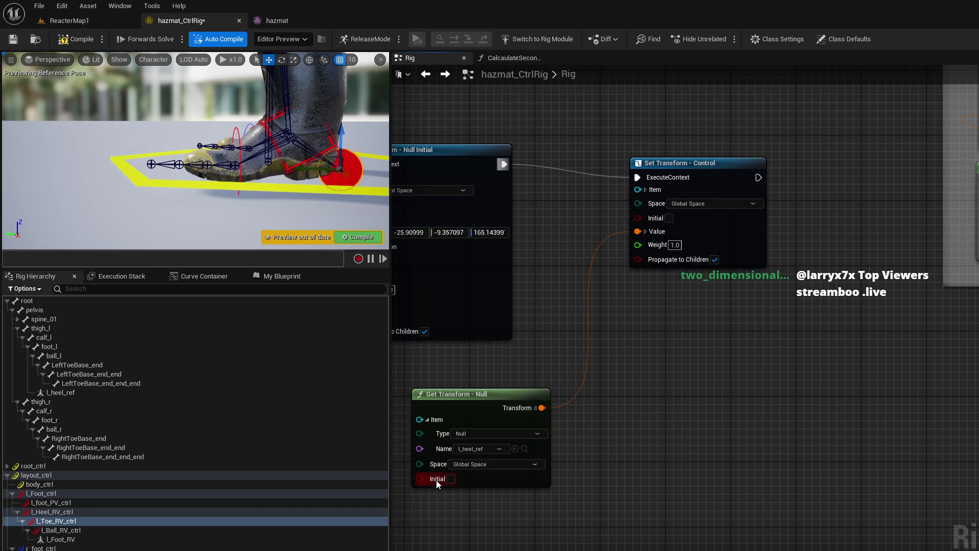
Step: Add a Set Transform - Control node for L_Toe_RV_ctrl below the heel setter
mouse_move(56, 520)
left_mouse_down()
mouse_move(601, 386)
mouse_move(654, 356)
left_mouse_up()
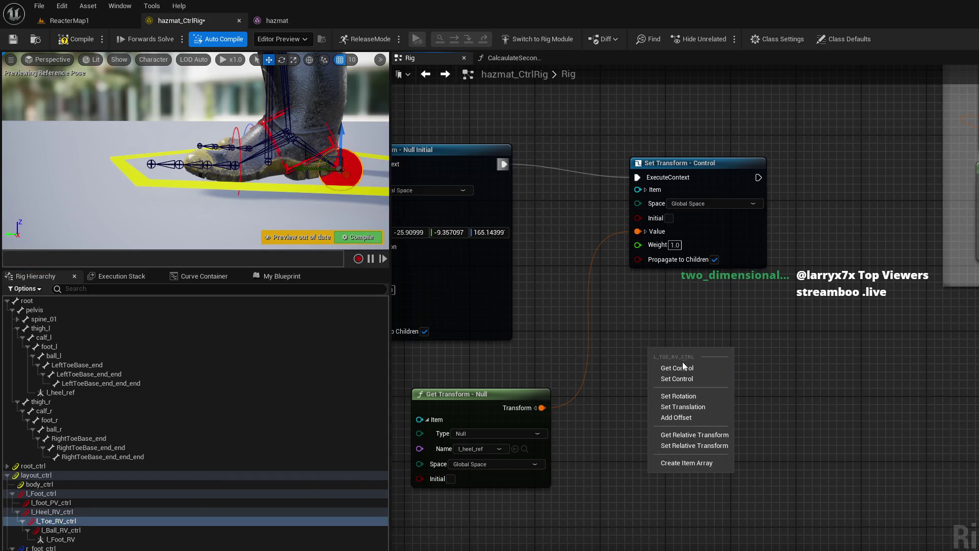
left_click(684, 375)
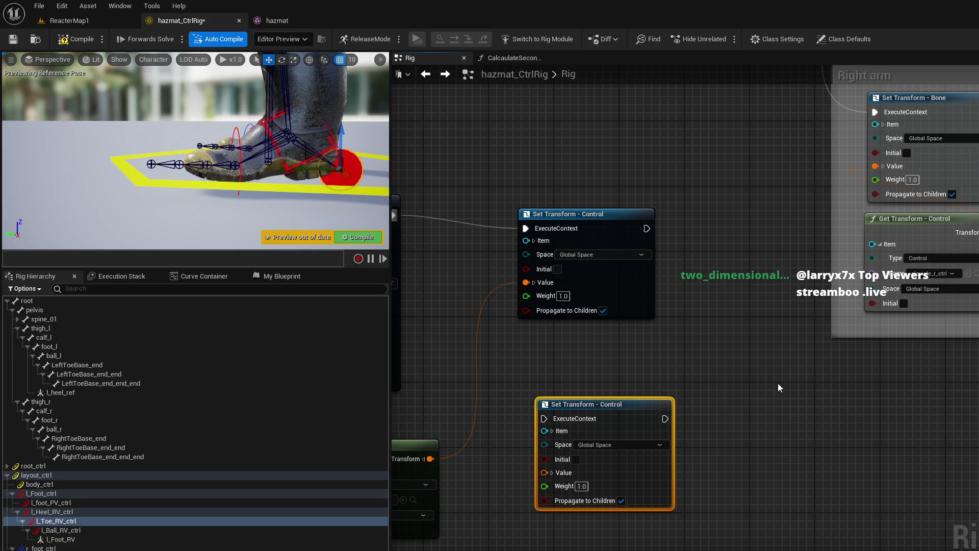
scroll(780, 386, "down", 5)
left_click_drag(802, 406, 628, 505)
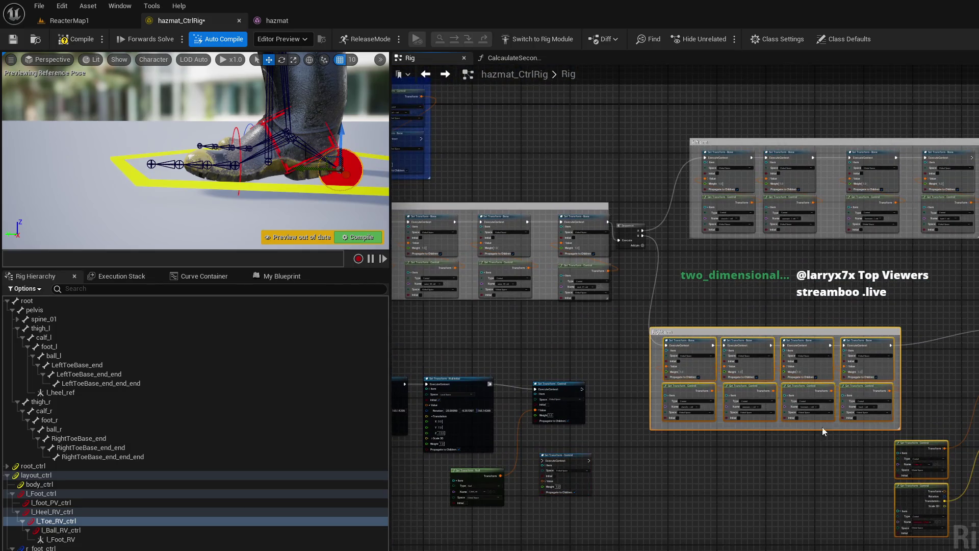
Step: Delete the Right Side and Left Side arm groups and the leftover Get All/For Each loop nodes
key("Delete")
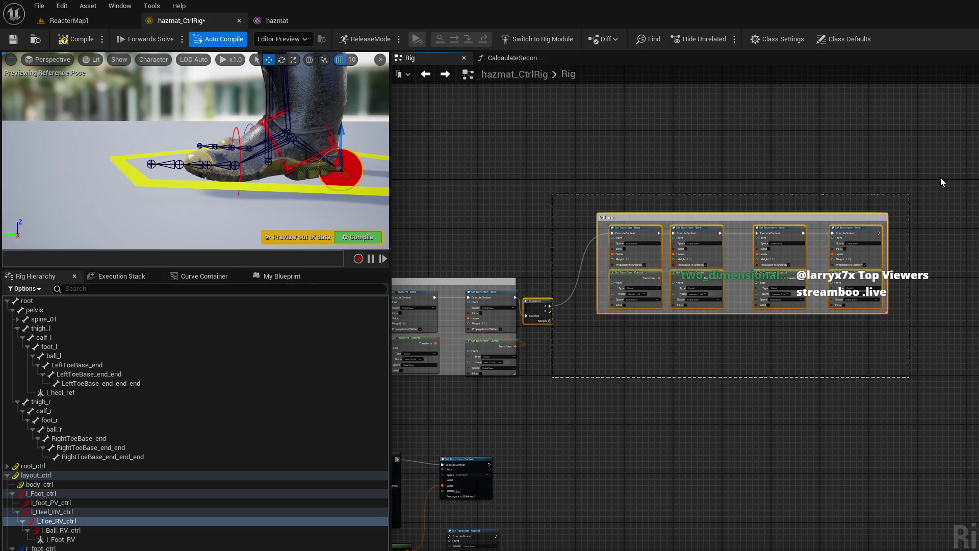
key("ctrl+z")
left_click(916, 208)
key("Delete")
left_click(803, 232)
key("Delete")
left_click_drag(963, 177, 658, 338)
key("Delete")
left_click_drag(591, 469, 824, 356)
key("Delete")
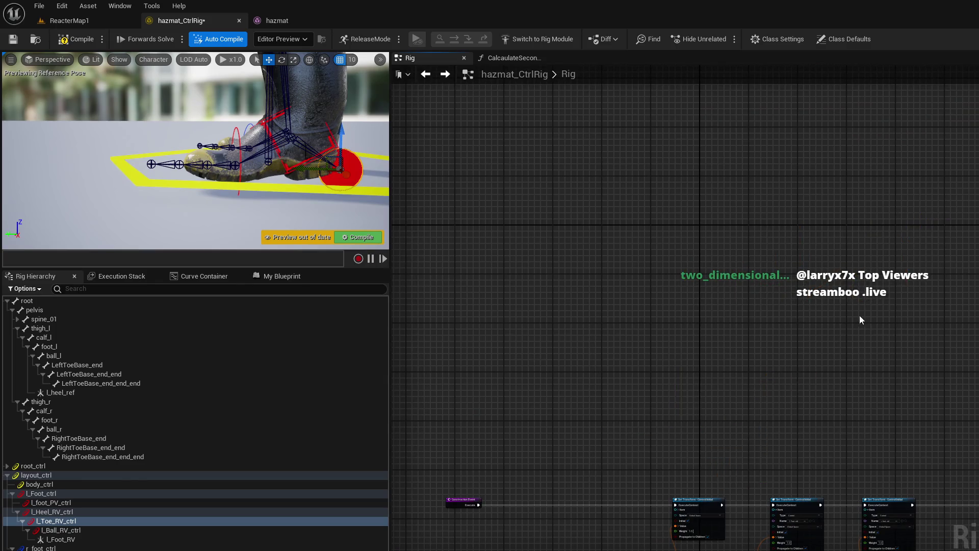
Step: Move the lower Set Transform - Control node up and right into the chain
scroll(747, 210, "down", 3)
scroll(715, 280, "up", 5)
scroll(721, 316, "up", 2)
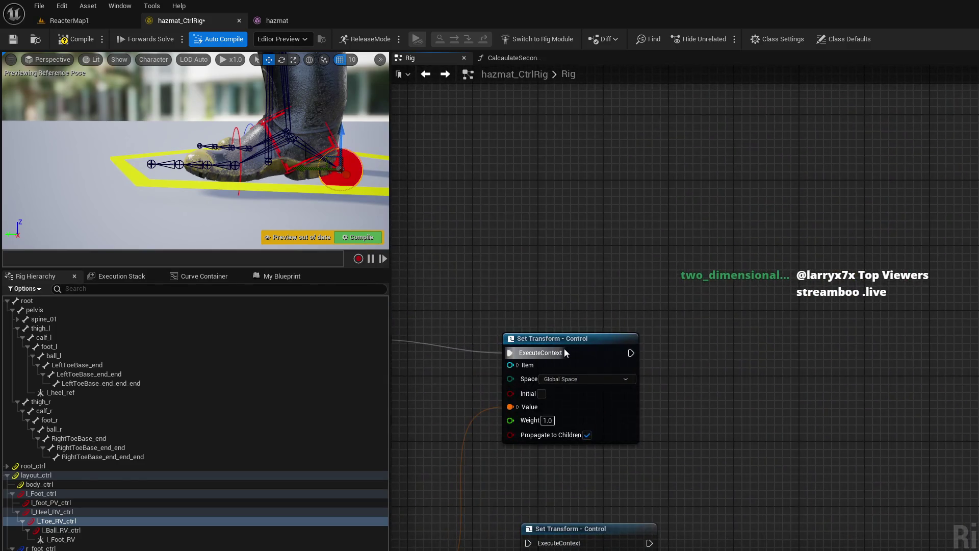
left_click(554, 337)
scroll(720, 340, "down", 6)
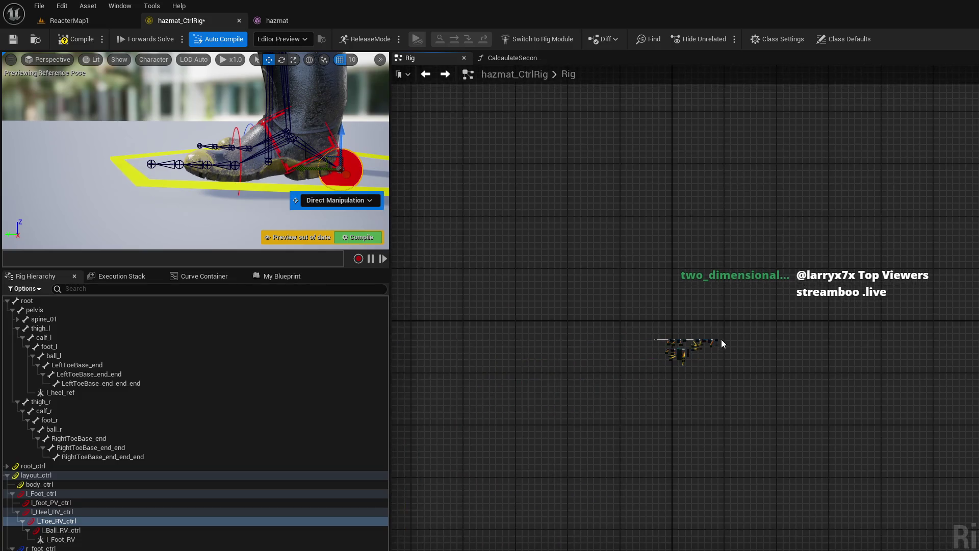
scroll(721, 339, "up", 4)
scroll(721, 338, "up", 5)
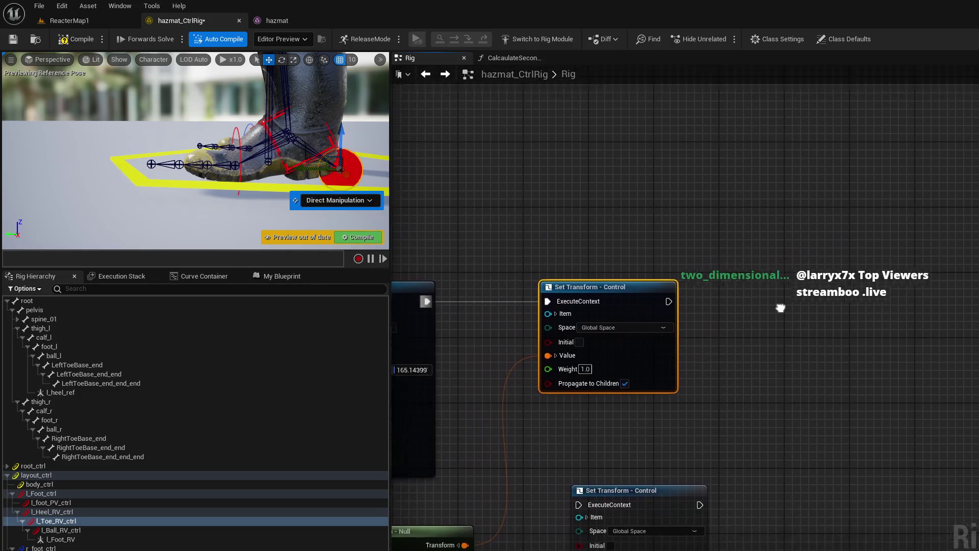
left_click_drag(705, 459, 885, 278)
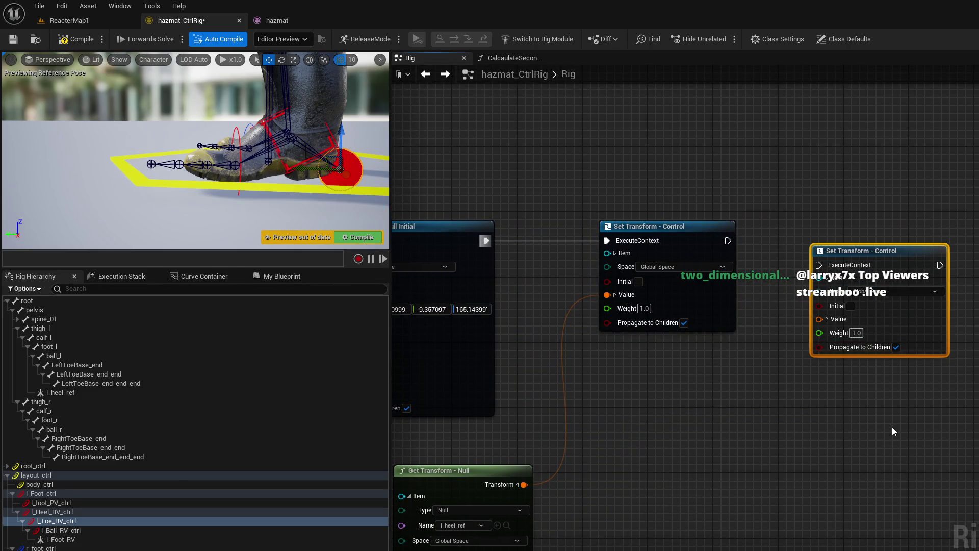
Step: Feed a LeftToeBase_end_end Get Transform - Bone node into the toe setter's Value and compile
left_click(95, 375)
left_click_drag(96, 378, 610, 435)
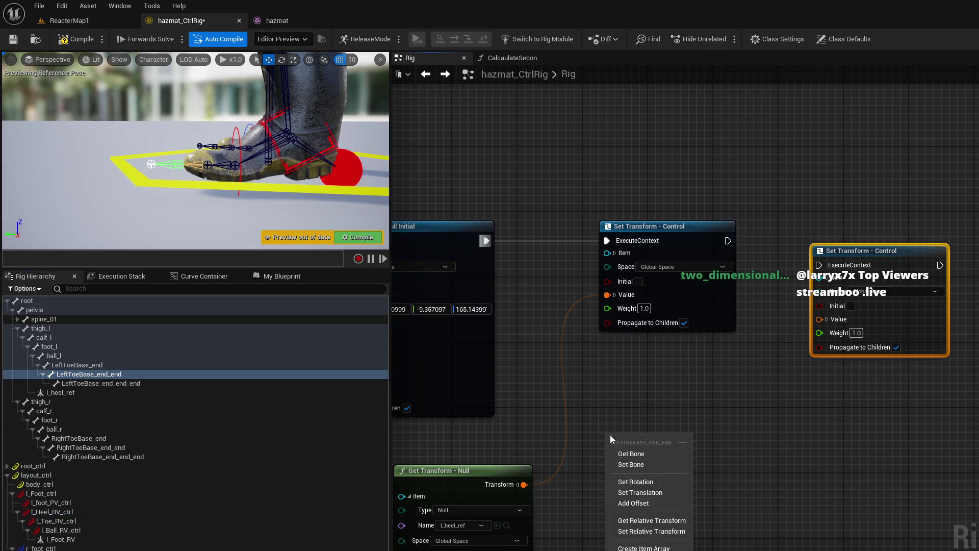
left_click(653, 454)
mouse_move(710, 455)
left_mouse_down()
mouse_move(736, 448)
mouse_move(821, 321)
mouse_move(800, 261)
mouse_move(728, 240)
left_mouse_up()
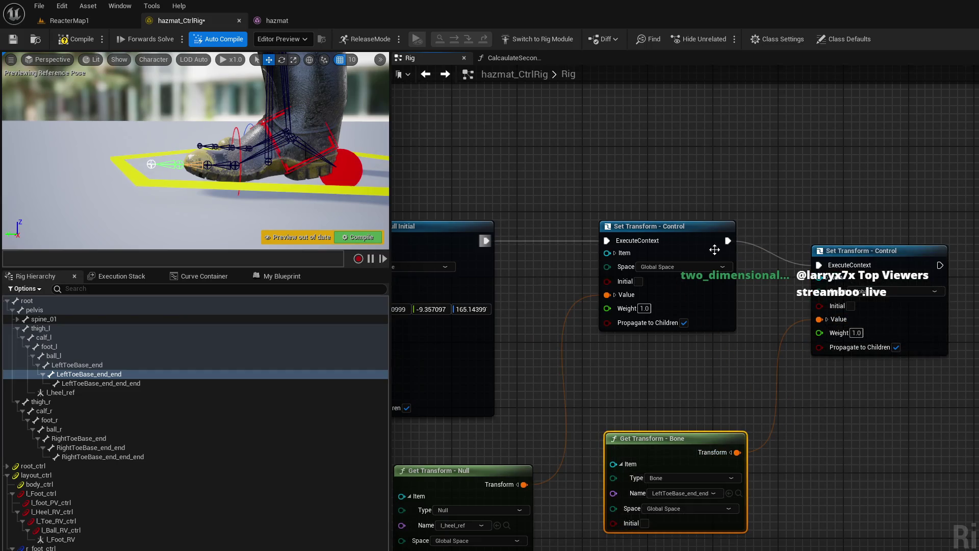
left_click(348, 236)
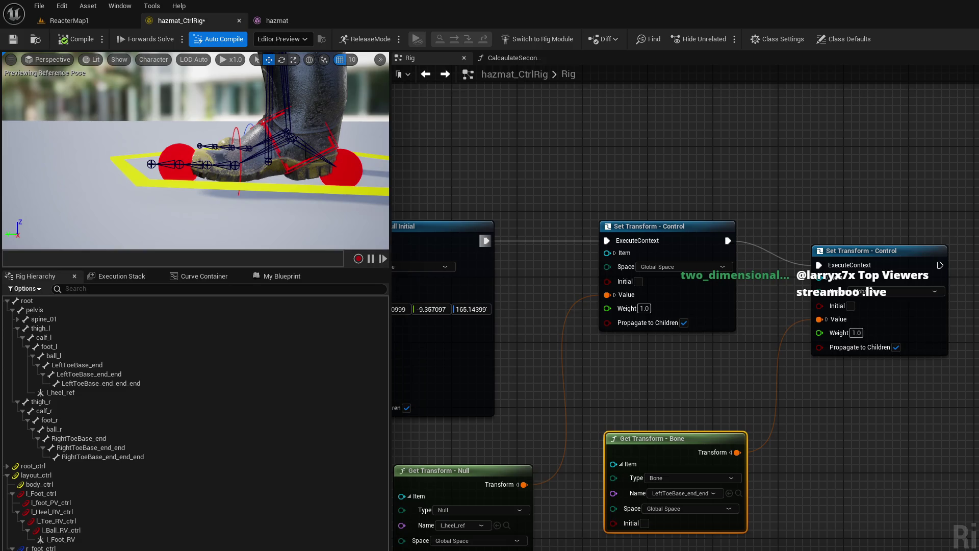
mouse_move(61, 530)
left_mouse_down()
mouse_move(716, 418)
mouse_move(957, 201)
left_mouse_up()
Step: Add an L_Ball_RV_ctrl setter at the chain's end, fed by a ball_l Get Transform - Bone node
left_click(966, 224)
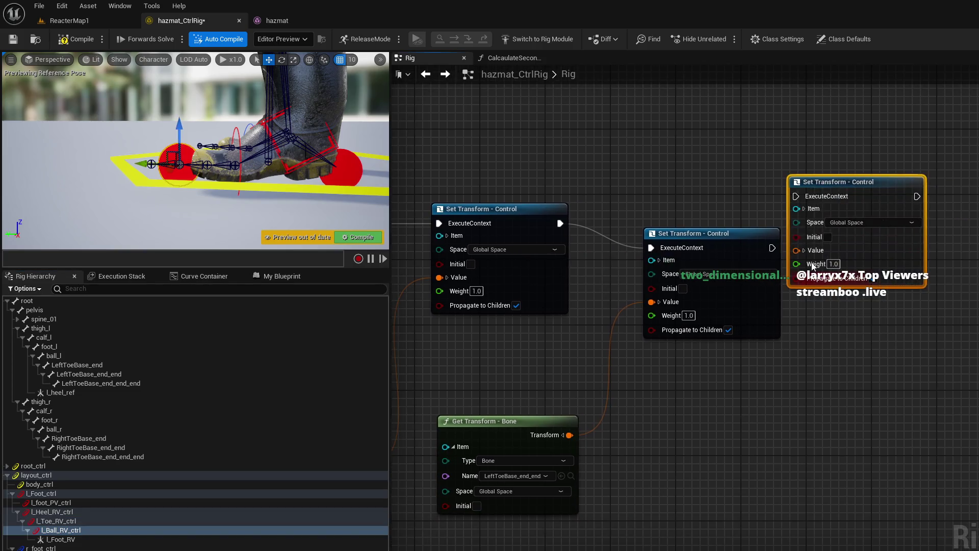
mouse_move(862, 182)
left_mouse_down()
mouse_move(894, 199)
mouse_move(913, 235)
left_mouse_up()
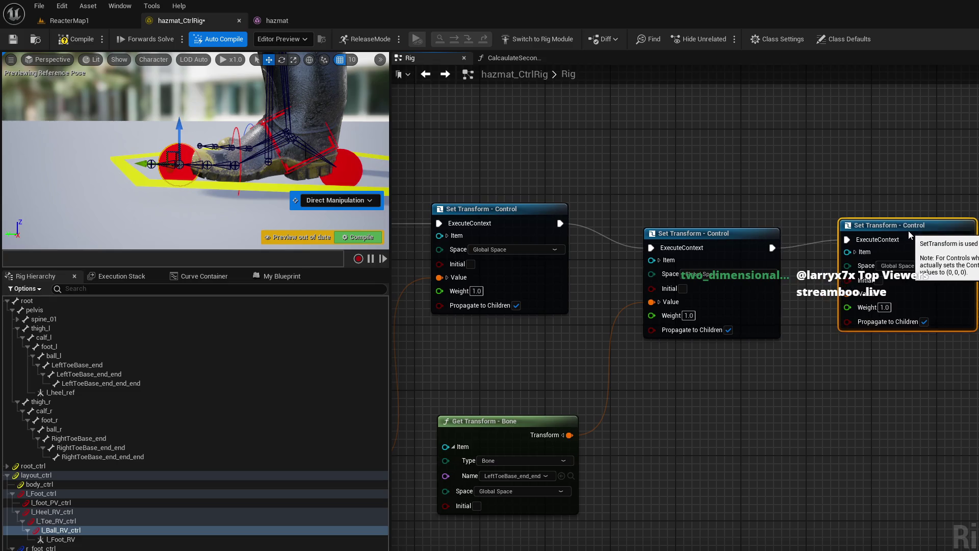
left_click_drag(113, 356, 714, 396)
left_click(744, 412)
left_click_drag(849, 414, 847, 302)
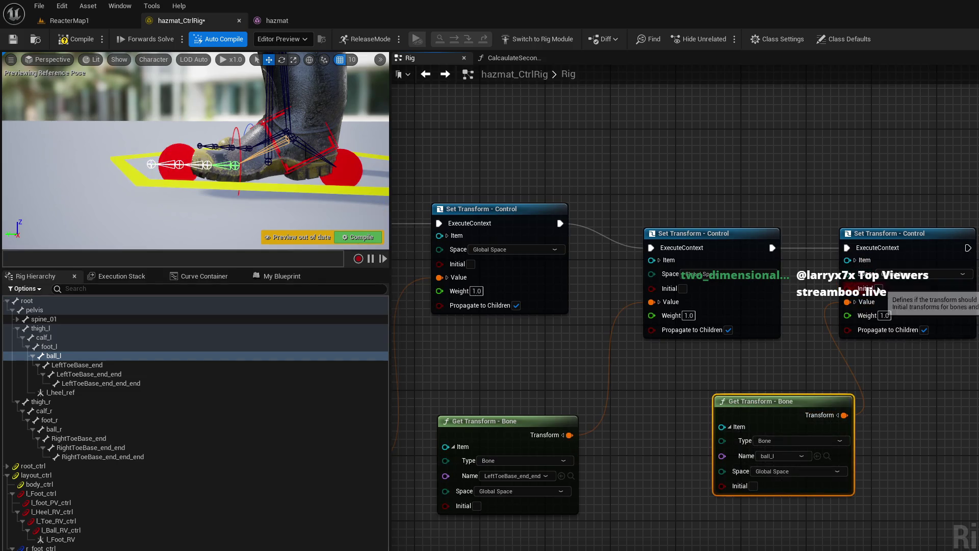
Step: Tick Initial on all three Set Transform - Control nodes and compile the rig
left_click(878, 288)
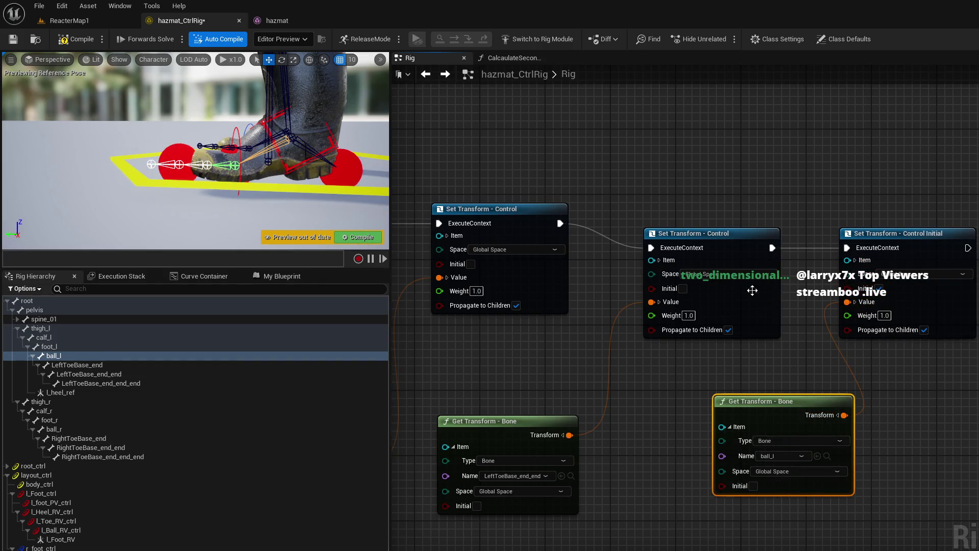
left_click(683, 289)
left_click(470, 264)
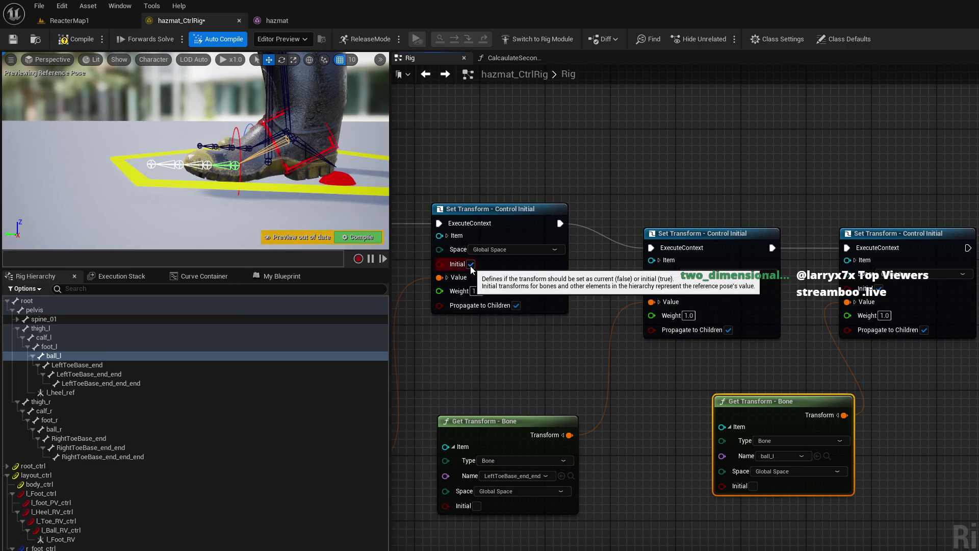
left_click(358, 238)
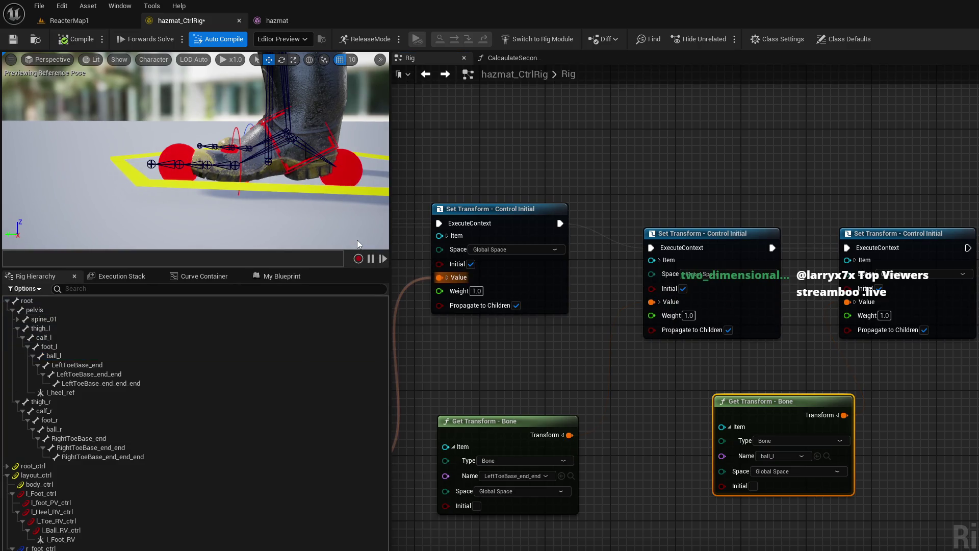
left_click_drag(345, 189, 326, 100)
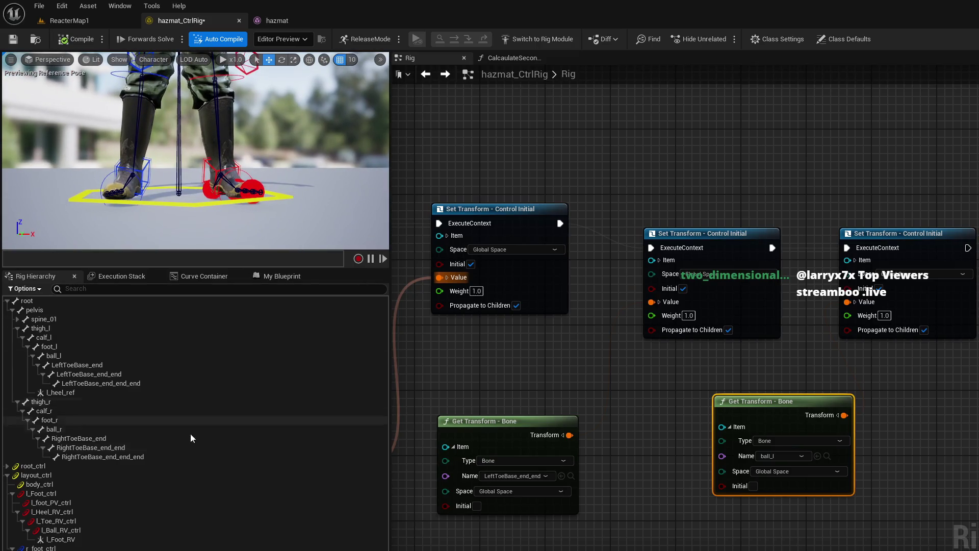
Step: Frame the preview on L_Ball_RV_ctrl and orbit to the left foot's side
left_click(89, 528)
key("f")
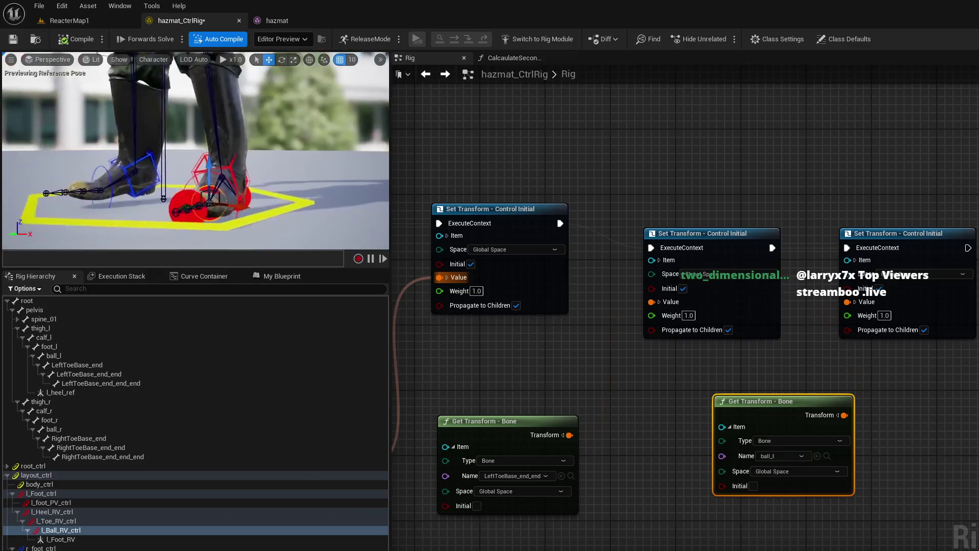
left_click_drag(204, 153, 127, 153)
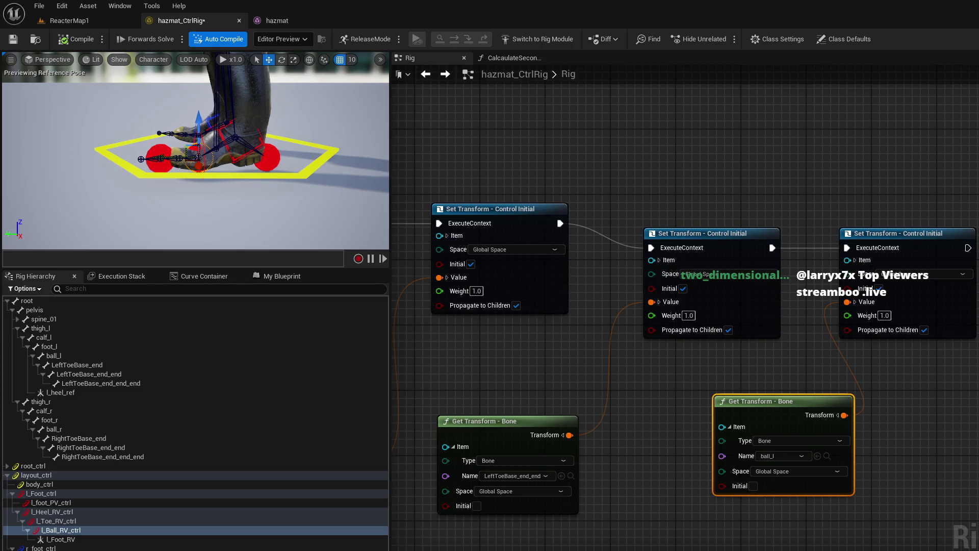
Step: Add a Set Transform - Null node for L_Foot_RV after the ball setter
mouse_move(95, 539)
left_mouse_down()
mouse_move(874, 354)
mouse_move(926, 360)
left_mouse_up()
left_click(941, 388)
mouse_move(797, 380)
left_mouse_down()
mouse_move(862, 320)
mouse_move(895, 238)
left_mouse_up()
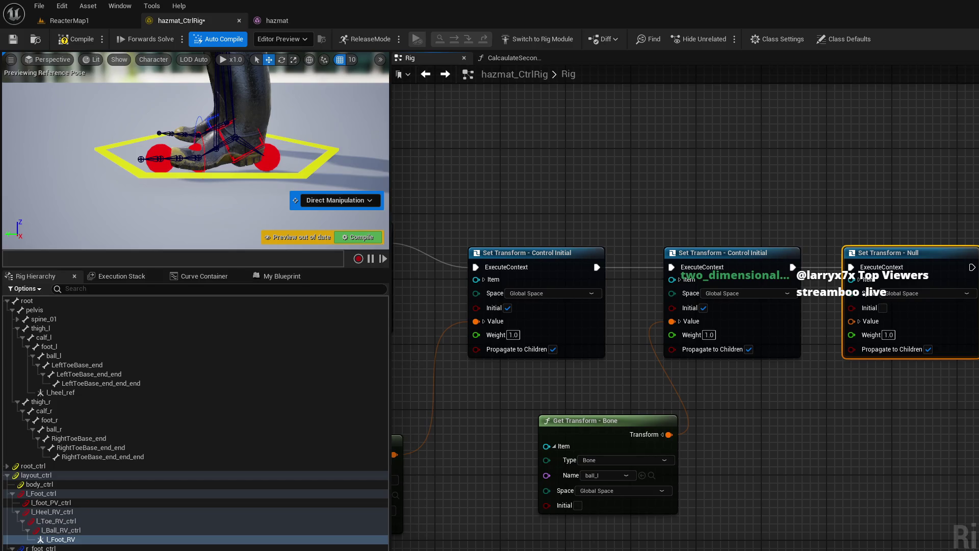
Step: Wire a foot_l Get Transform - Bone node into the L_Foot_RV null setter's Value and compile
left_click(95, 346)
left_click_drag(95, 346, 821, 465)
left_click(820, 465)
mouse_move(882, 458)
left_mouse_down()
mouse_move(827, 335)
mouse_move(851, 320)
left_mouse_up()
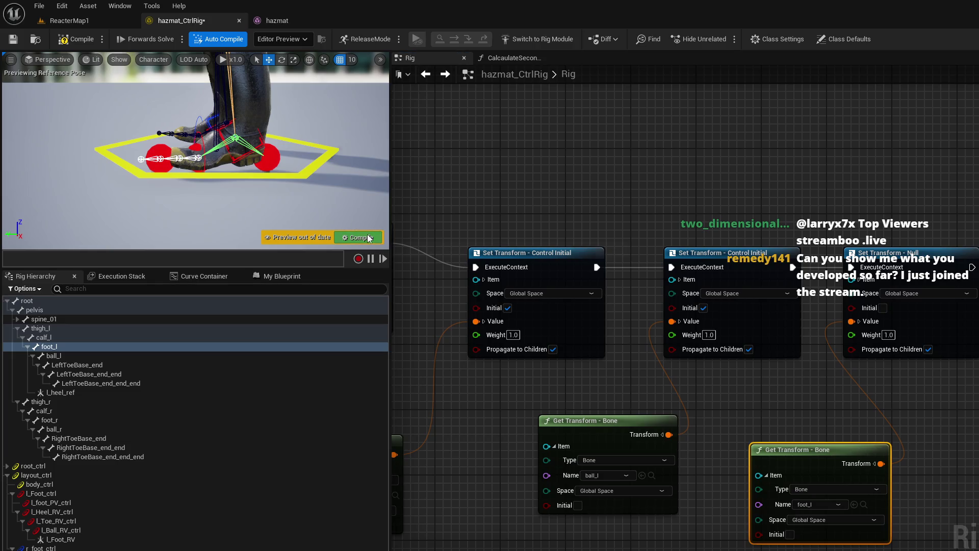
left_click(370, 238)
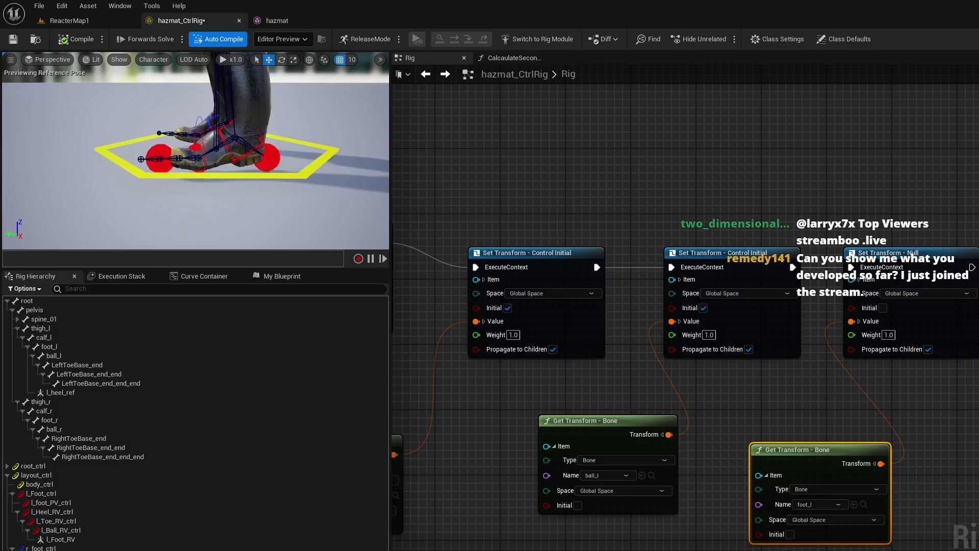
Step: Add a New Control under L_Foot_RV, keep its default name, then delete it
left_click(111, 541)
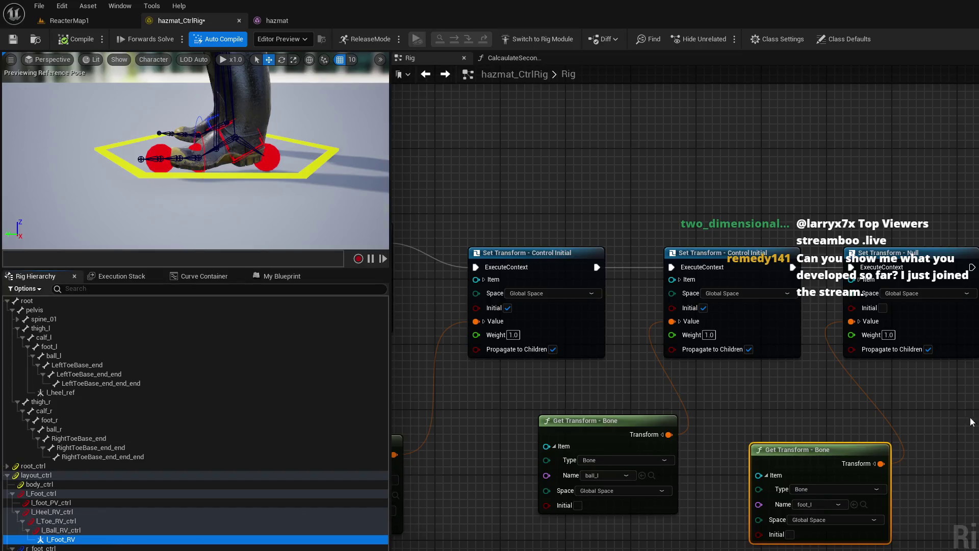
right_click(114, 537)
mouse_move(201, 289)
left_click(316, 293)
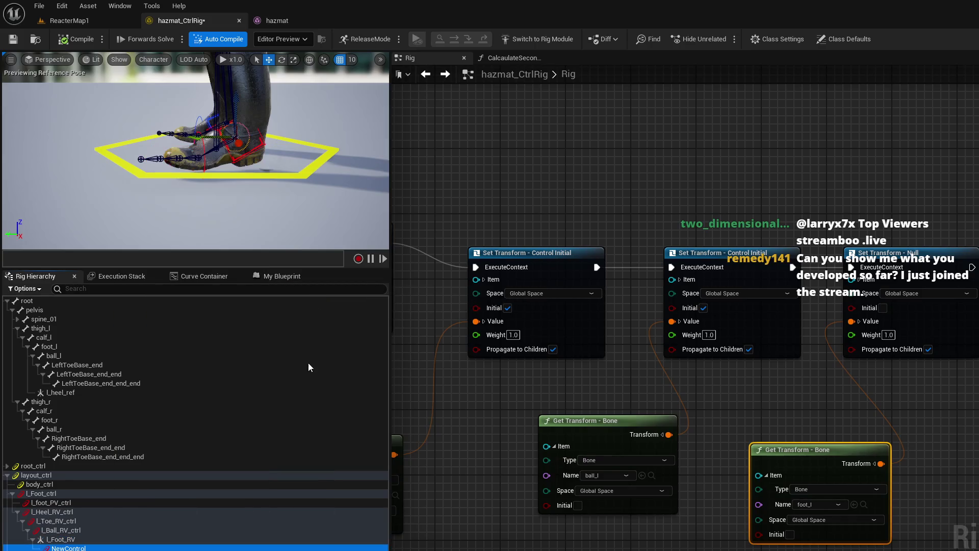
left_click(117, 548)
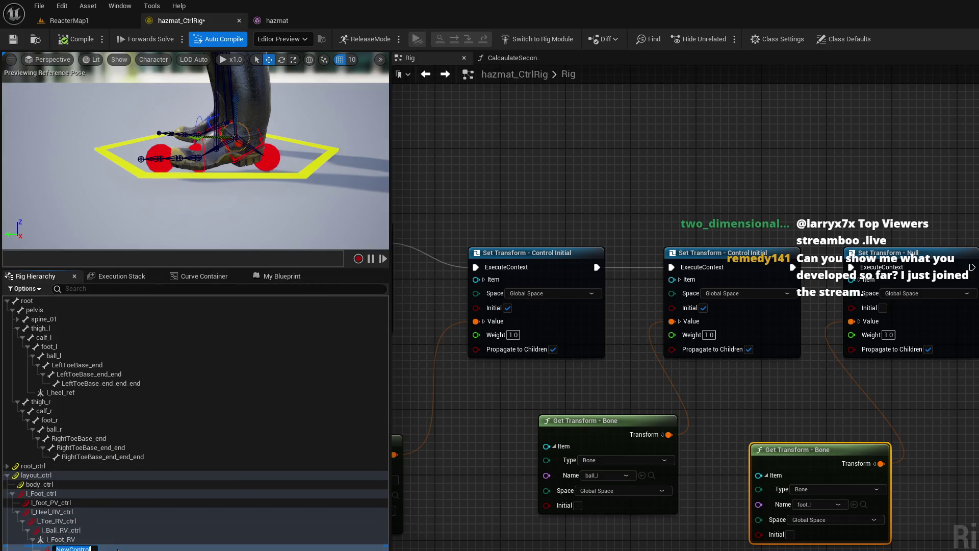
key("Return")
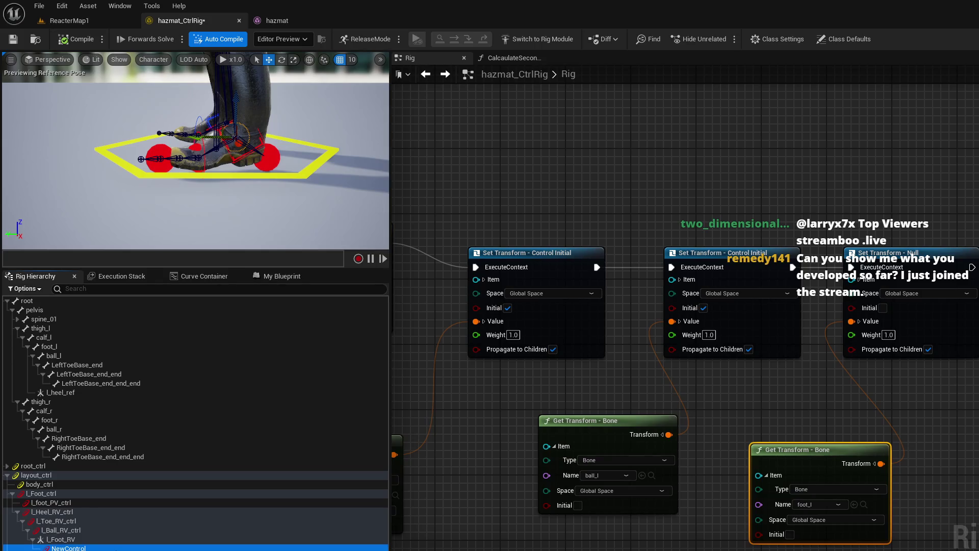
key("Delete")
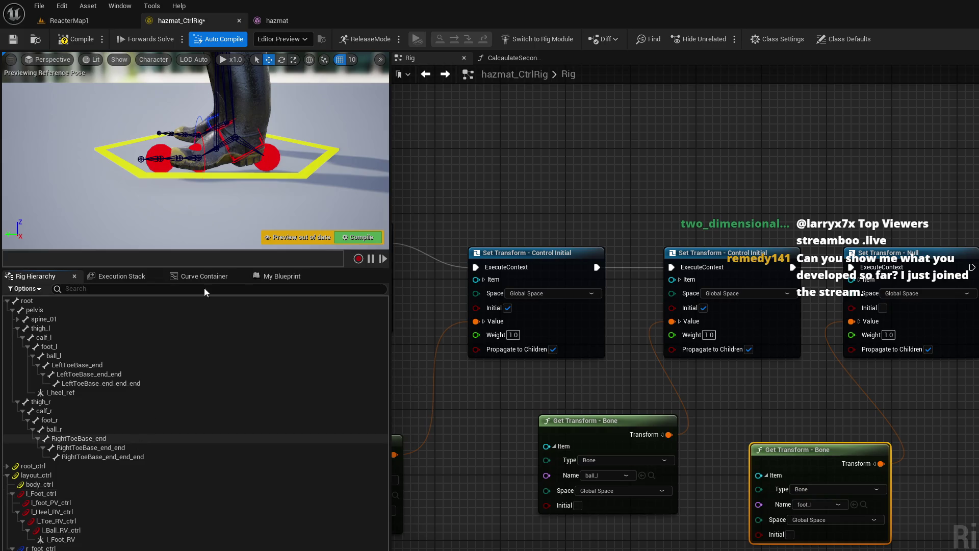
Step: Move the left foot control in the viewport to test the rig, then compile
left_click(247, 136)
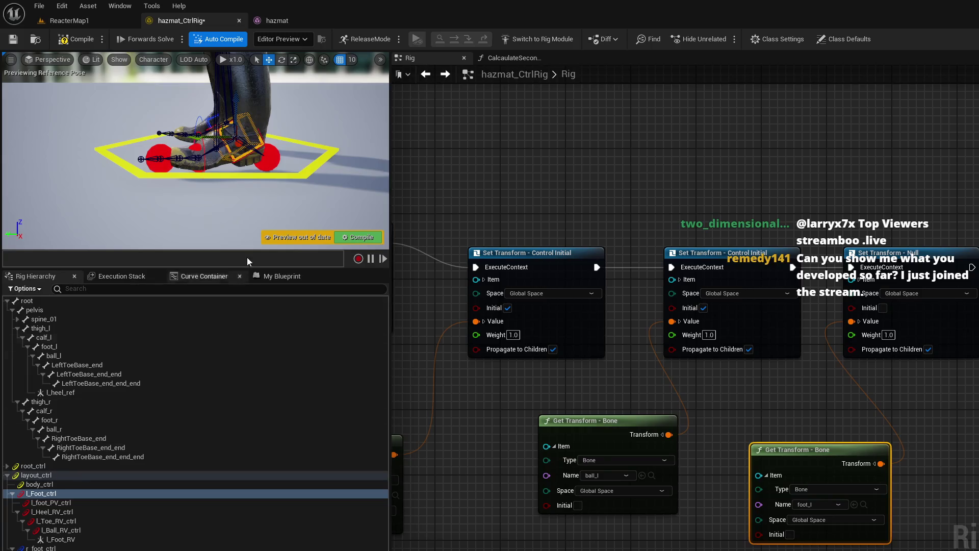
mouse_move(243, 140)
left_mouse_down()
mouse_move(242, 114)
mouse_move(242, 141)
mouse_move(258, 93)
mouse_move(252, 142)
mouse_move(238, 100)
mouse_move(295, 110)
mouse_move(225, 128)
mouse_move(263, 110)
mouse_move(235, 141)
mouse_move(221, 115)
mouse_move(269, 141)
left_mouse_up()
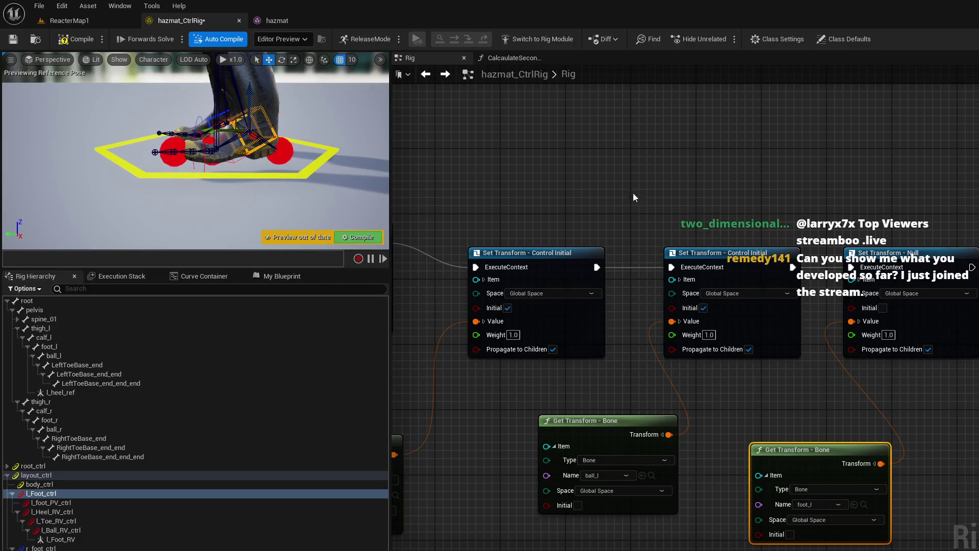
left_click(81, 41)
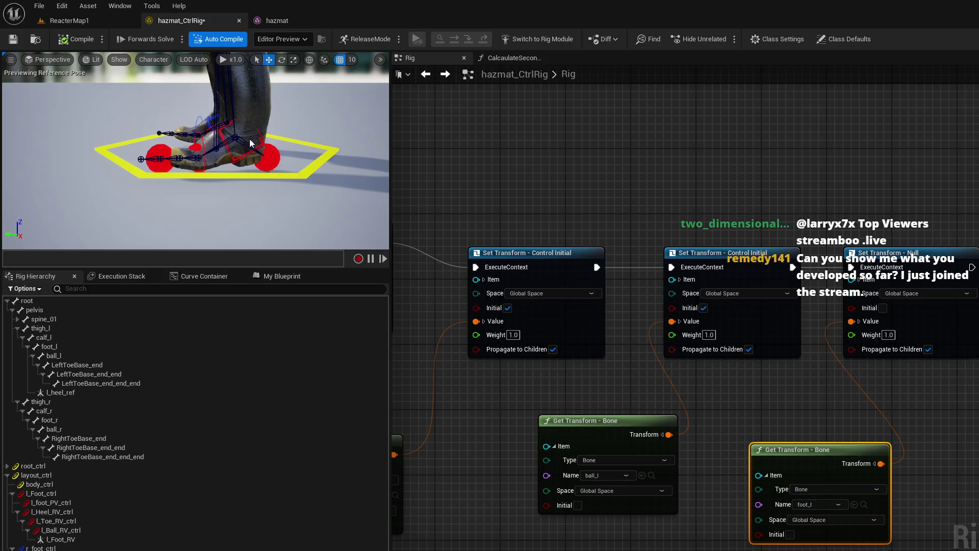
Step: Raise the toe control to test the foot roll, then recompile to reset its pose
left_click(159, 151)
left_click_drag(159, 147, 160, 118)
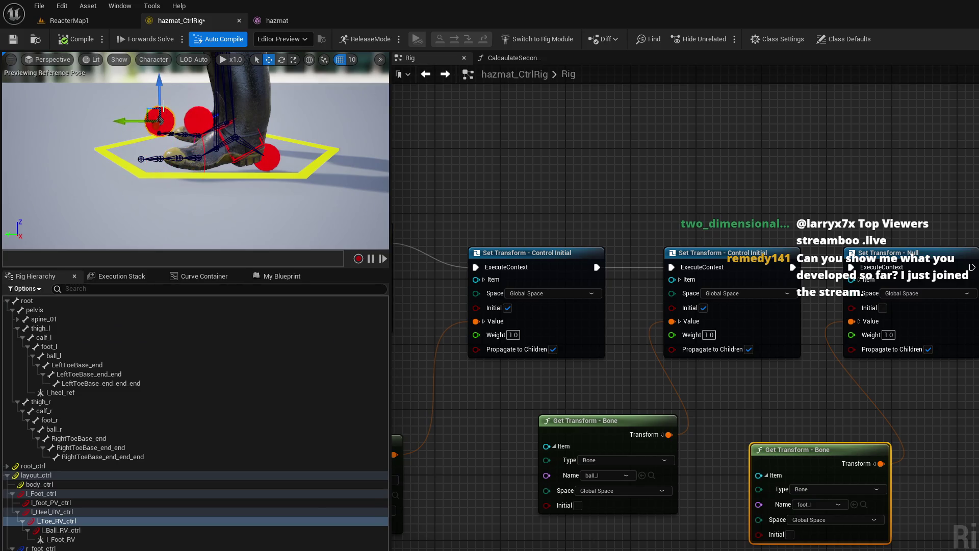
left_click(78, 38)
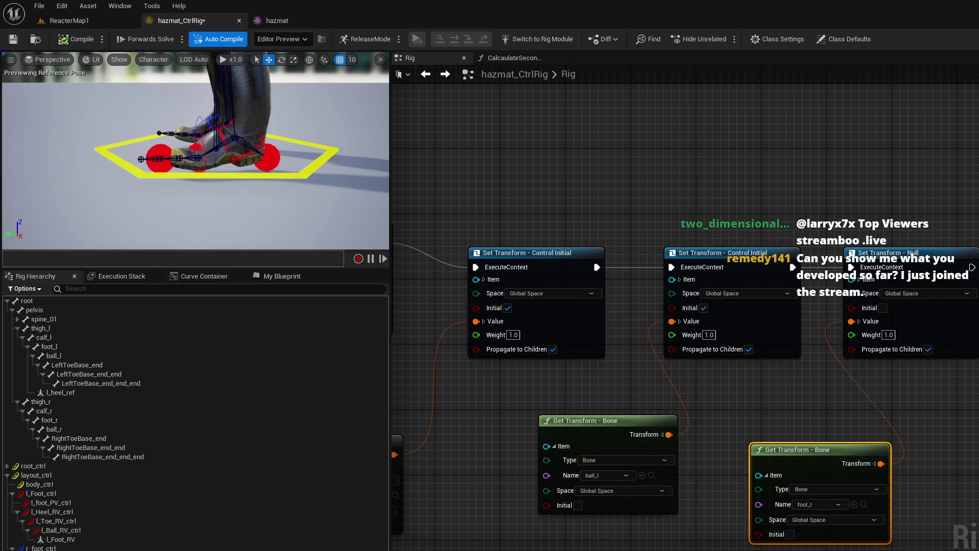
scroll(564, 318, "down", 5)
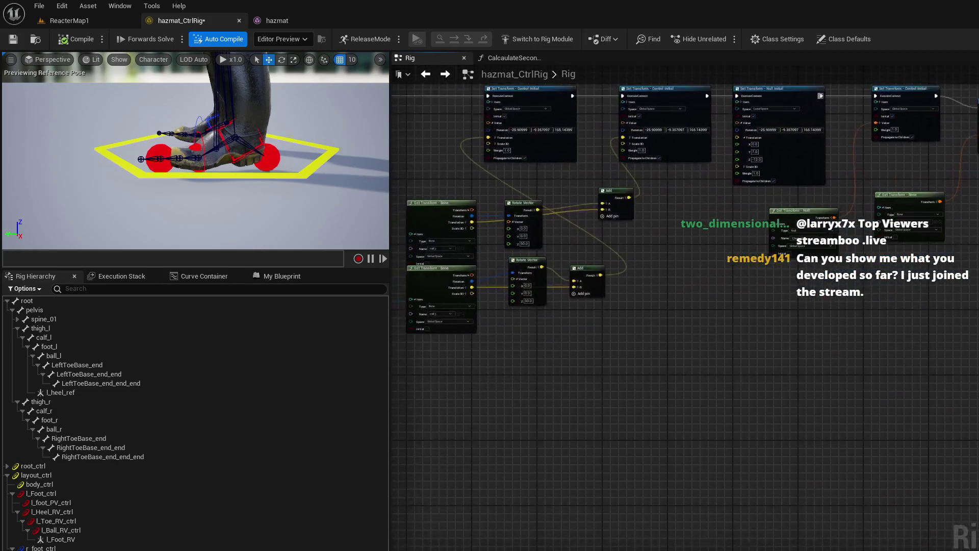
Step: Set the Basic IK target getter's Type to Null and Name to l_Foot_RV
scroll(639, 357, "up", 3)
scroll(669, 313, "up", 4)
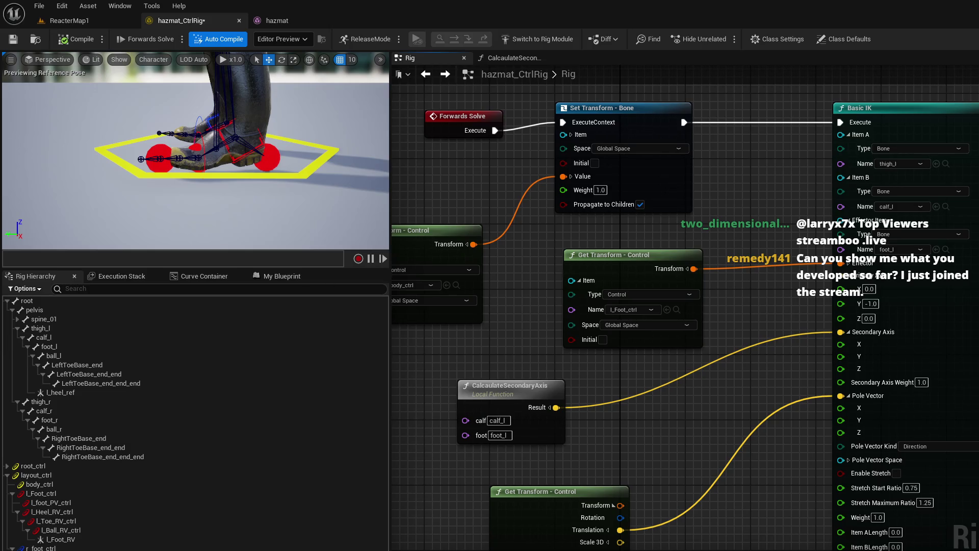
left_click(653, 293)
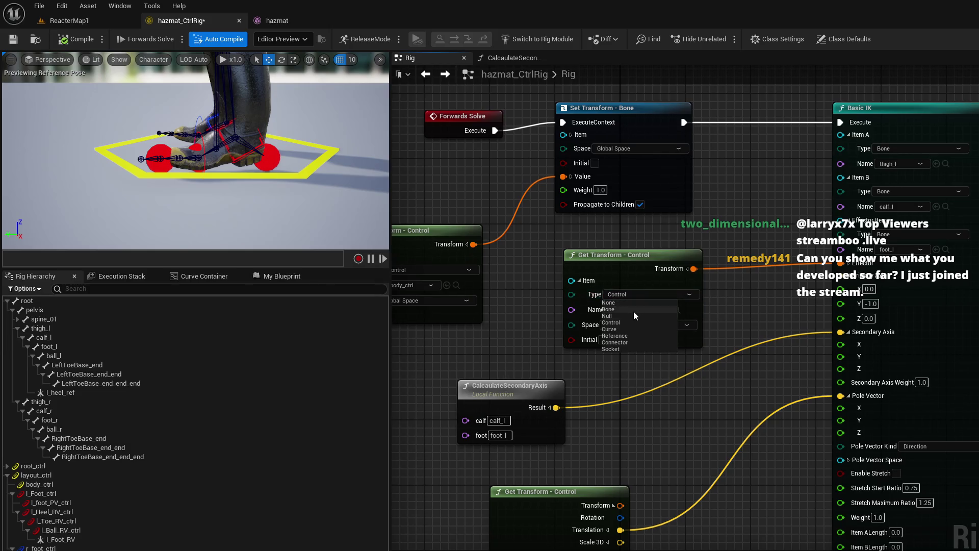
left_click(628, 315)
left_click(642, 311)
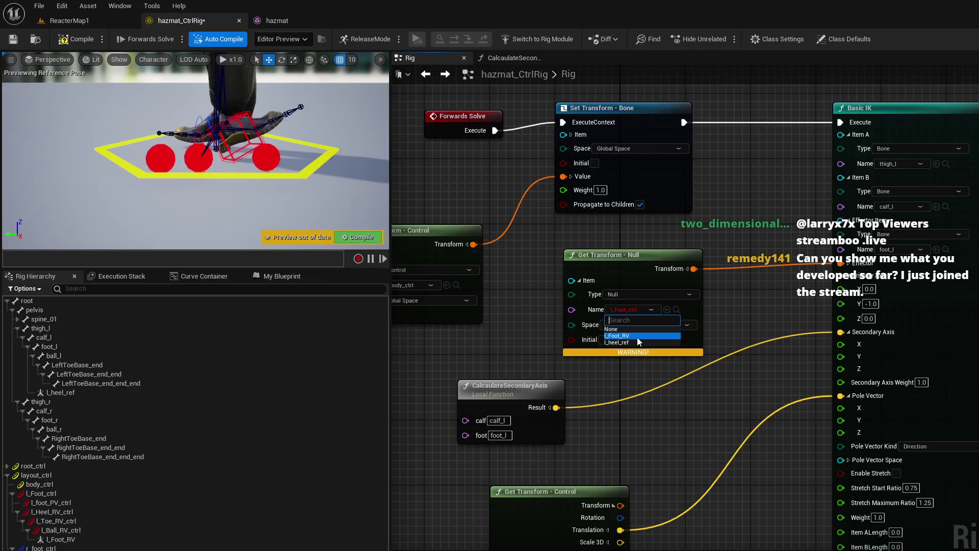
left_click(637, 336)
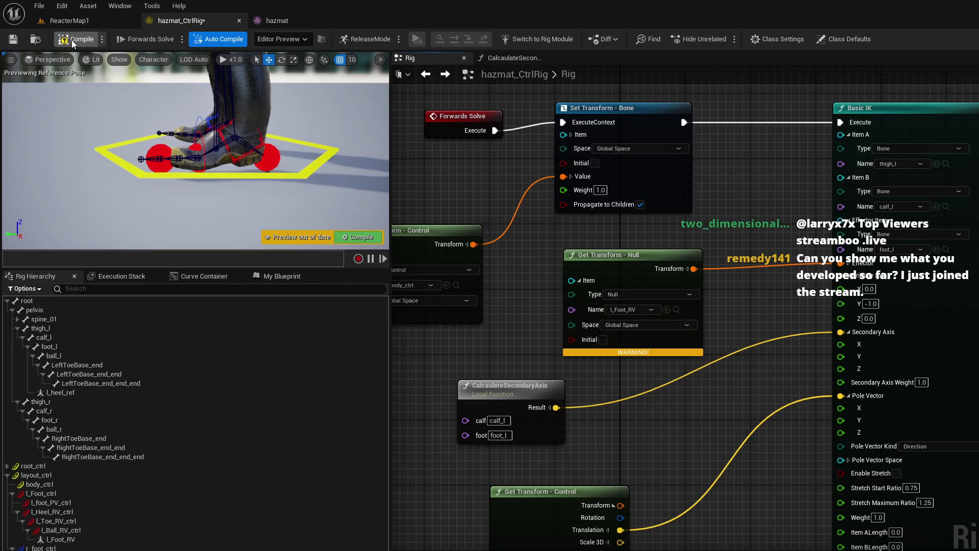
left_click(200, 147)
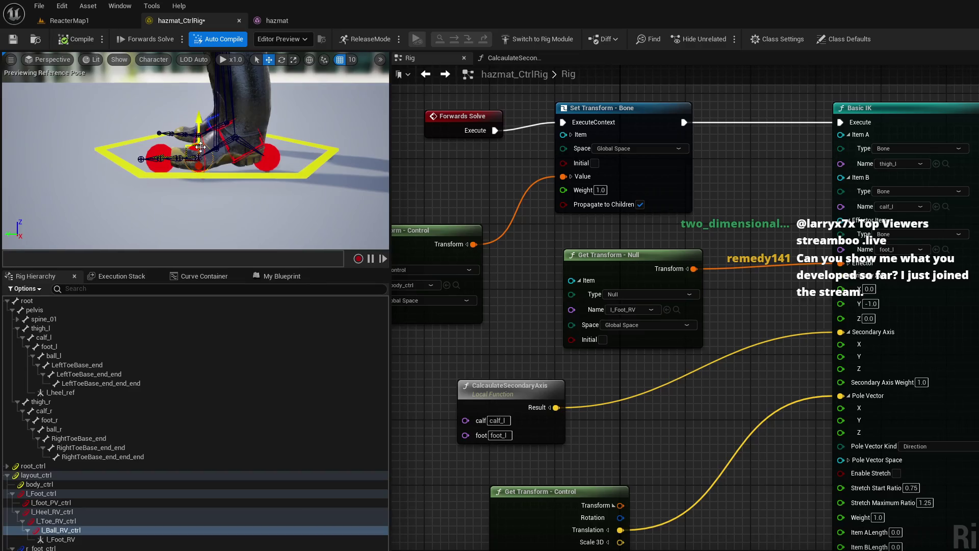
Step: Test-rotate the ball control 5 then 45 degrees and the toe control 15 degrees
key("e")
mouse_move(200, 147)
left_mouse_down()
mouse_move(217, 96)
mouse_move(153, 109)
mouse_move(231, 104)
mouse_move(198, 96)
mouse_move(152, 128)
left_mouse_up()
scroll(199, 96, "down", 3)
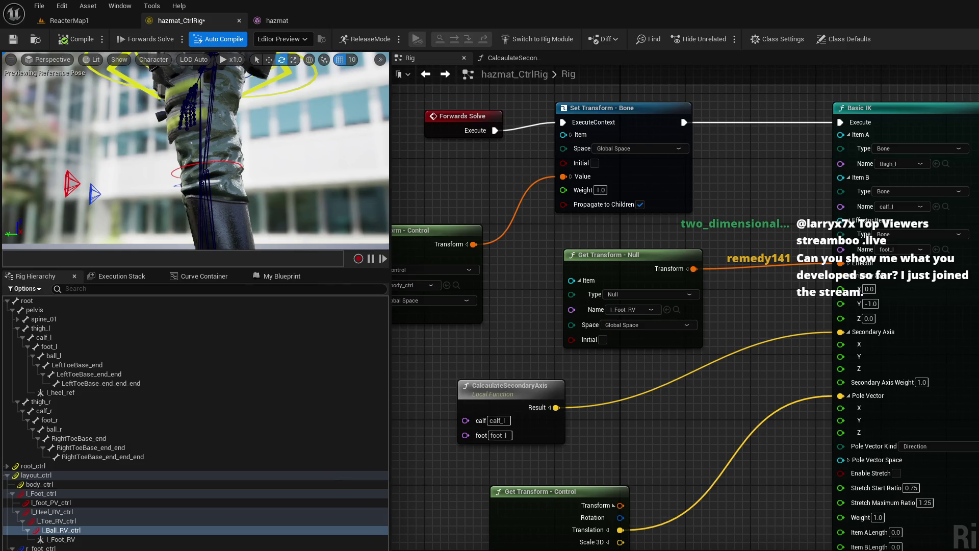
key("f")
mouse_move(239, 158)
left_mouse_down()
mouse_move(204, 137)
mouse_move(169, 137)
mouse_move(142, 151)
mouse_move(196, 133)
mouse_move(230, 161)
left_mouse_up()
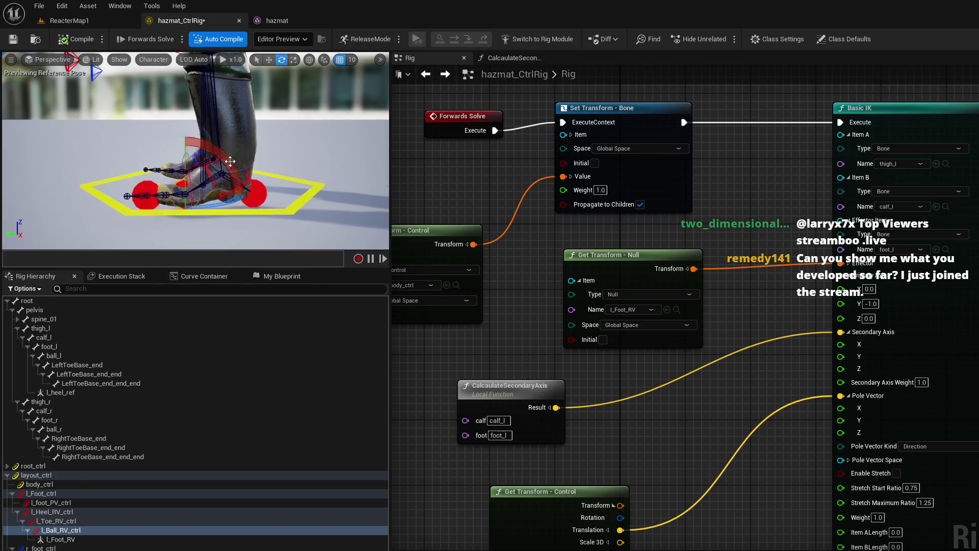
left_click(147, 195)
mouse_move(147, 133)
left_mouse_down()
mouse_move(108, 139)
mouse_move(147, 133)
left_mouse_up()
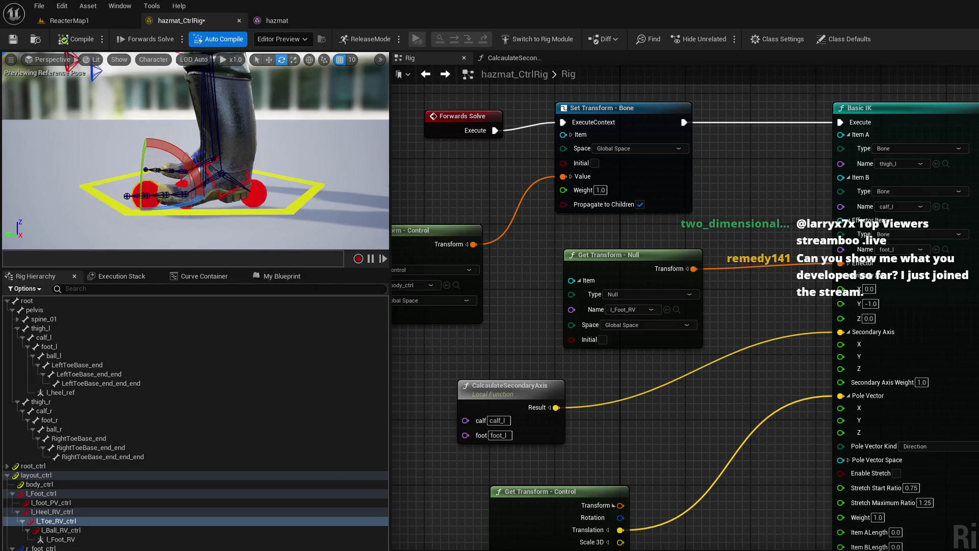
Step: Select the heel, toe and ball controls in the Rig Hierarchy, then compile the rig
left_click(91, 512)
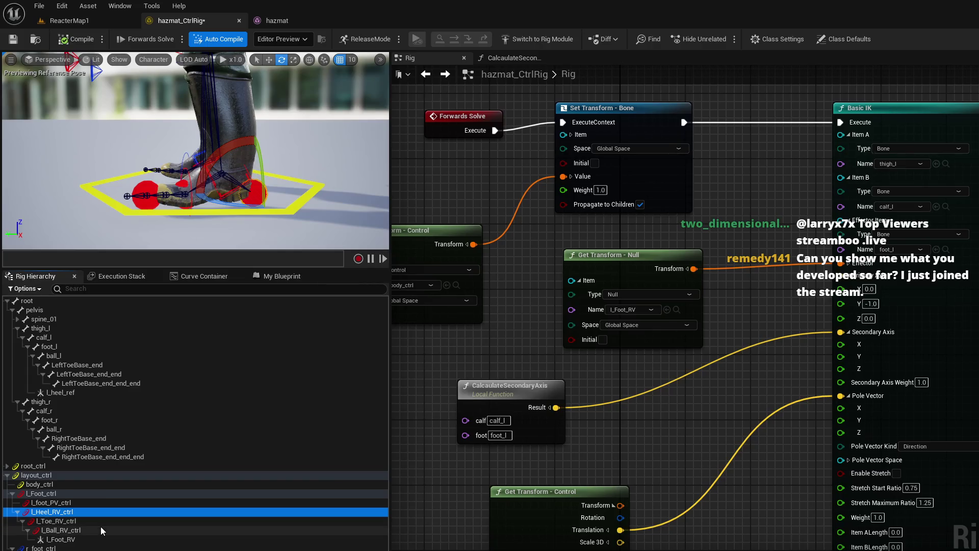
left_click(100, 526, "shift")
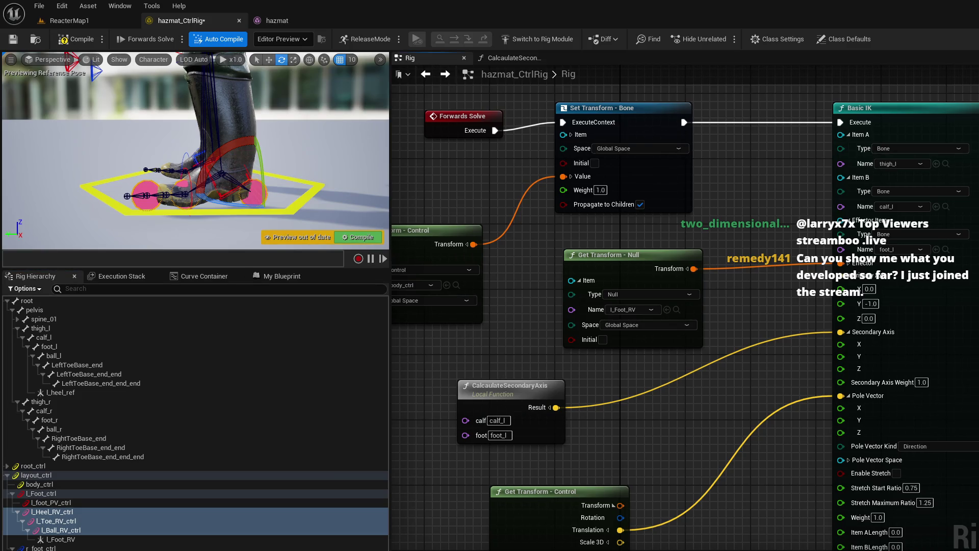
left_click(109, 521)
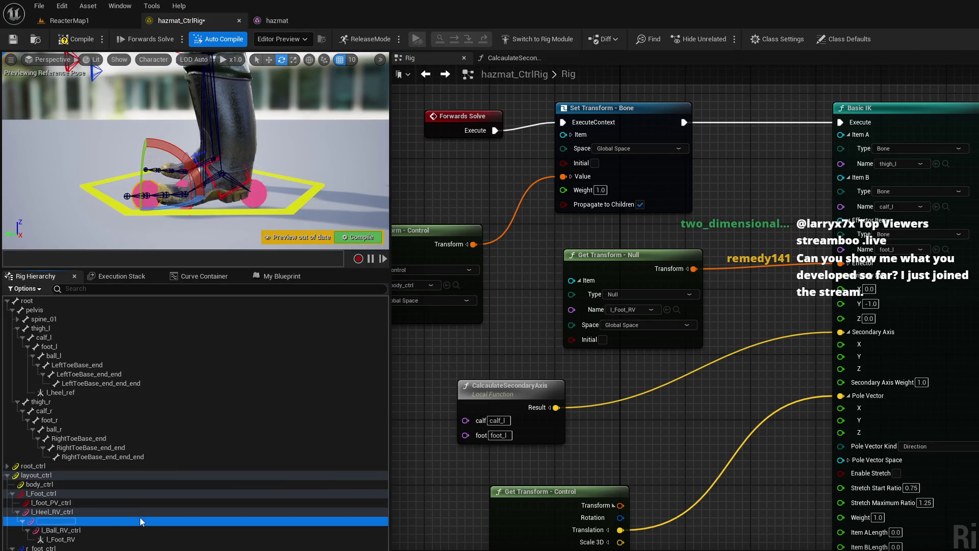
left_click(134, 529)
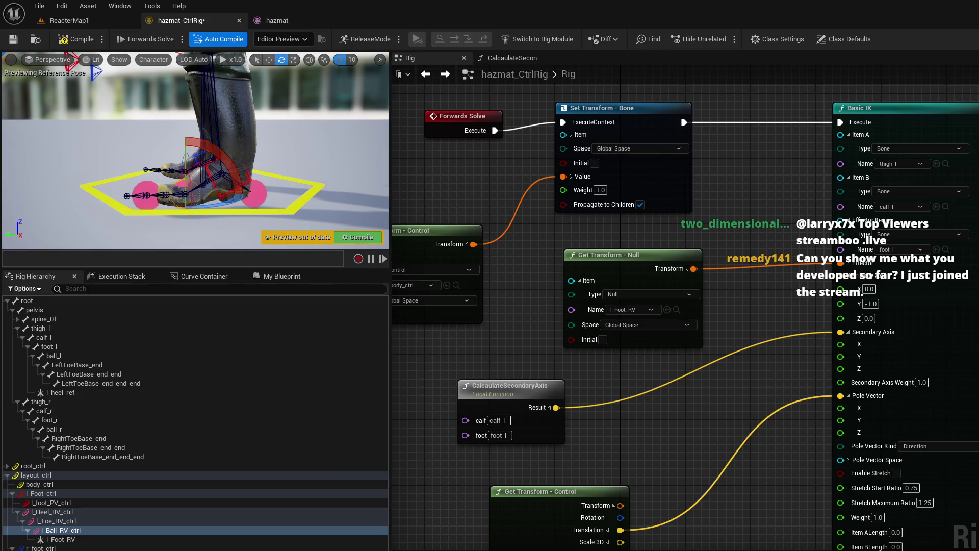
left_click(75, 34)
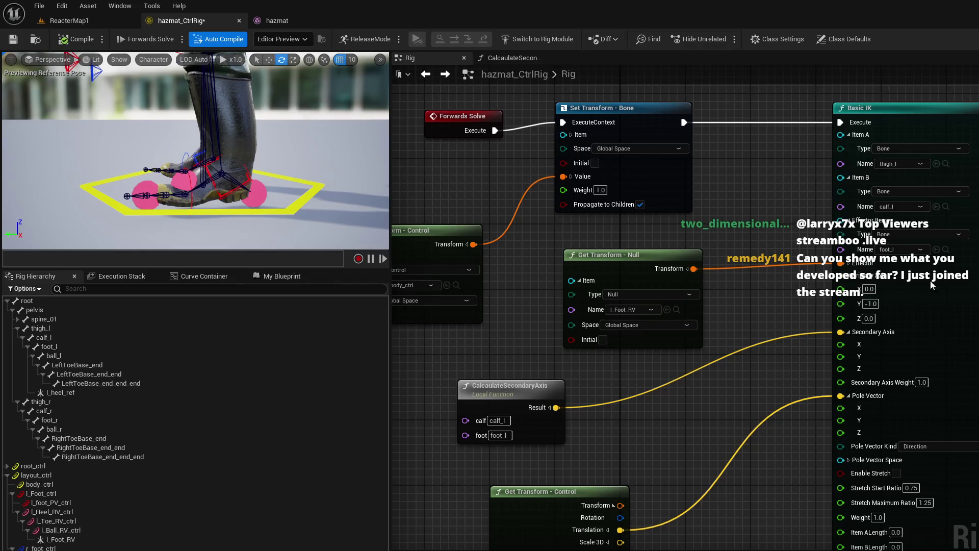
Step: Select the L_Heel_RV chain, duplicate it, then delete the accidental copy
scroll(950, 283, "down", 10)
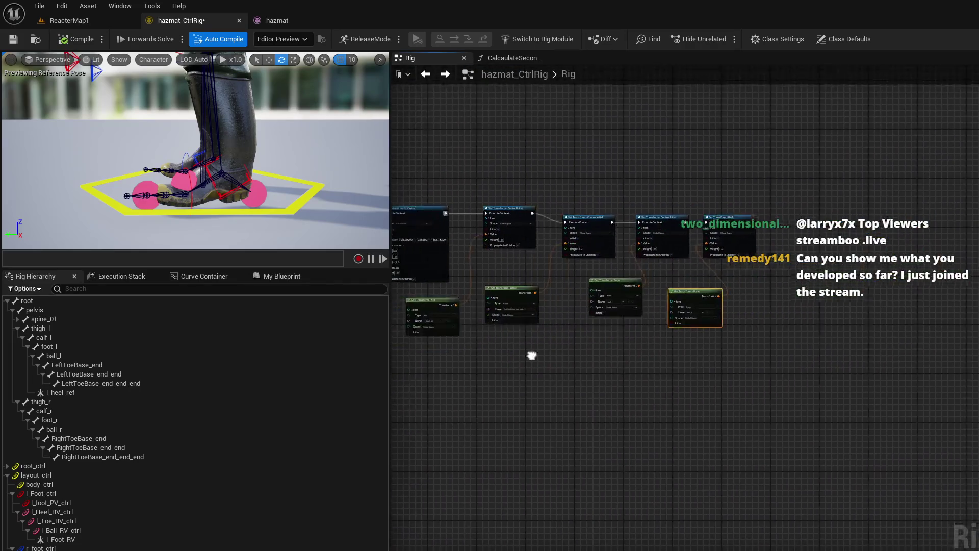
scroll(754, 378, "up", 4)
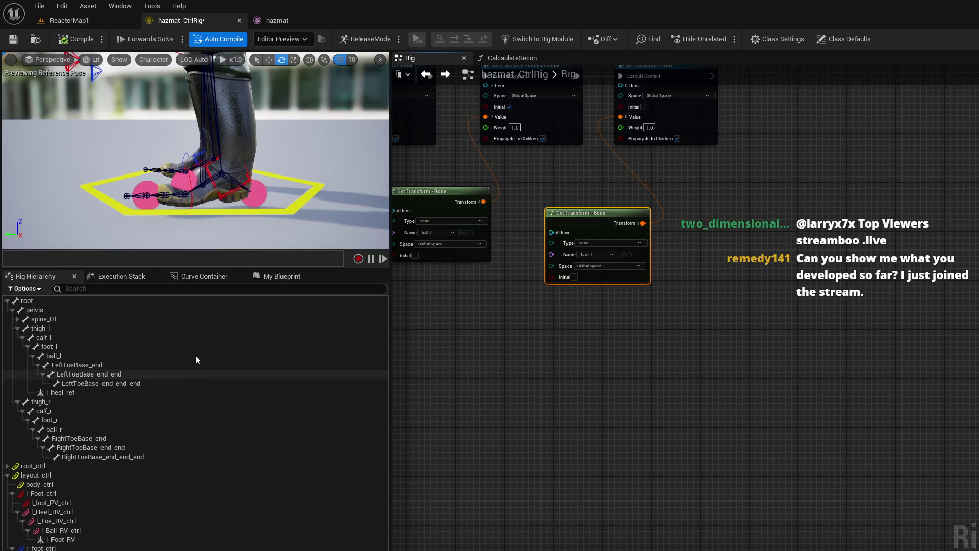
left_click(68, 511)
left_click(80, 540, "shift")
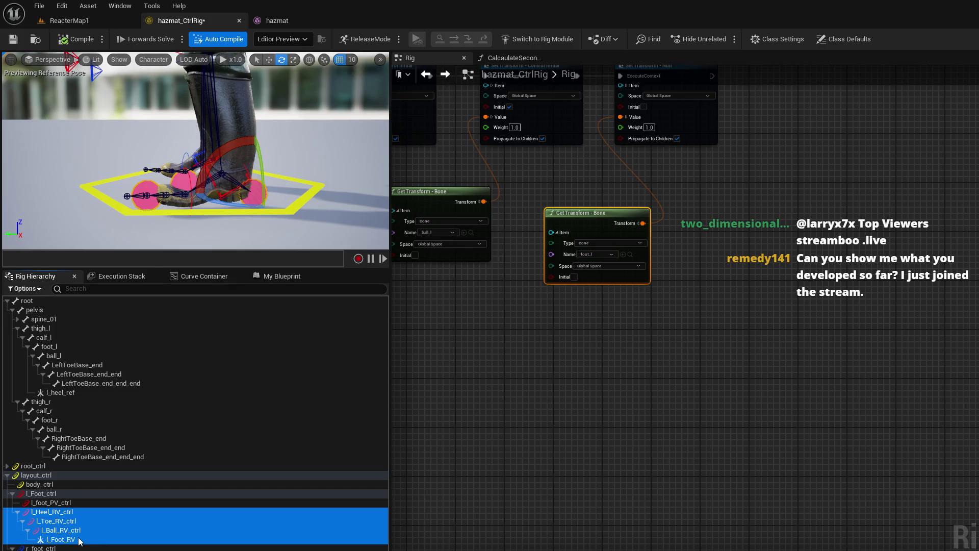
left_click(71, 548)
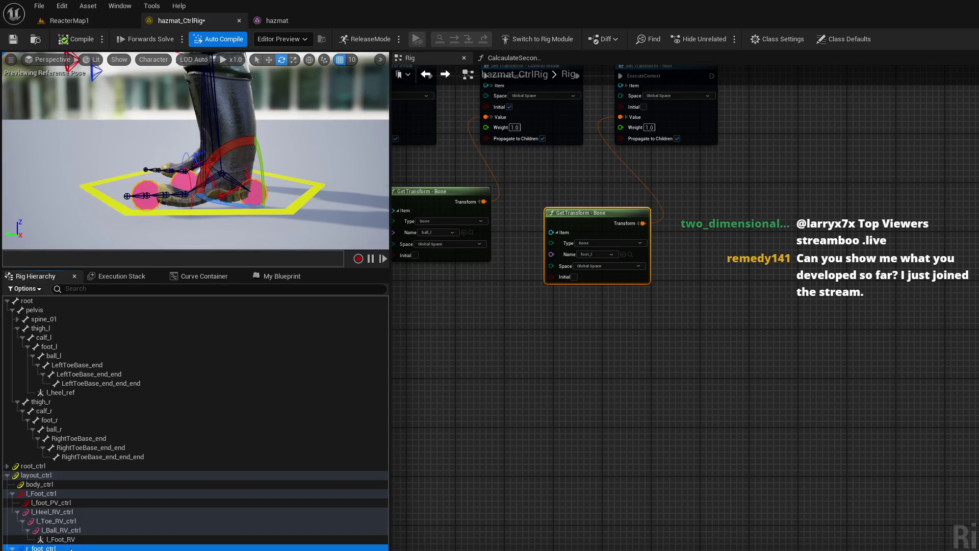
key("Delete")
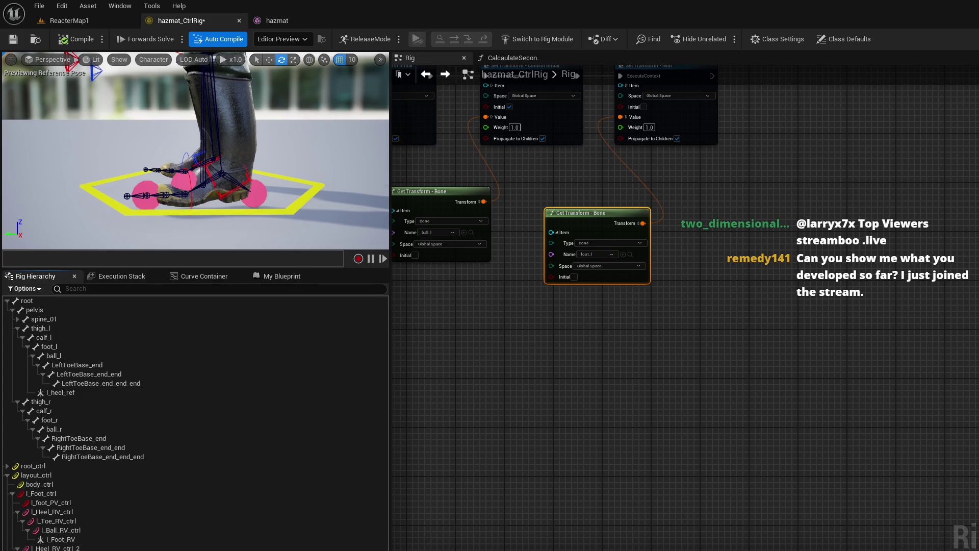
left_click(71, 548)
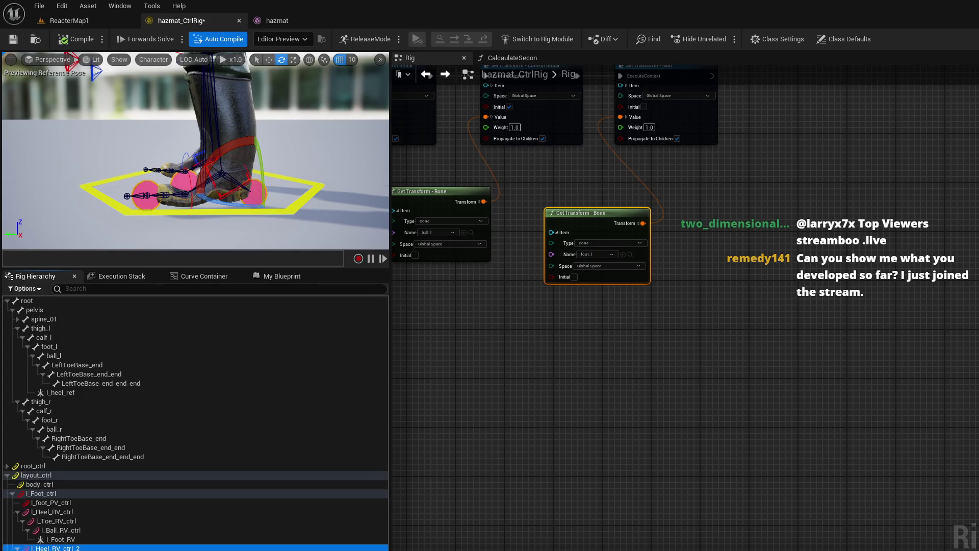
key("Delete")
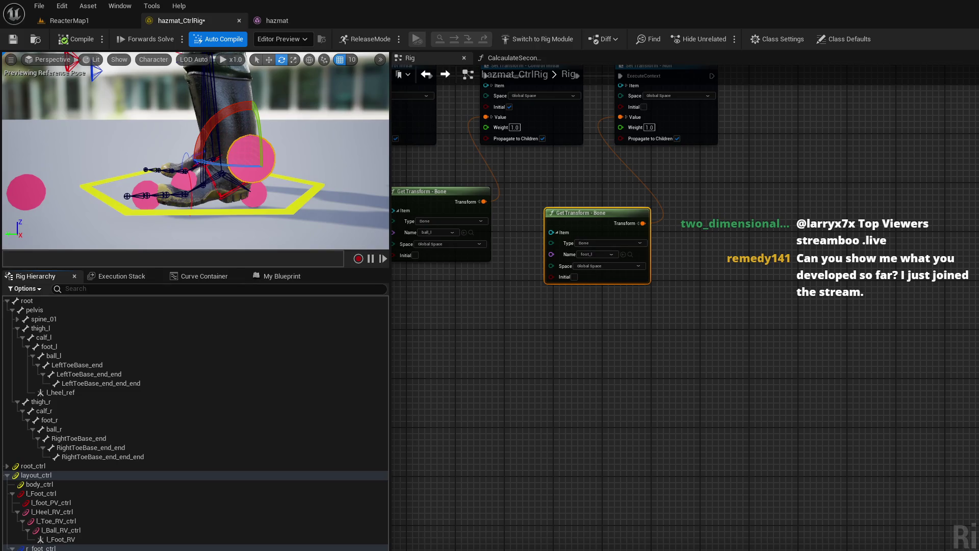
Step: Toggle undo and redo to confirm the right foot controls stay in the hierarchy
key("Escape")
key("ctrl+z")
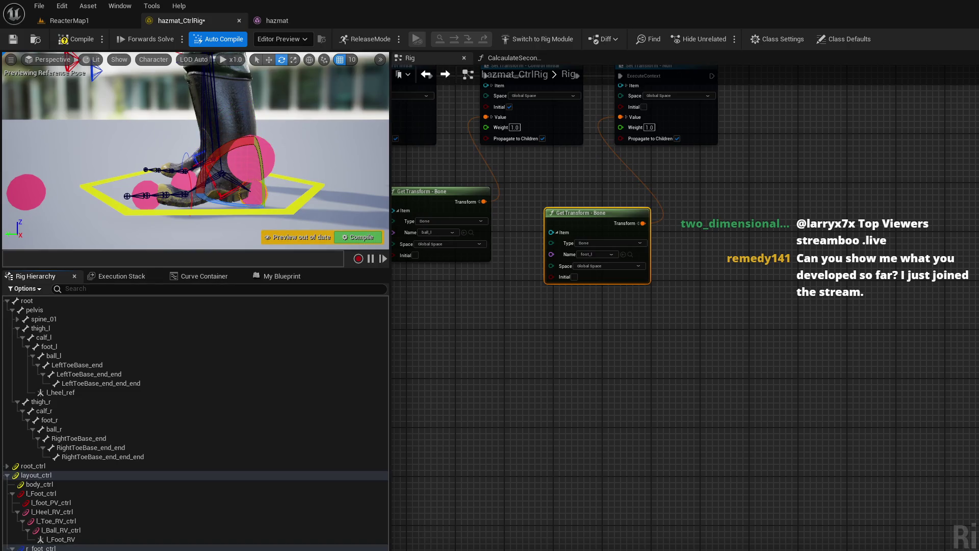
key("Escape")
key("ctrl+z")
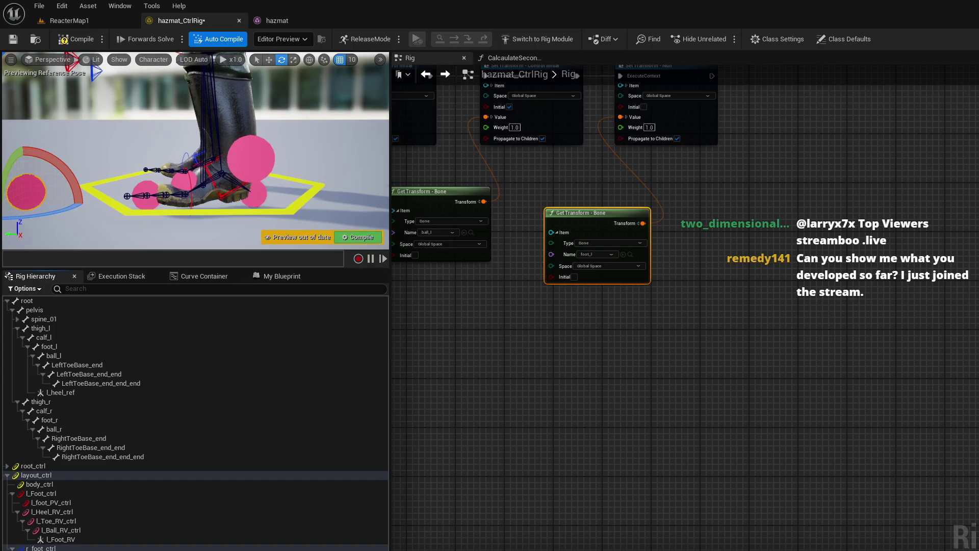
key("Escape")
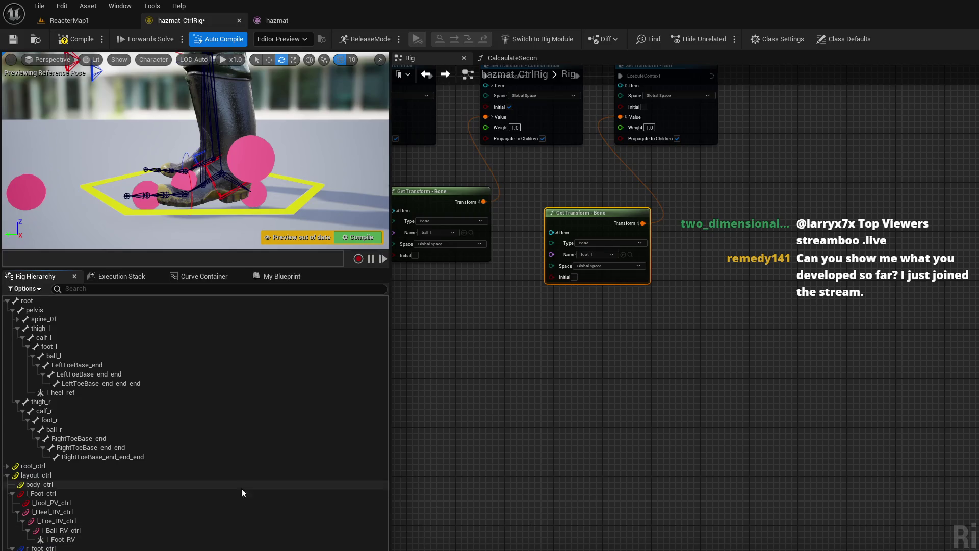
key("ctrl+z")
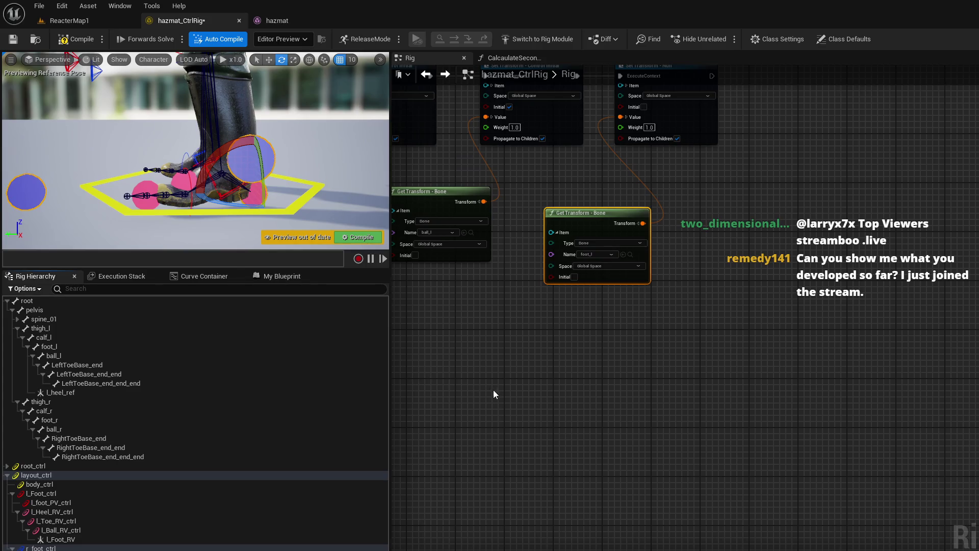
mouse_move(552, 395)
left_mouse_down()
mouse_move(597, 483)
mouse_move(833, 511)
mouse_move(770, 516)
left_mouse_up()
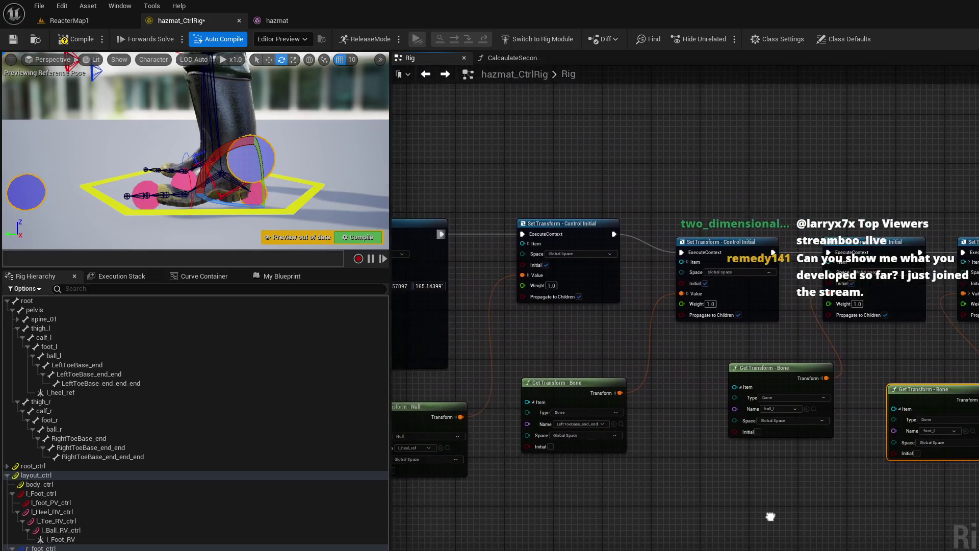
Step: Expand the Set Transform - Null Initial node's Item pin showing l_heel_ref, then collapse ball_l
scroll(728, 479, "up", 2)
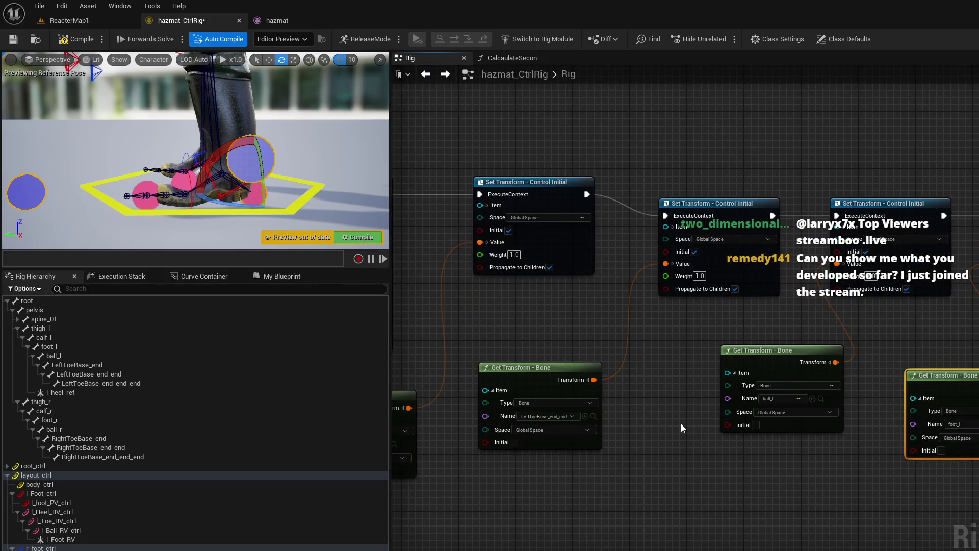
mouse_move(658, 379)
left_mouse_down()
mouse_move(756, 398)
mouse_move(882, 376)
left_mouse_up()
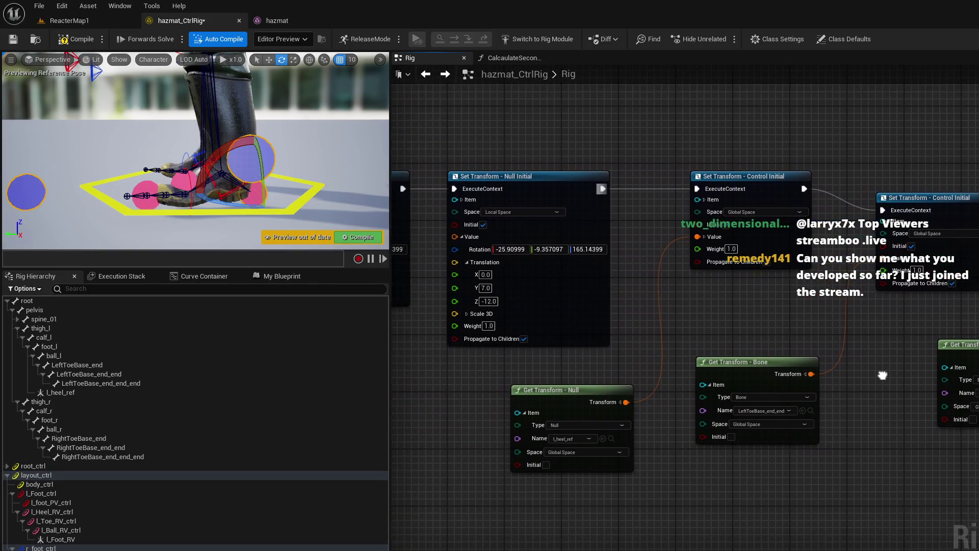
left_click_drag(626, 338, 748, 362)
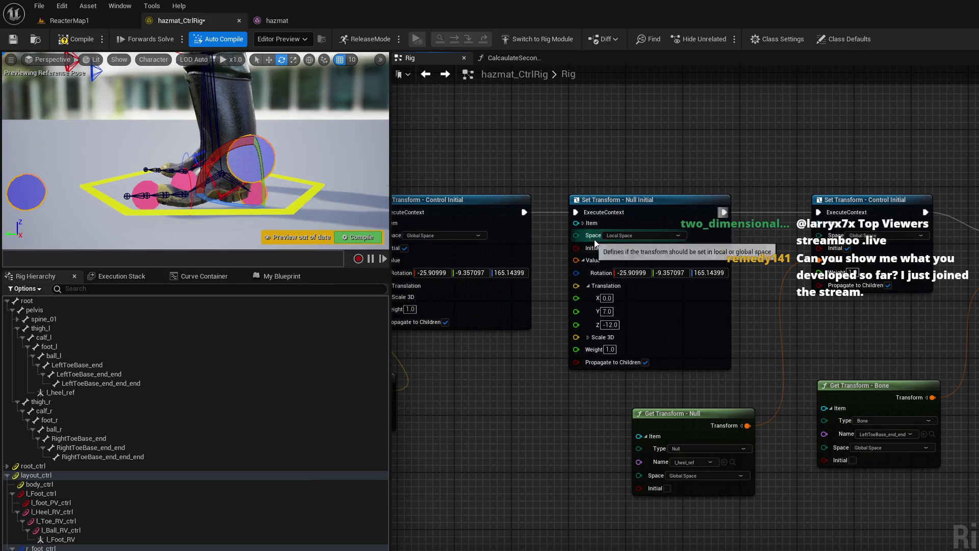
left_click(581, 222)
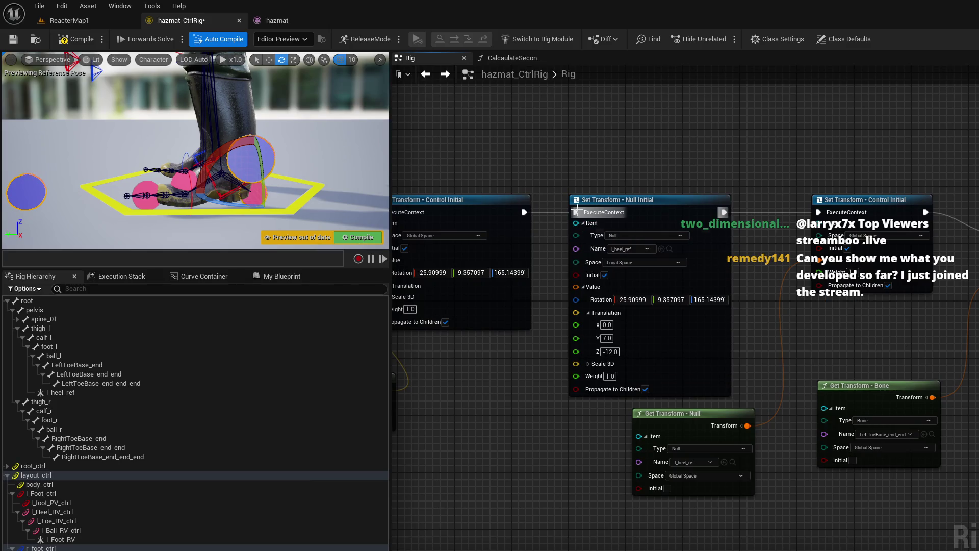
left_click_drag(553, 327, 615, 338)
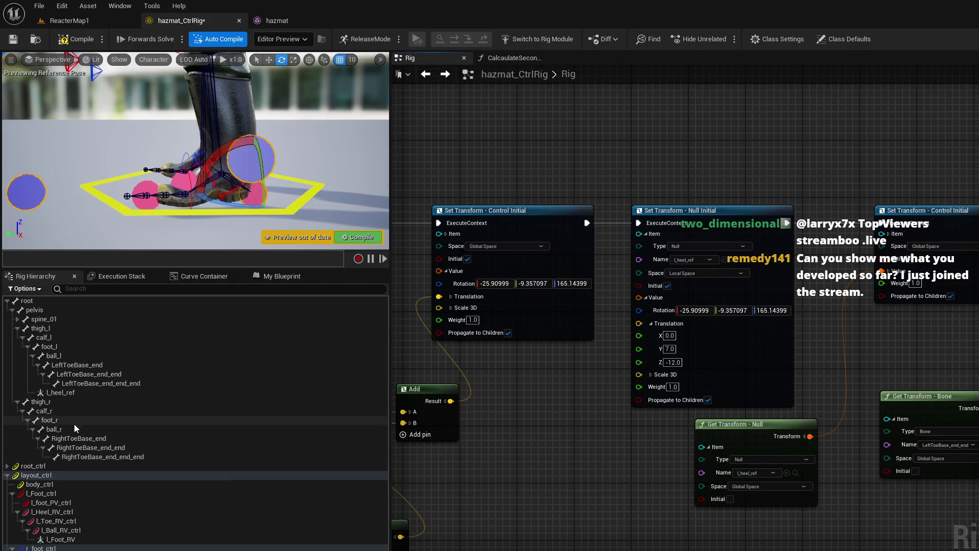
left_click(33, 355)
left_click(43, 392)
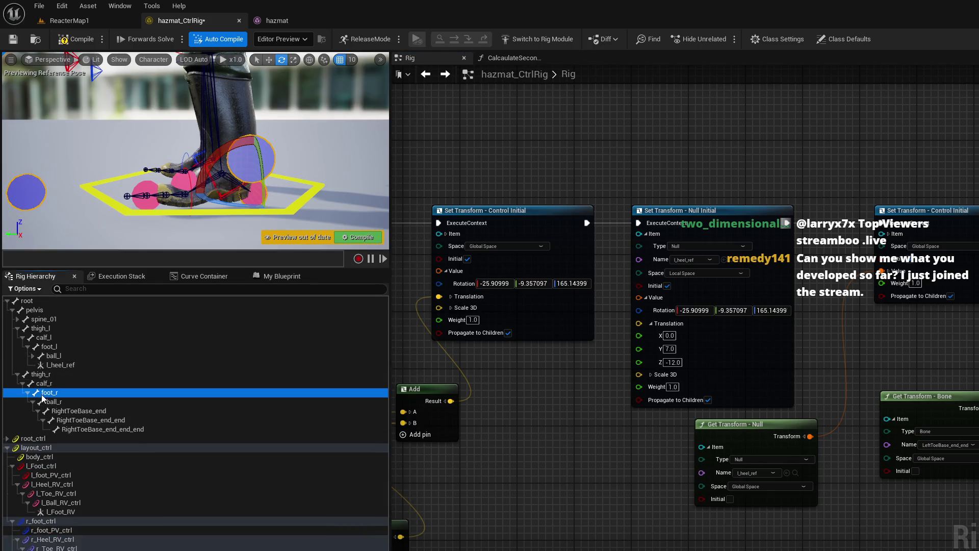
Step: Alt-drag a copy of l_heel_ref under foot_r and rename it r_heel_ref
right_click(43, 393)
mouse_move(108, 431)
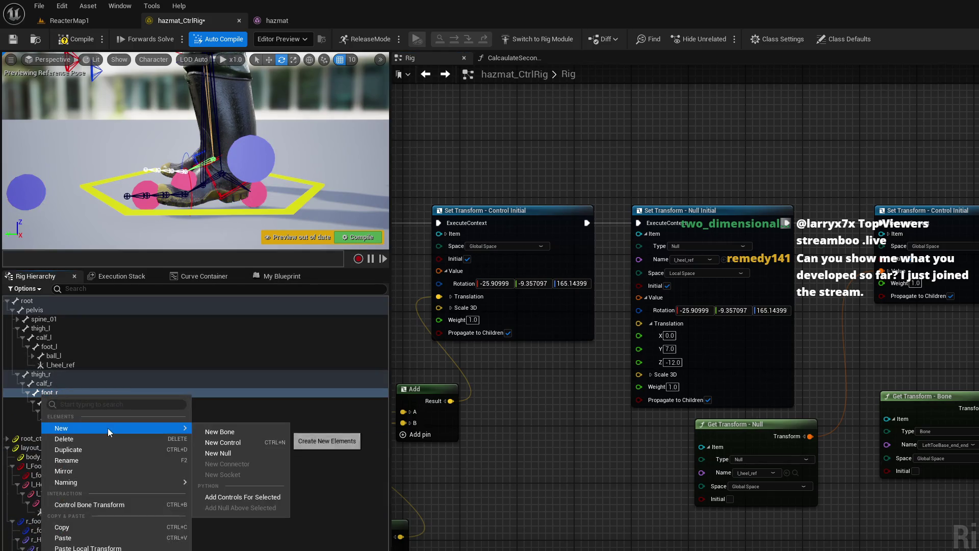
left_click(72, 364)
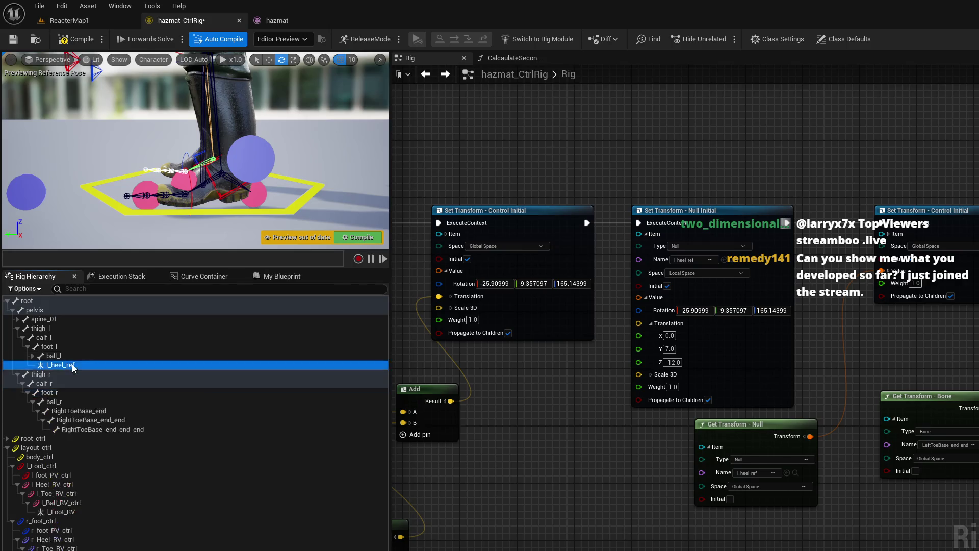
left_click(70, 391)
left_click_drag(65, 378, 62, 401)
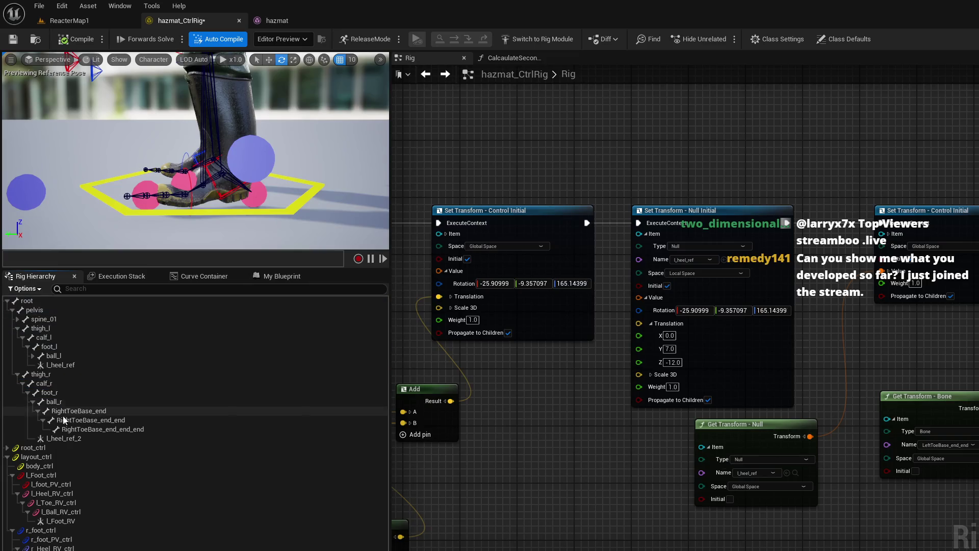
left_click(66, 437)
type("l_heel_ref")
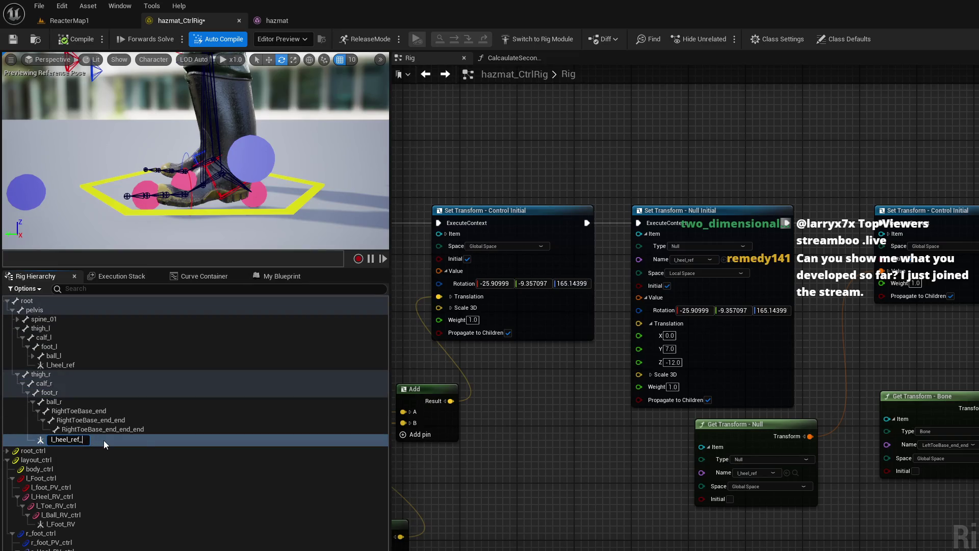
key("Delete")
type("r")
key("Return")
left_click(550, 478)
mouse_move(589, 475)
left_mouse_down()
mouse_move(699, 469)
mouse_move(453, 456)
left_mouse_up()
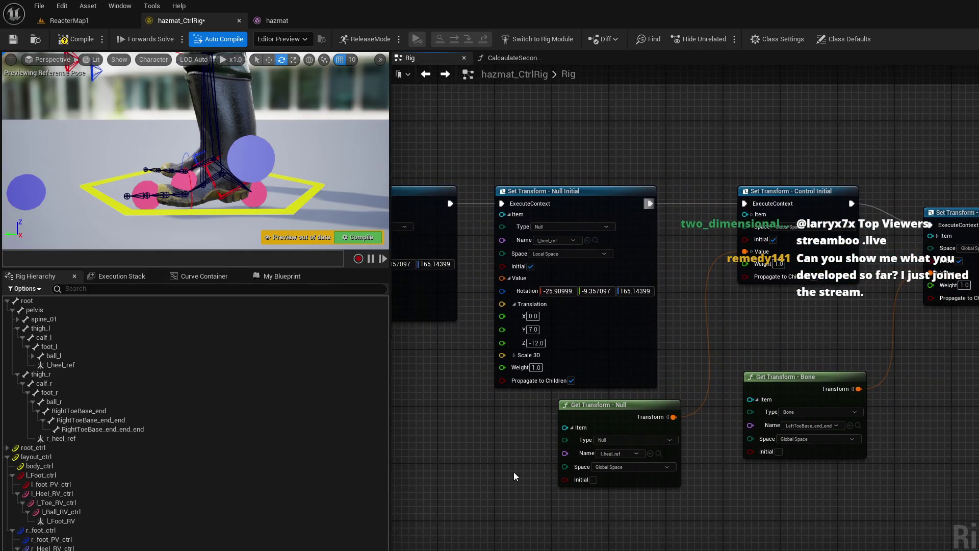
Step: Change the Set Transform - Null Initial node's Name from l_heel_ref to r_heel_ref
mouse_move(514, 476)
left_mouse_down()
mouse_move(423, 445)
mouse_move(454, 447)
mouse_move(162, 468)
mouse_move(255, 487)
left_mouse_up()
mouse_move(591, 414)
left_mouse_down()
mouse_move(706, 418)
mouse_move(554, 426)
mouse_move(432, 413)
mouse_move(810, 425)
left_mouse_up()
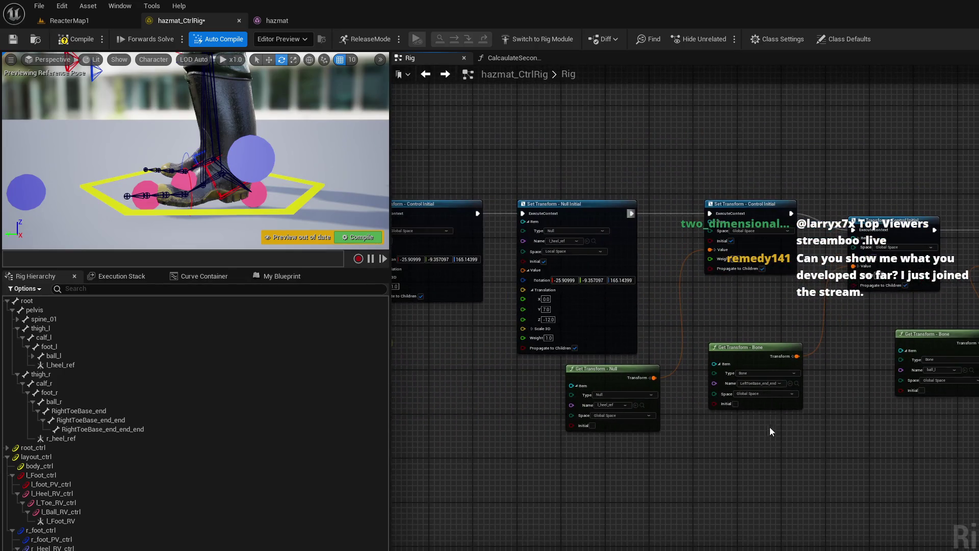
scroll(713, 446, "down", 2)
mouse_move(585, 470)
left_mouse_down()
mouse_move(736, 408)
mouse_move(650, 408)
mouse_move(632, 357)
left_mouse_up()
scroll(678, 433, "down", 2)
scroll(632, 358, "down", 2)
scroll(577, 346, "up", 5)
left_click_drag(718, 392, 780, 397)
scroll(780, 398, "up", 1)
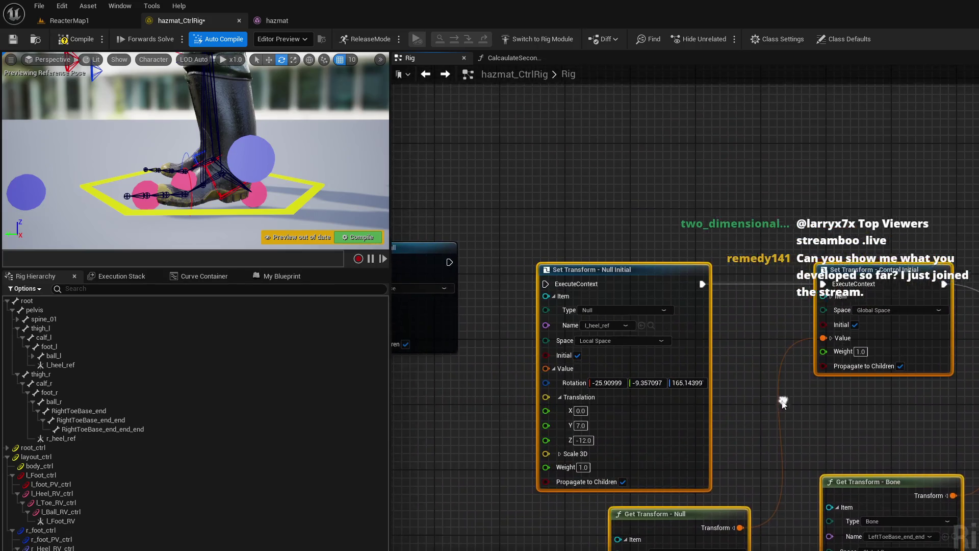
left_click(619, 328)
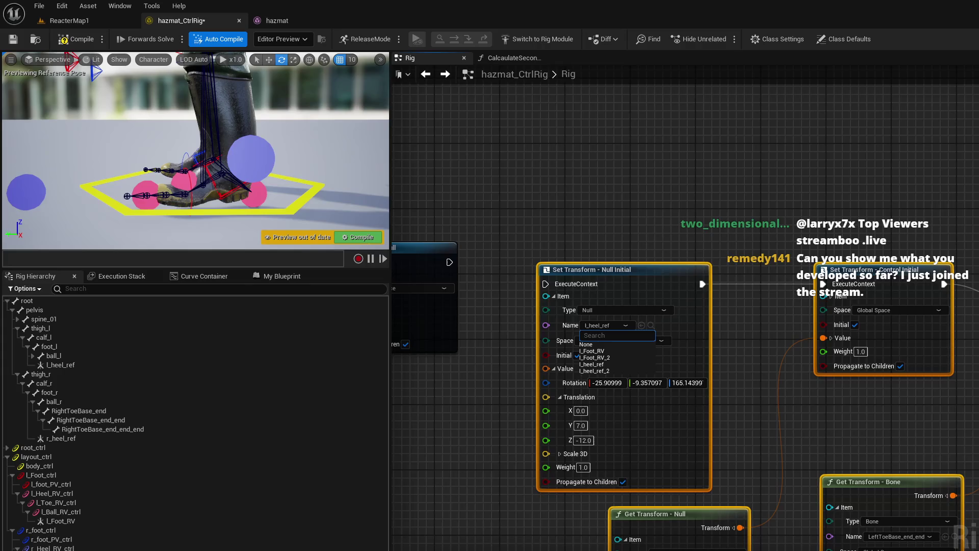
left_click(35, 456)
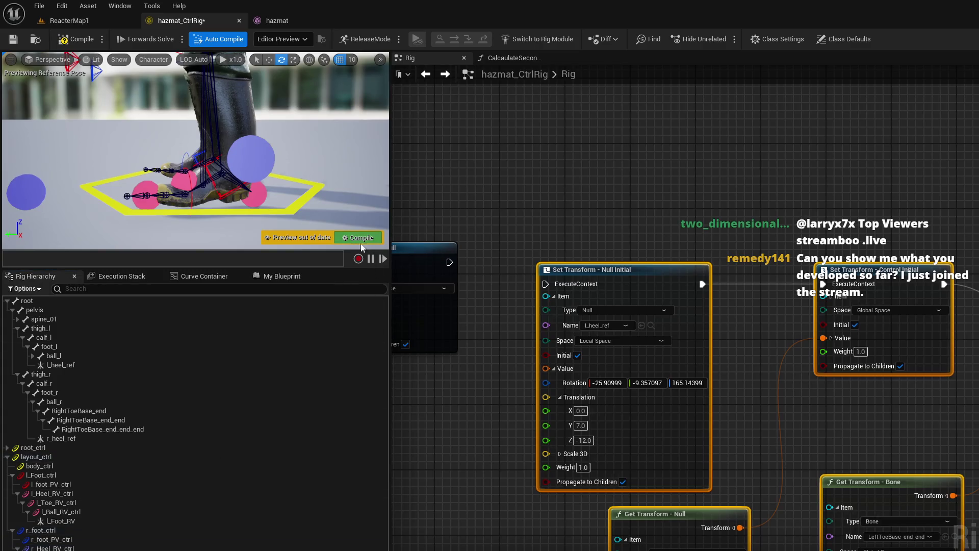
left_click(627, 325)
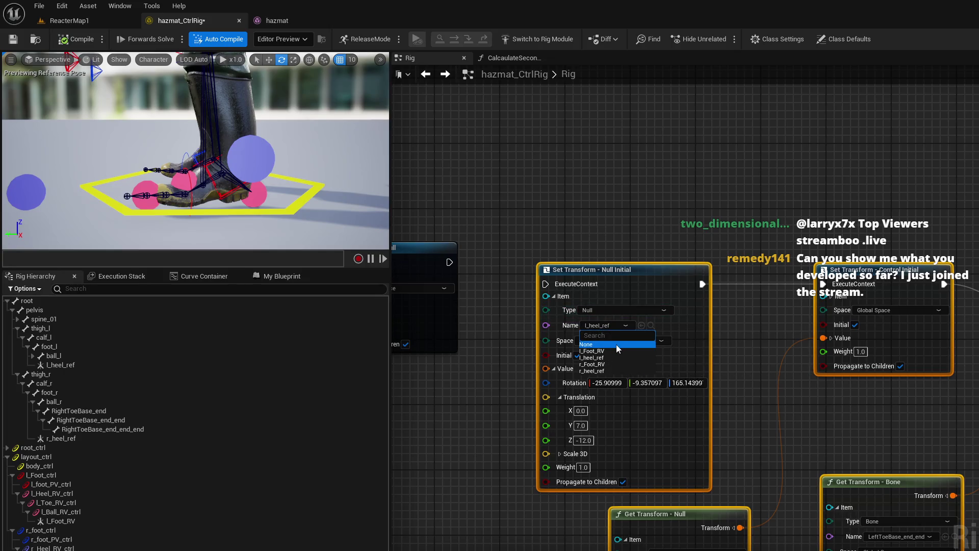
left_click(626, 369)
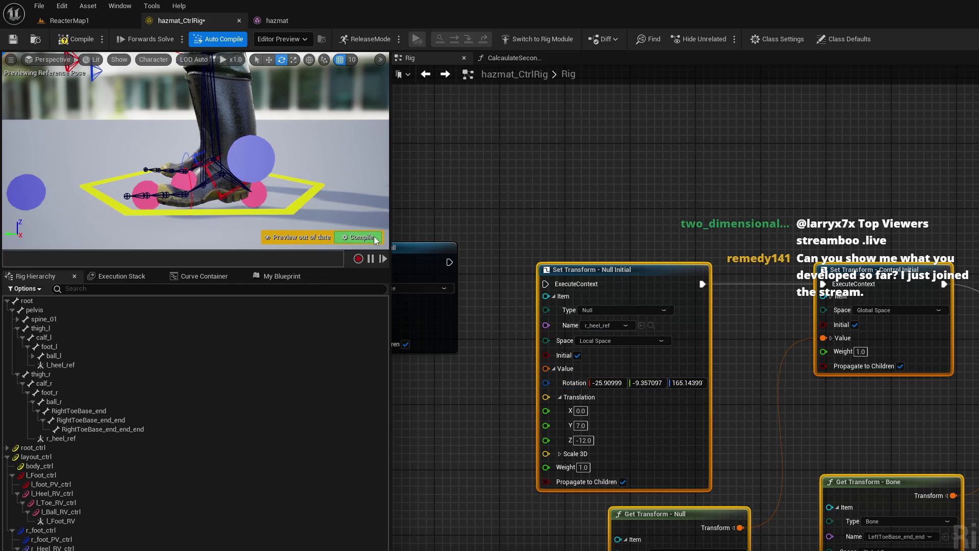
mouse_move(825, 435)
left_mouse_down()
mouse_move(746, 367)
mouse_move(711, 321)
left_mouse_up()
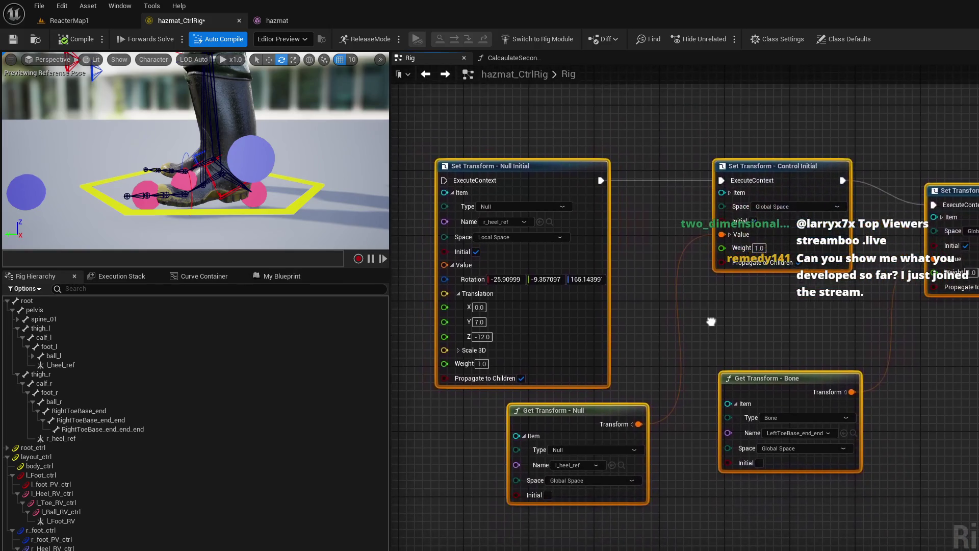
Step: Set the Get Transform - Null node to r_heel_ref and the heel Control Initial to r_Heel_RV_ctrl
left_click(586, 464)
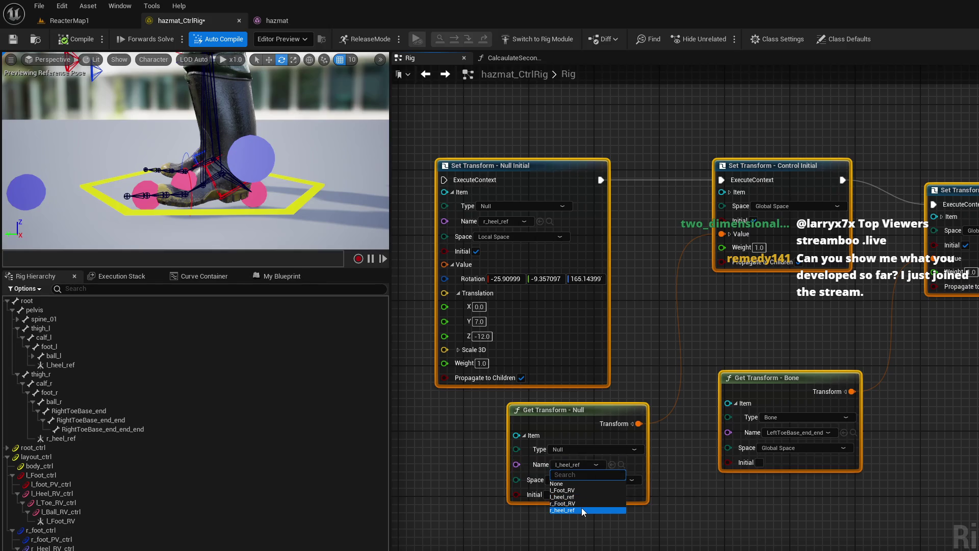
left_click(581, 509)
left_click(729, 192)
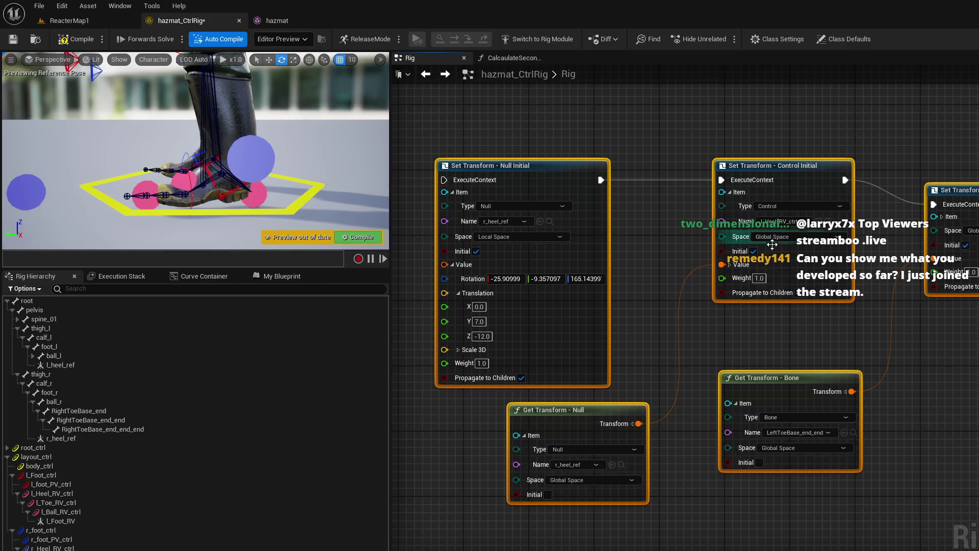
left_click(797, 222)
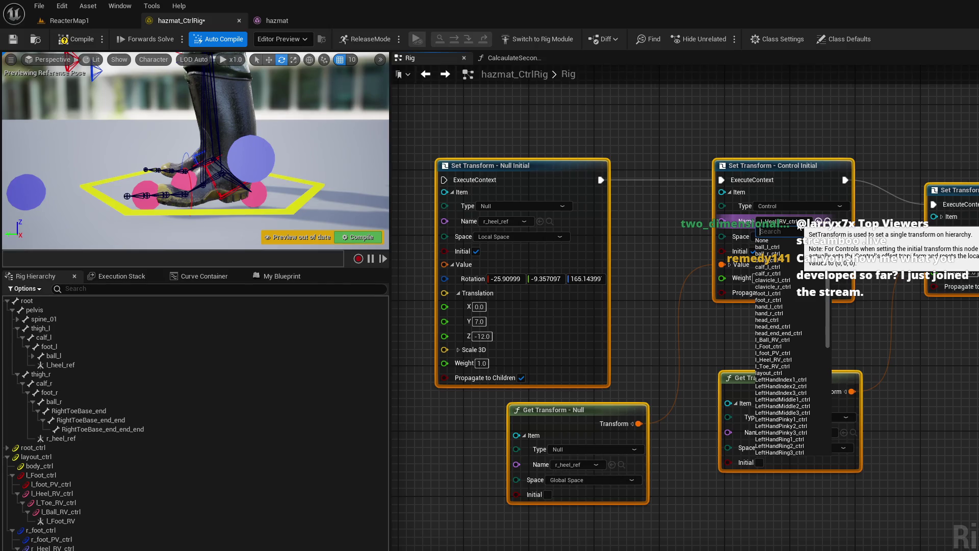
type("r_h")
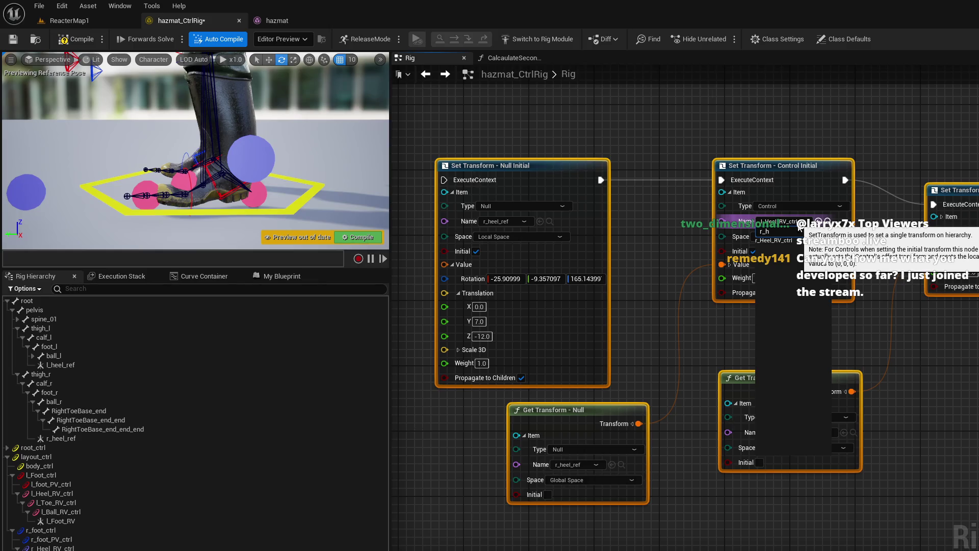
left_click(790, 241)
left_click_drag(895, 325, 727, 326)
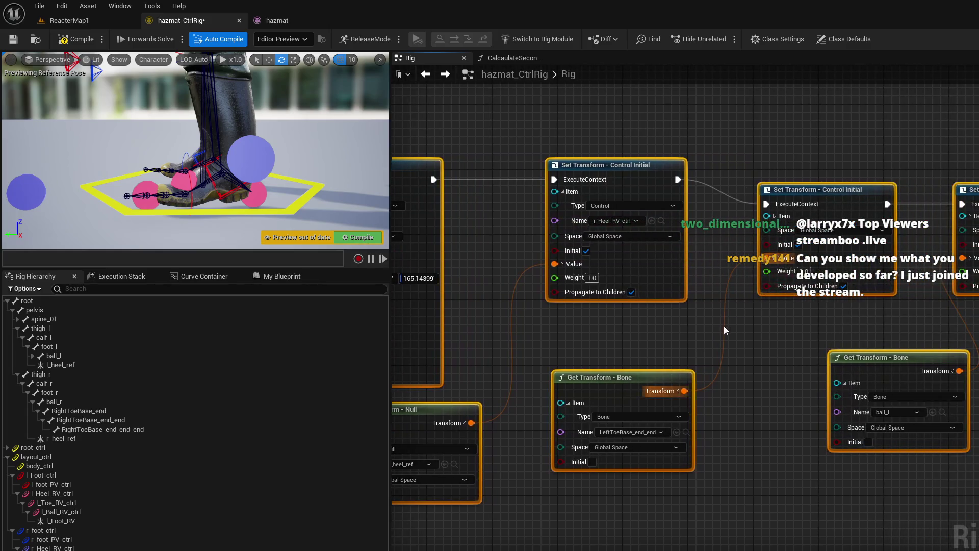
Step: Switch the toe bone lookup to RightToeBase_end_end and the toe control to r_Toe_RV_ctrl
left_click(660, 432)
type("right")
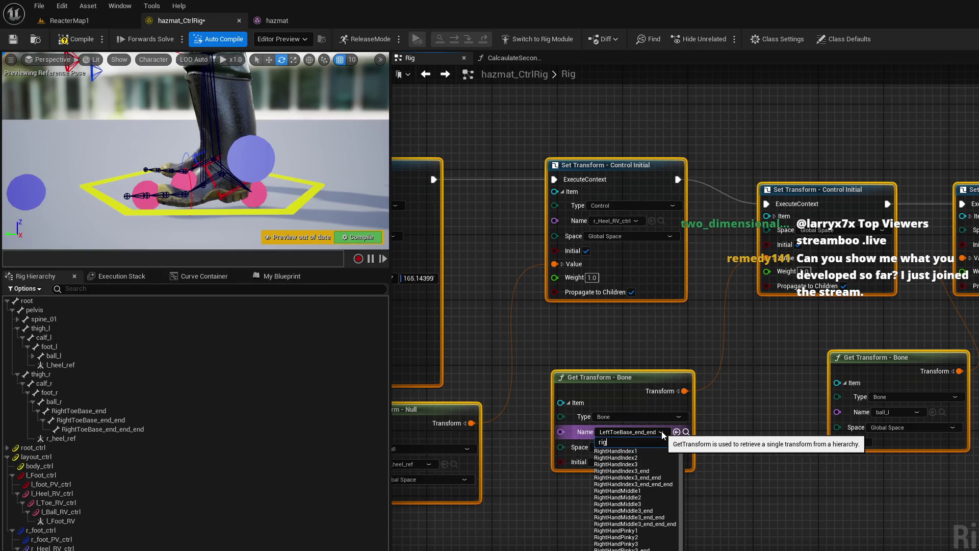
type("toe")
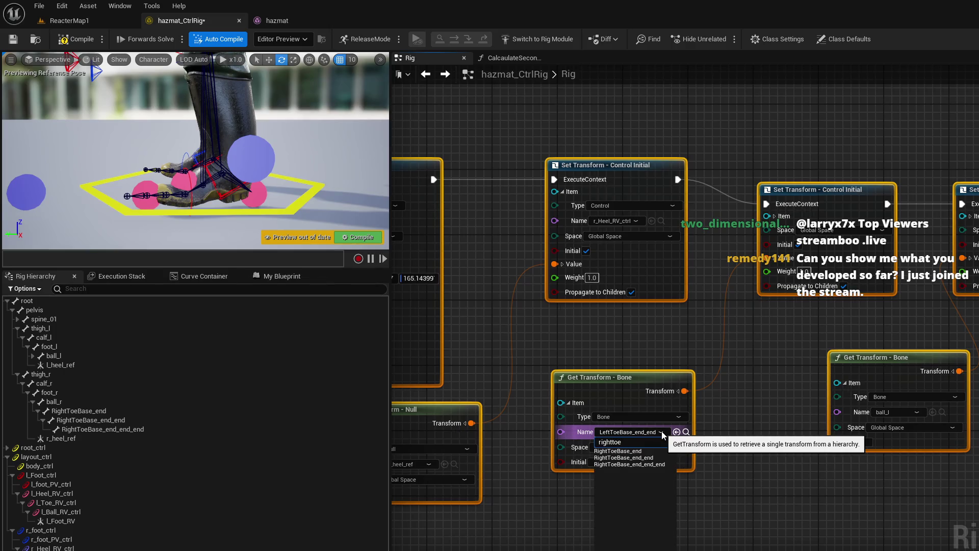
left_click(657, 457)
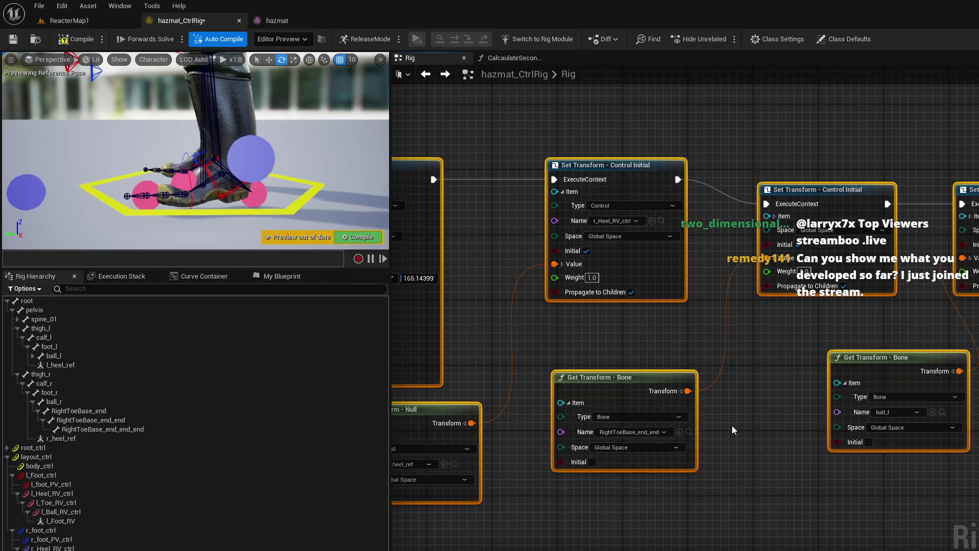
left_click_drag(732, 426, 697, 430)
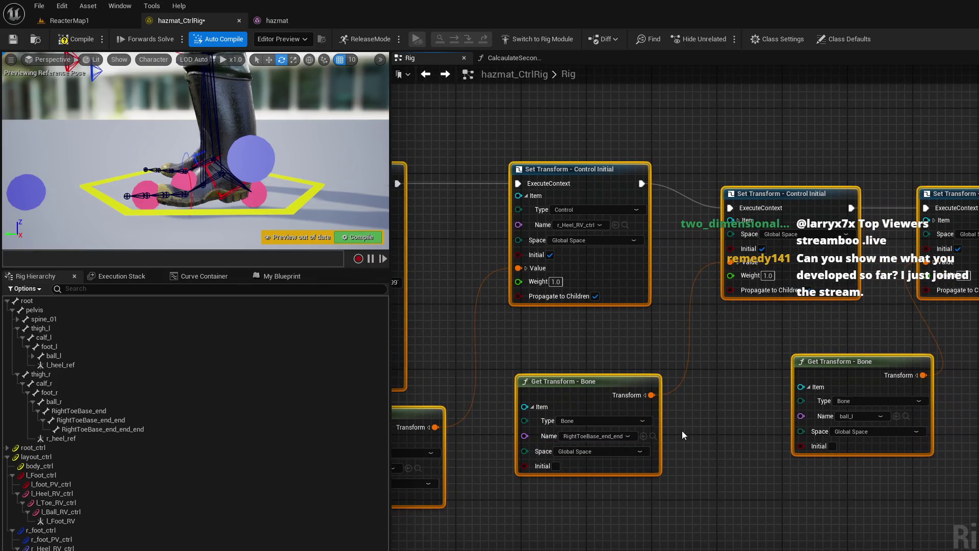
mouse_move(699, 407)
left_mouse_down()
mouse_move(850, 352)
mouse_move(699, 428)
mouse_move(677, 423)
left_mouse_up()
left_click(677, 264)
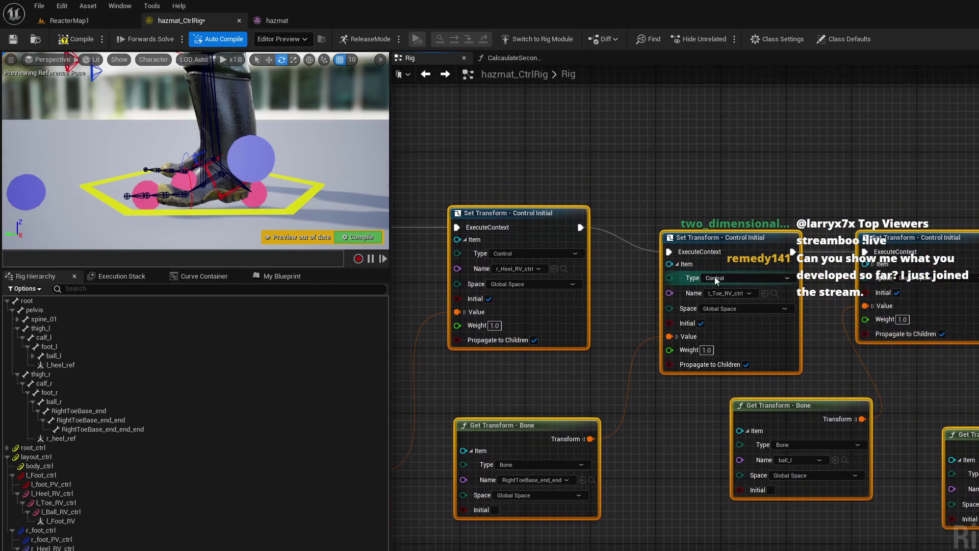
left_click(744, 294)
type("r_to")
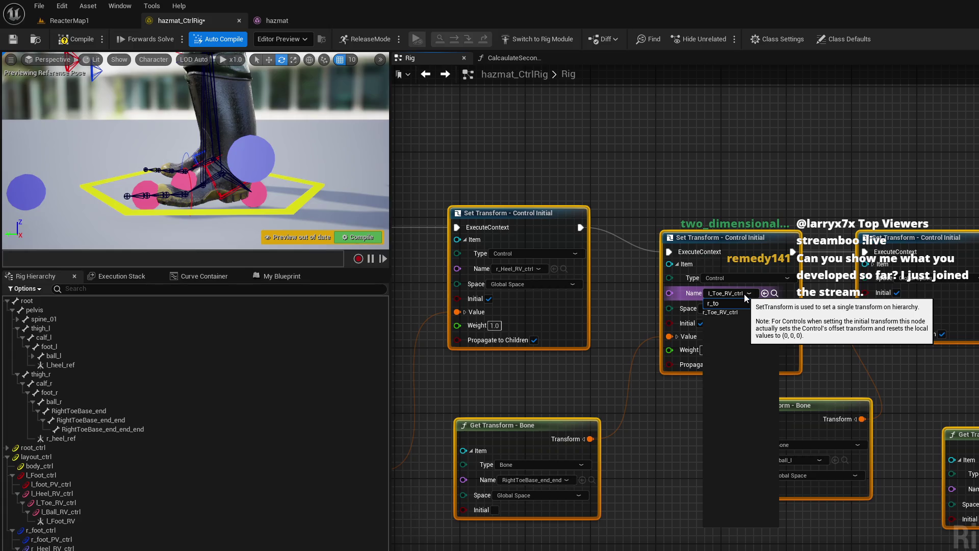
left_click(720, 312)
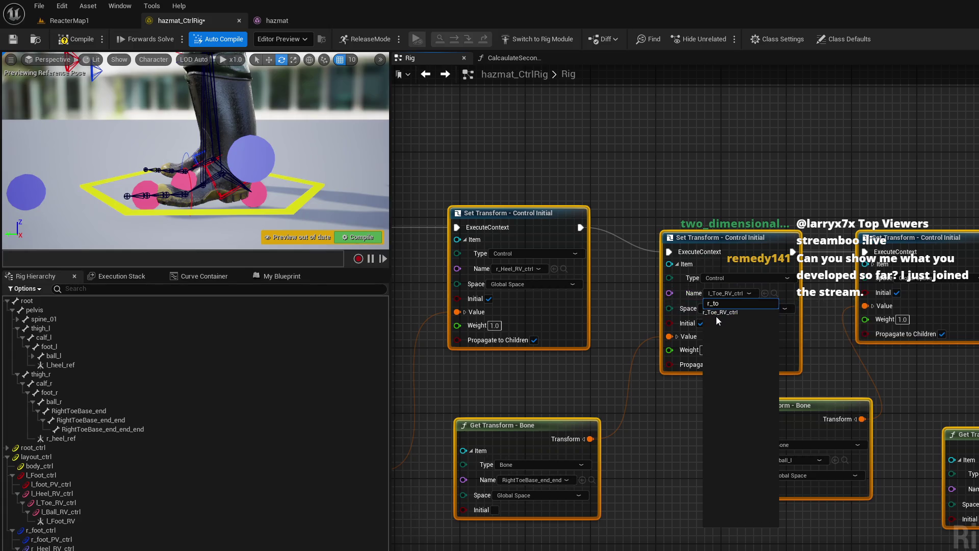
Step: Set the ball control node to r_Ball_RV_ctrl and its bone lookup to ball_r
left_click_drag(820, 371, 669, 357)
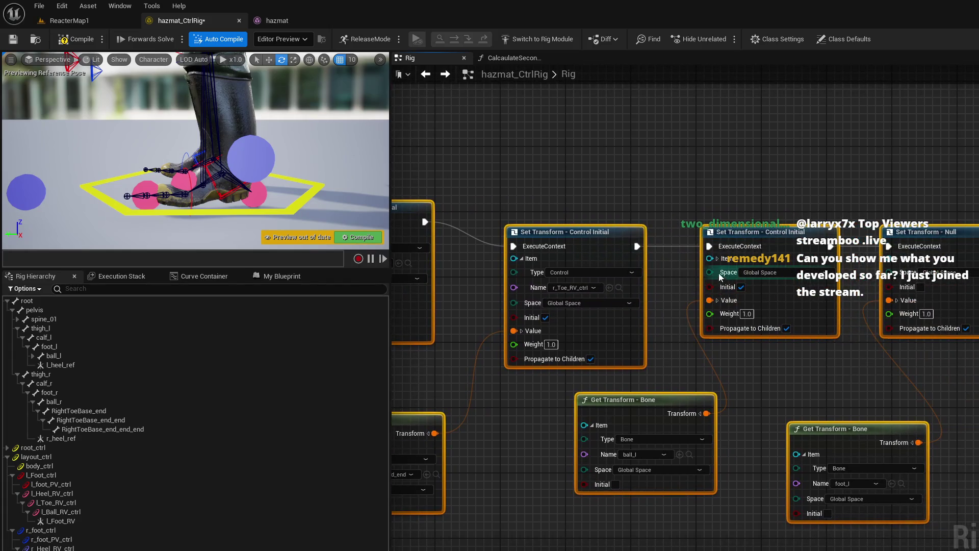
left_click(754, 288)
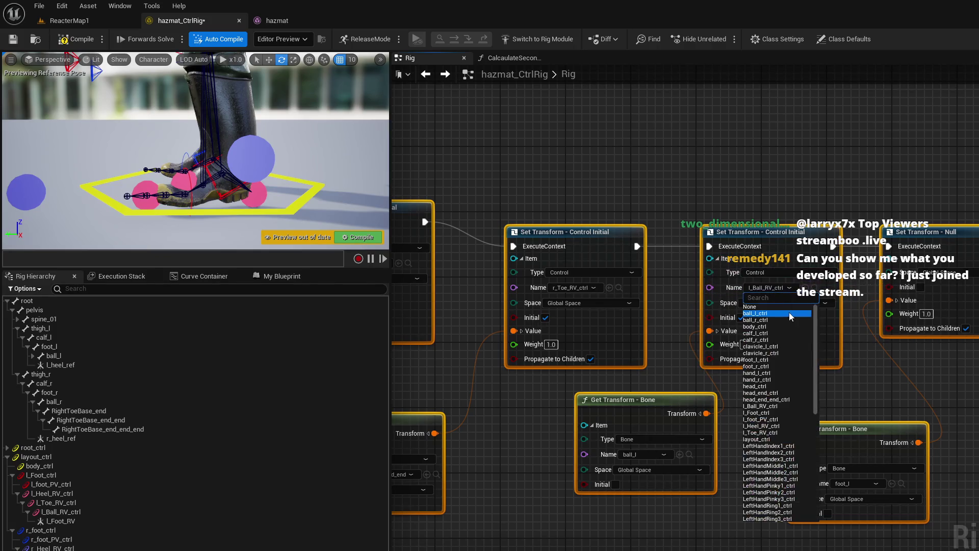
type("r_ba")
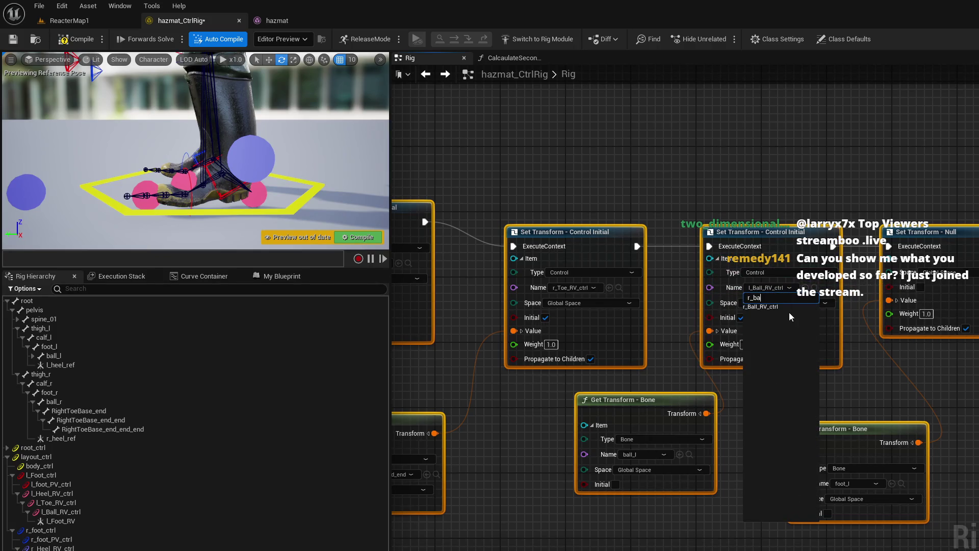
left_click(770, 307)
mouse_move(571, 440)
left_mouse_down()
mouse_move(643, 385)
mouse_move(673, 380)
left_mouse_up()
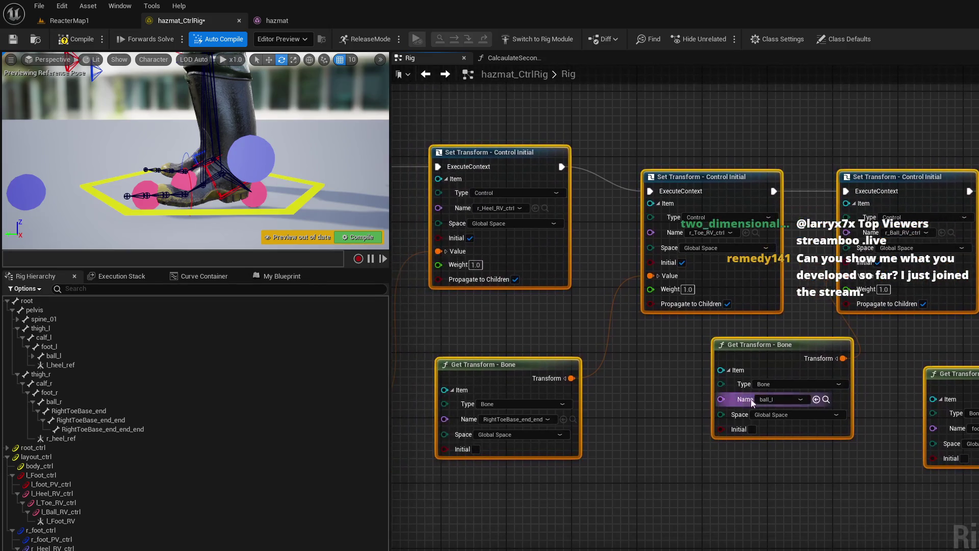
left_click(785, 403)
type("ball")
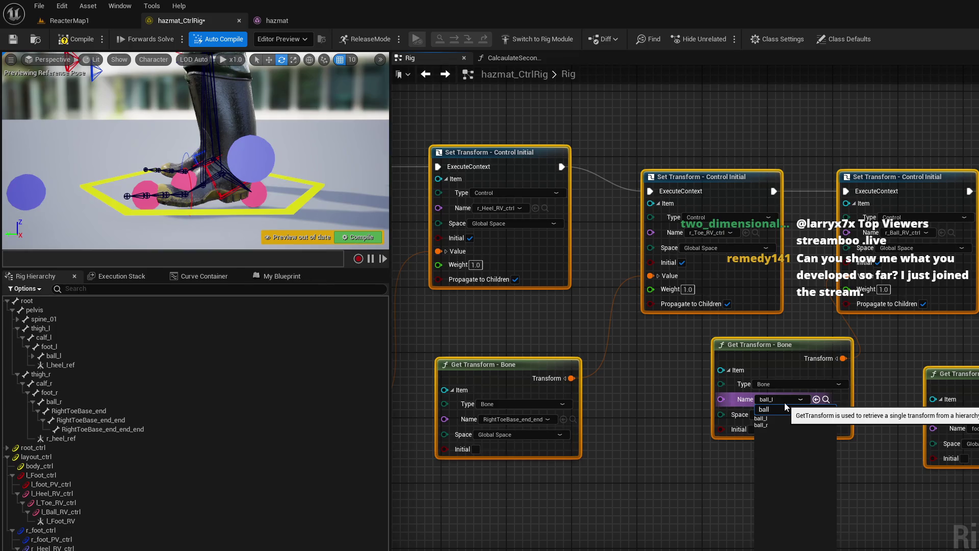
left_click(762, 424)
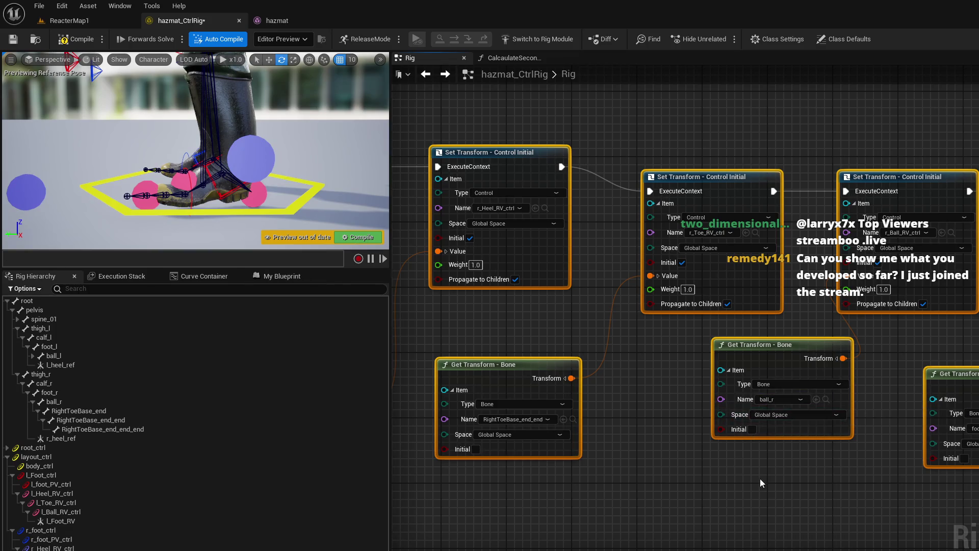
Step: Change the foot bone lookup from foot_l to foot_r and check the Set Transform - Null node
left_click_drag(759, 478, 491, 485)
left_click(718, 440)
type("foor")
key("Down")
key("Down")
key("Return")
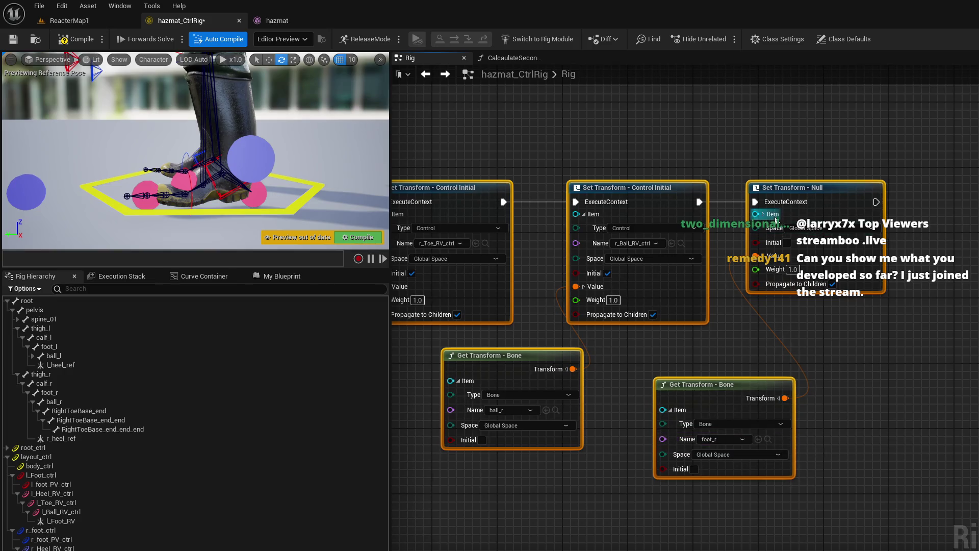
left_click(763, 214)
left_click(819, 244)
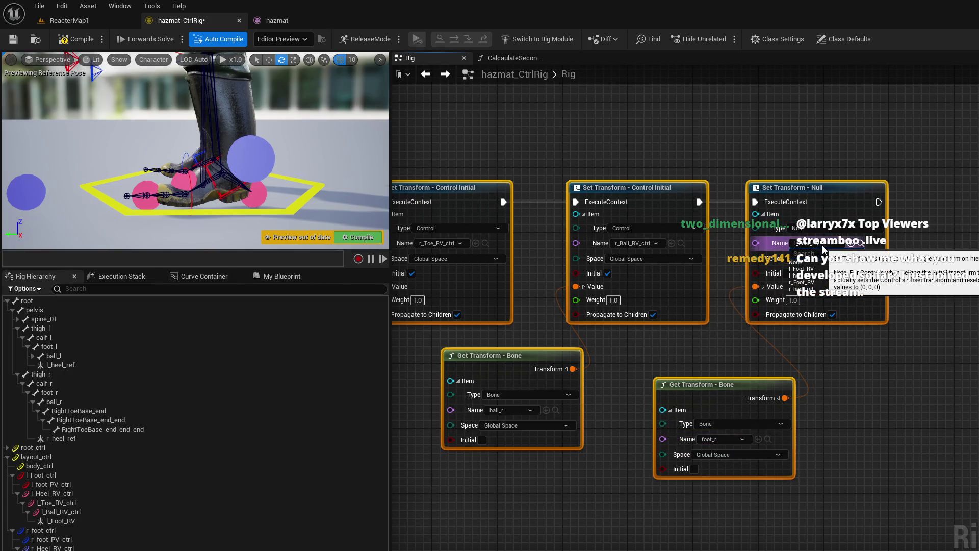
left_click(815, 268)
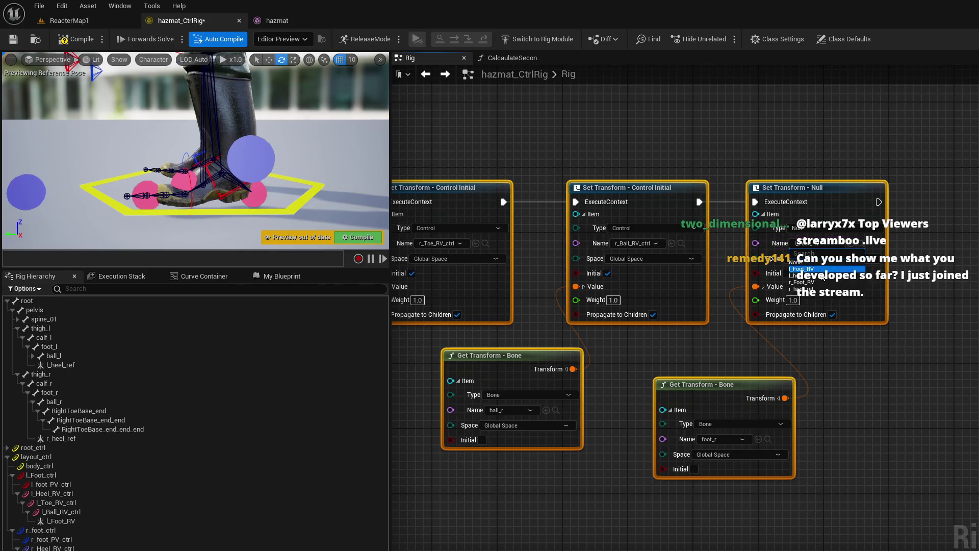
scroll(699, 326, "down", 2)
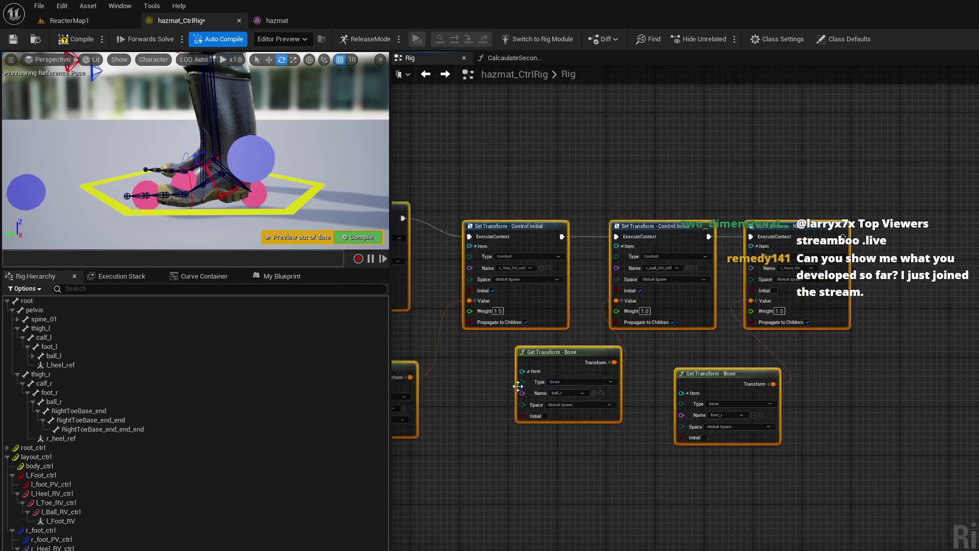
Step: Make the right Basic IK's Get Transform node read the r_Foot_RV null
mouse_move(467, 273)
left_mouse_down()
mouse_move(406, 263)
mouse_move(450, 257)
left_mouse_up()
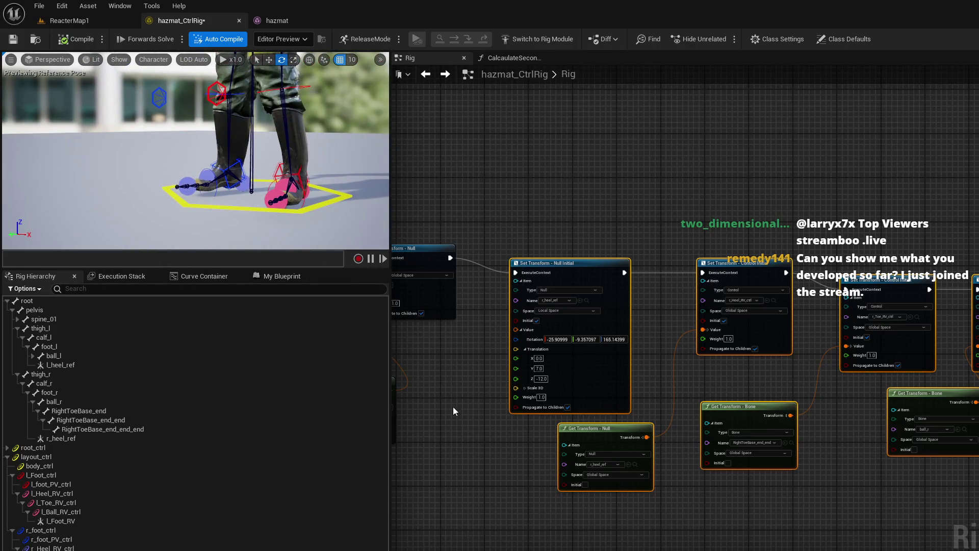
mouse_move(442, 511)
left_mouse_down()
mouse_move(509, 489)
mouse_move(598, 350)
mouse_move(573, 497)
mouse_move(662, 214)
left_mouse_up()
scroll(738, 367, "down", 5)
left_click_drag(739, 367, 845, 387)
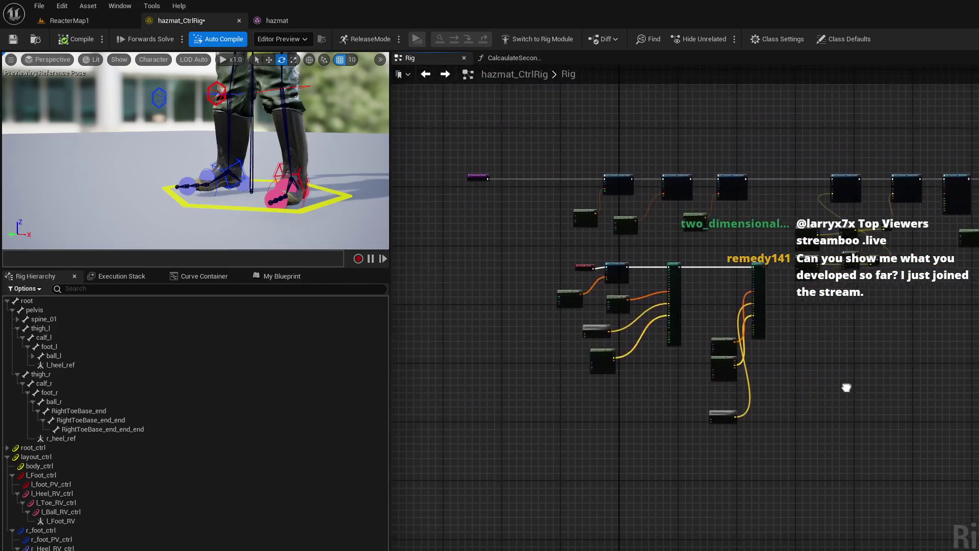
scroll(639, 329, "up", 6)
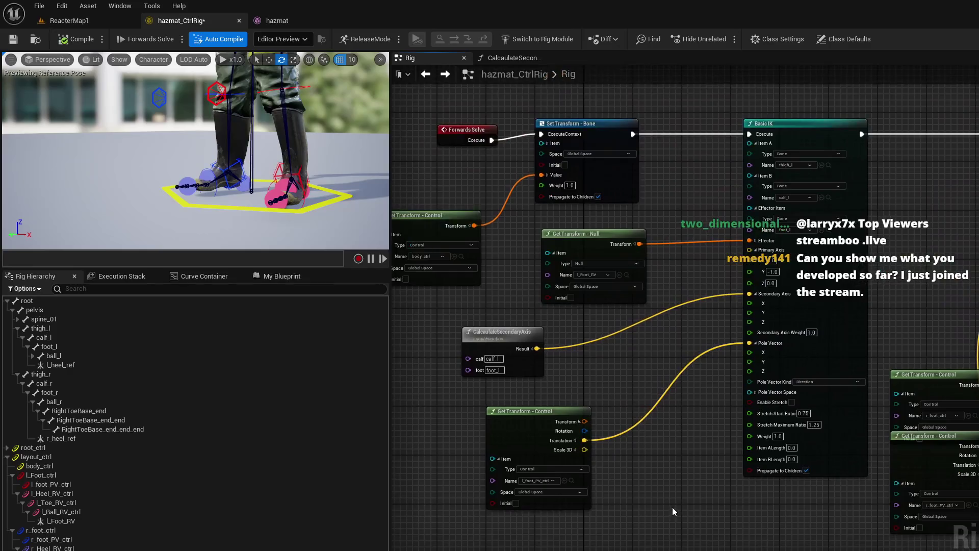
left_click_drag(687, 505, 547, 491)
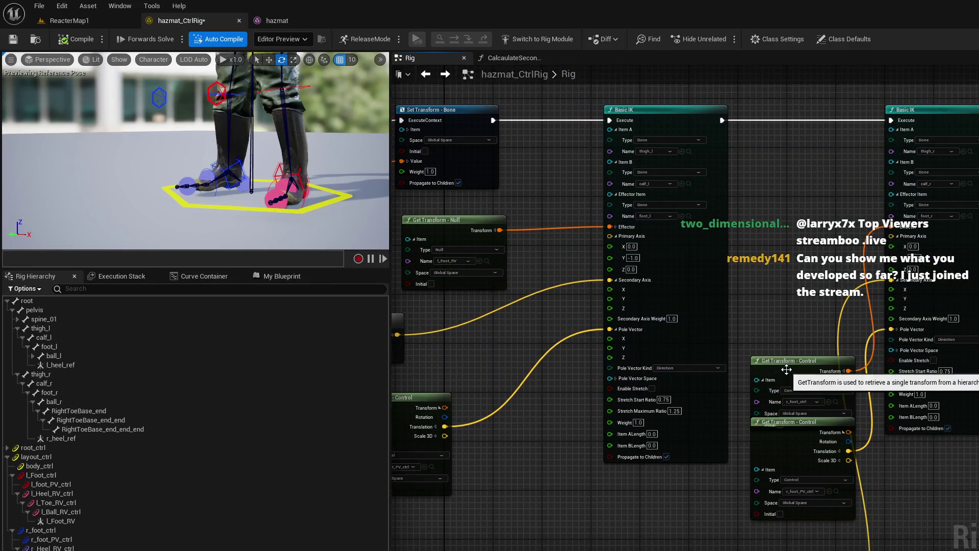
left_click_drag(786, 369, 774, 210)
left_click(787, 231)
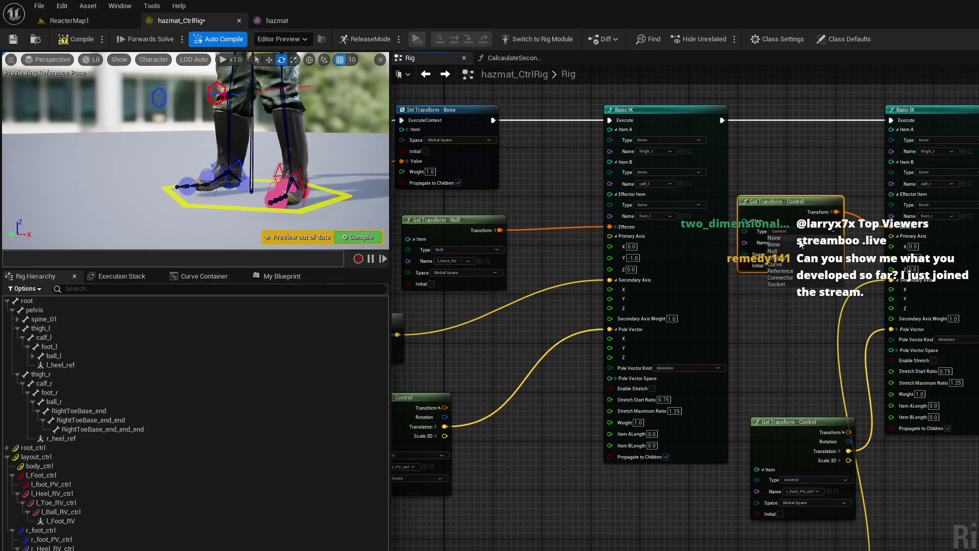
left_click(788, 251)
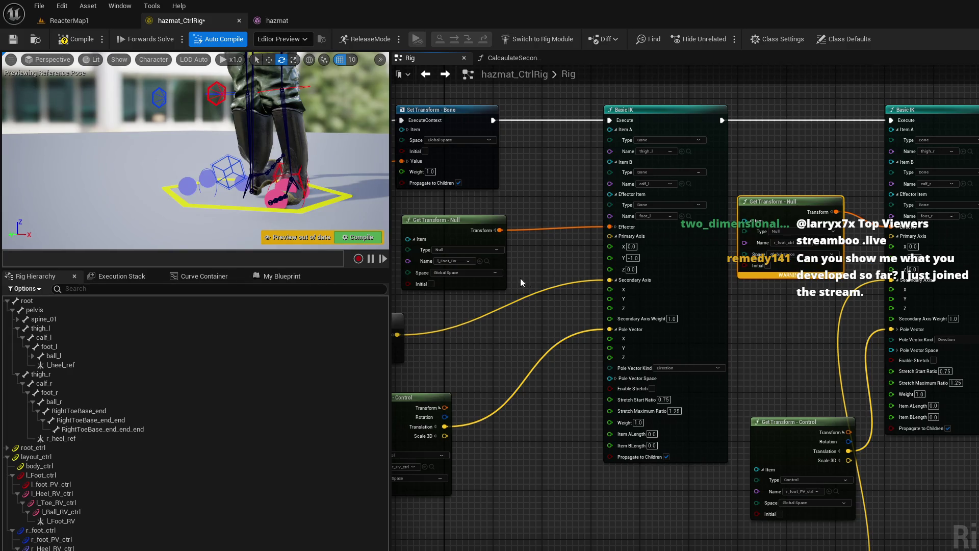
left_click(788, 243)
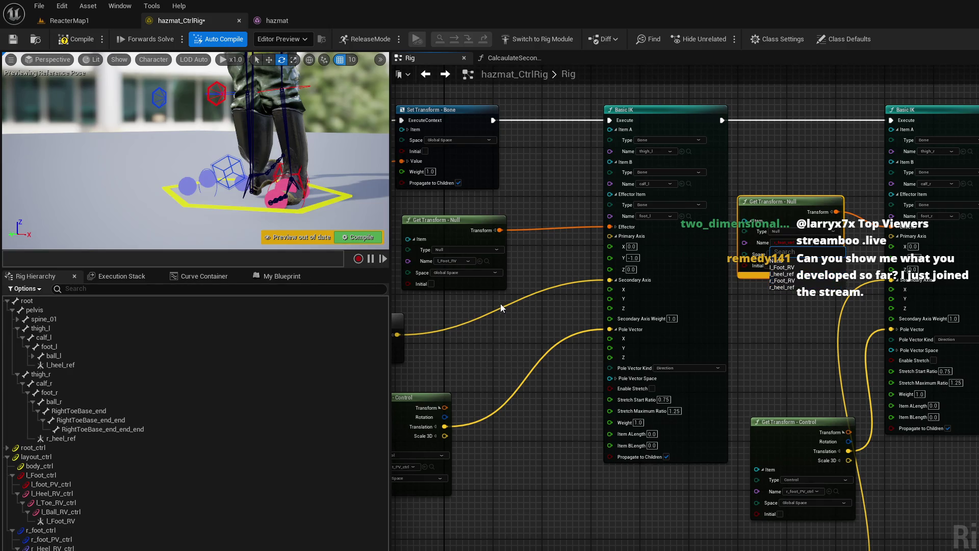
scroll(500, 308, "up", 1)
left_click(818, 272)
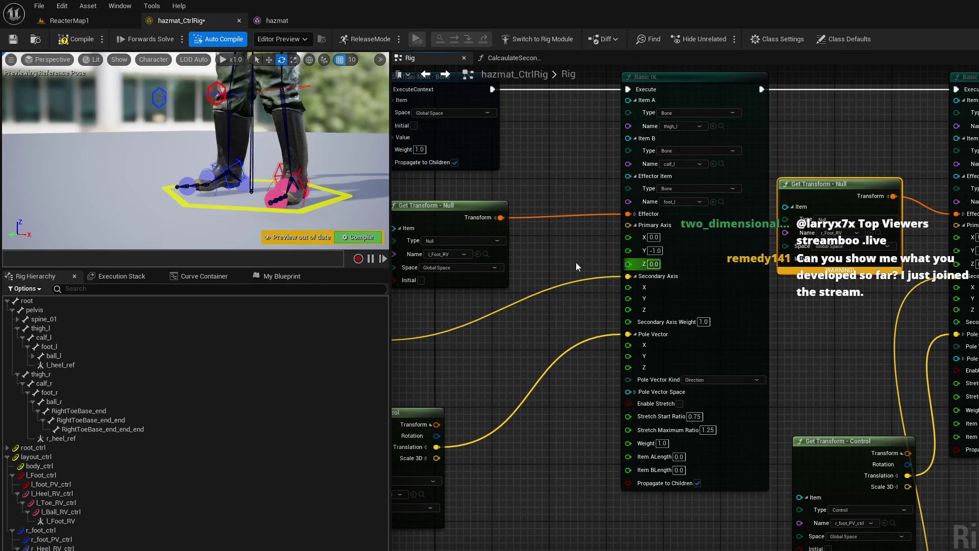
Step: Compile the control rig and rotate the foot control to test the IK
left_click(72, 42)
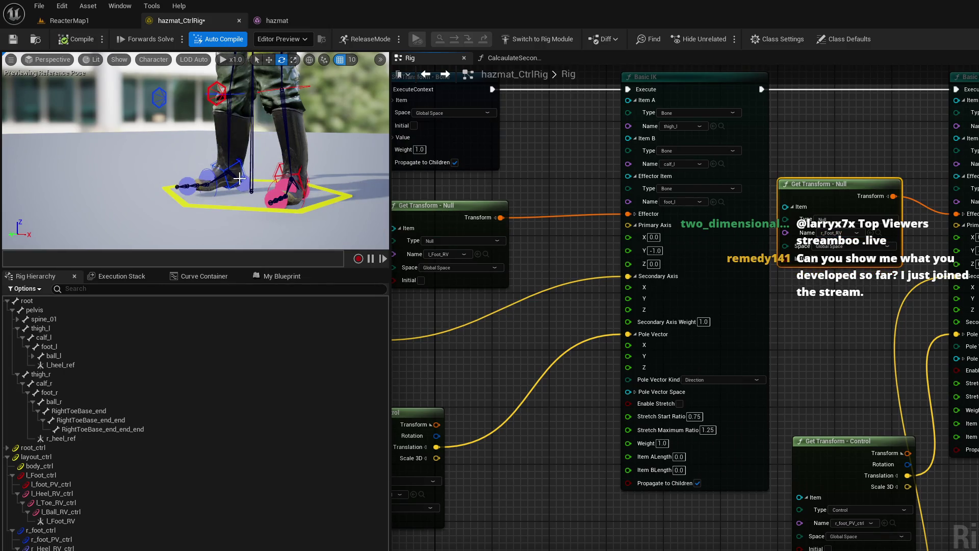
left_click(187, 185)
mouse_move(148, 188)
left_mouse_down()
mouse_move(153, 143)
mouse_move(148, 189)
left_mouse_up()
Step: Test tilting r_foot_ctrl by 30 degrees and check the r_foot_PV_ctrl and r_foot_ctrl controls
mouse_move(206, 176)
left_mouse_down()
mouse_move(183, 131)
mouse_move(204, 176)
left_mouse_up()
left_click(162, 171)
left_click(63, 532)
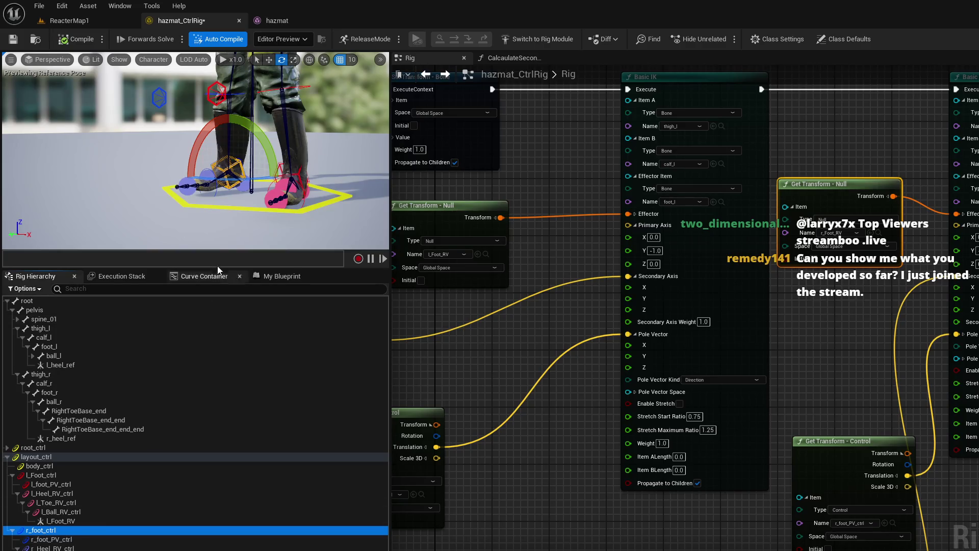
left_click(74, 540)
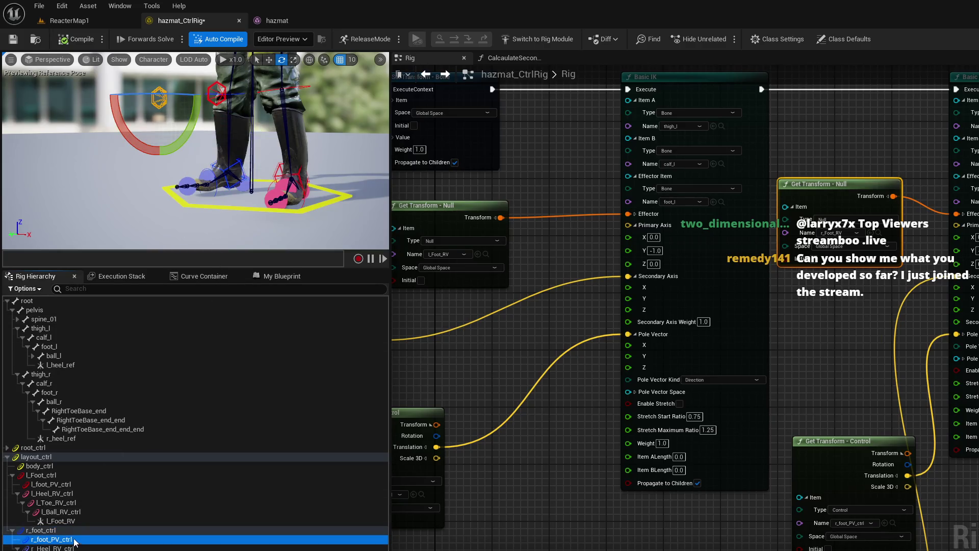
left_click(64, 530)
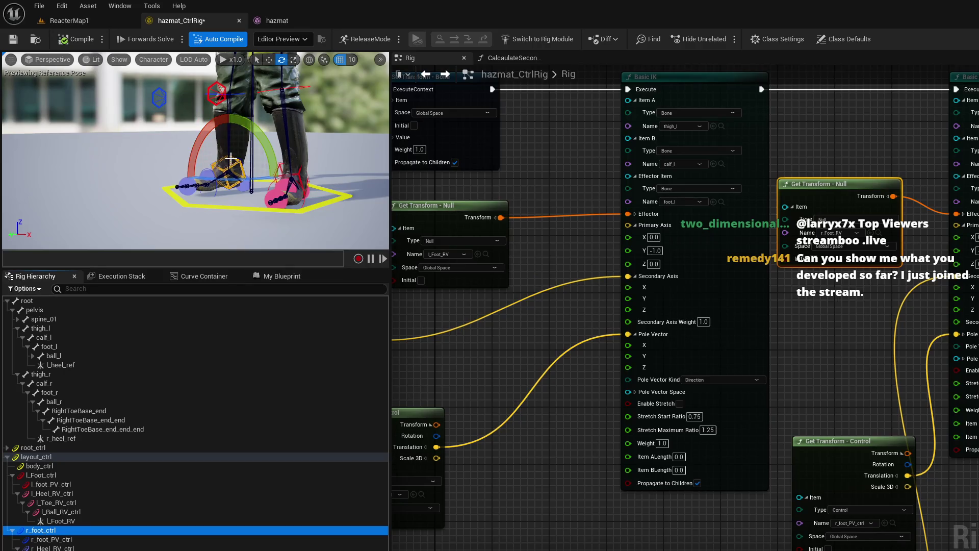
key("w")
left_click(230, 142)
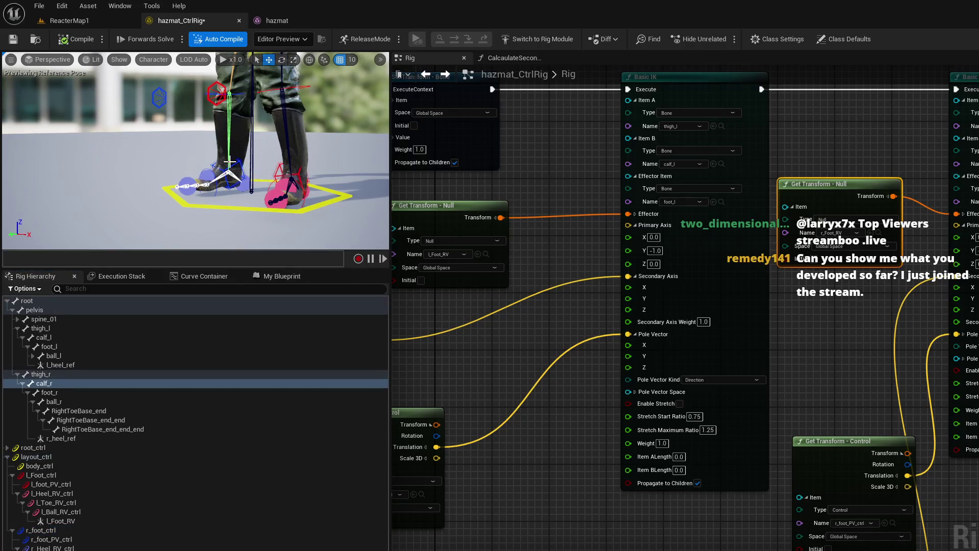
Step: Select the whole old root_ctrl control tree and delete it
scroll(81, 509, "down", 15)
left_click(82, 538)
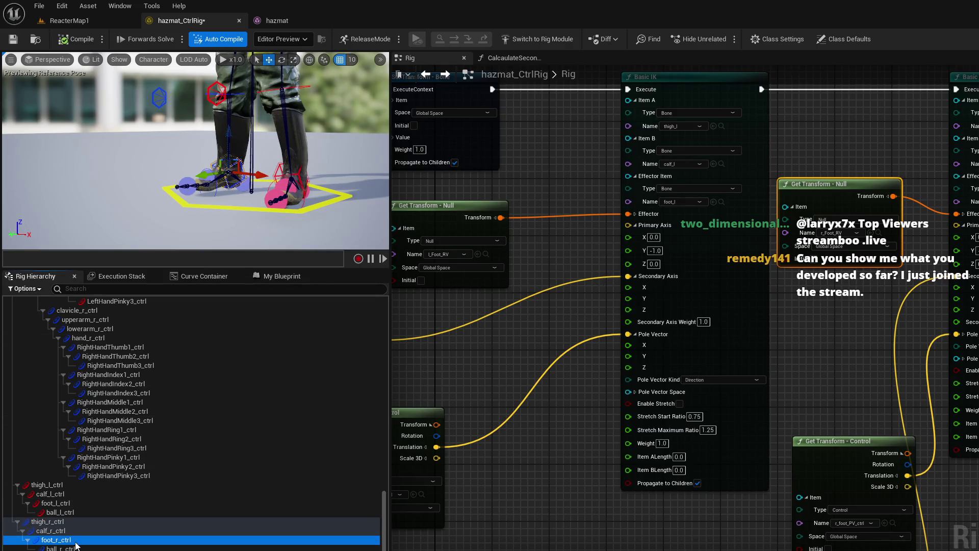
scroll(99, 501, "up", 4)
scroll(99, 500, "up", 8)
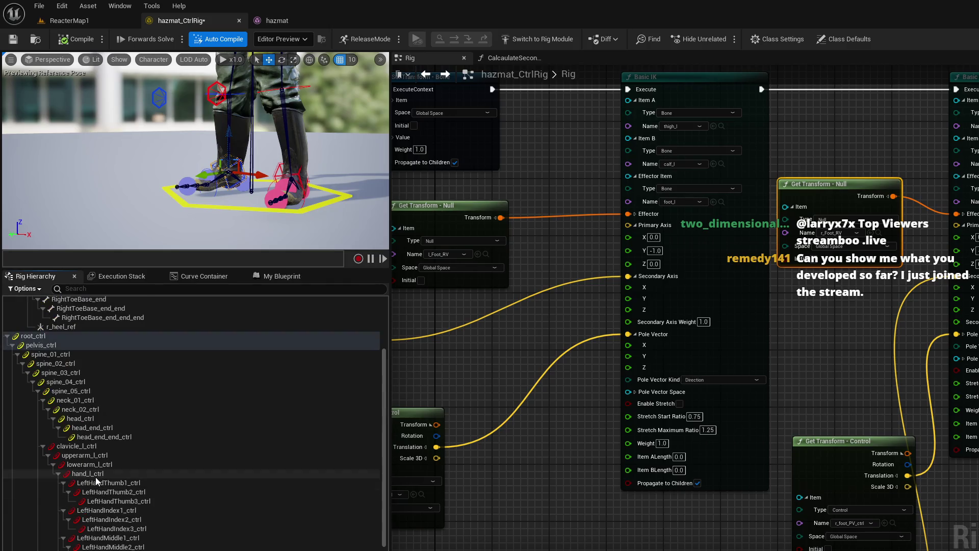
left_click(45, 336)
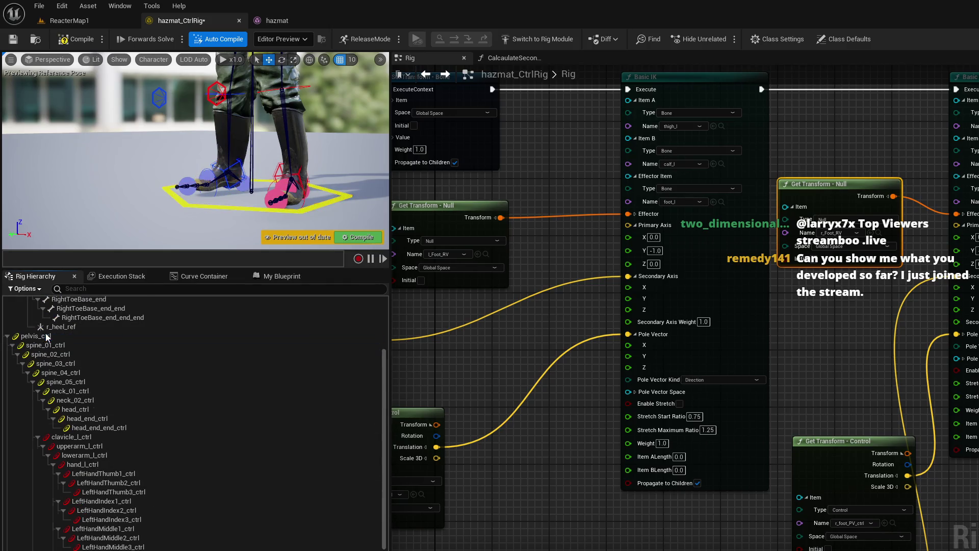
scroll(46, 336, "down", 7)
scroll(194, 423, "down", 2)
key("ctrl+a")
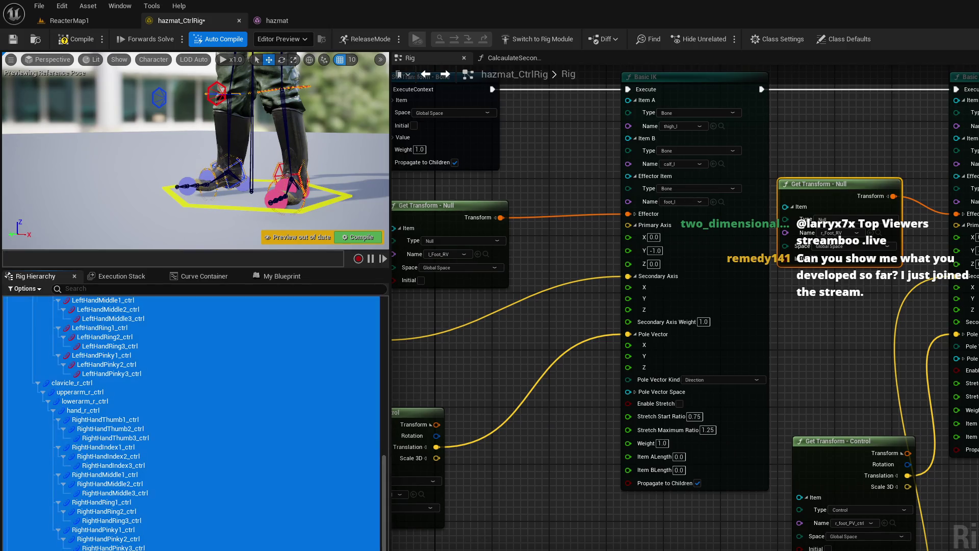
key("Delete")
Step: Move r_foot_ctrl to test the leg IK, then compile the rig
key("f")
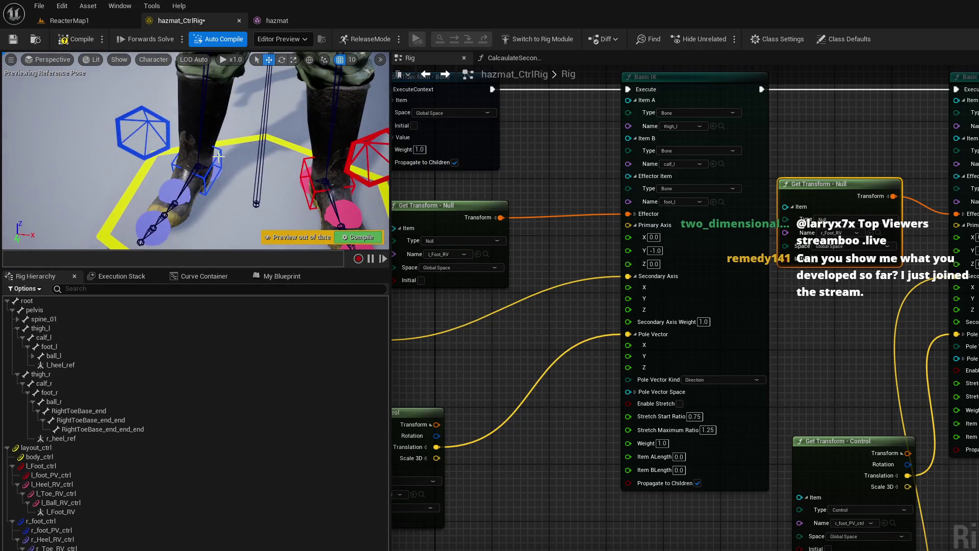
left_click(218, 156)
mouse_move(218, 156)
left_mouse_down()
mouse_move(211, 131)
mouse_move(237, 174)
left_mouse_up()
scroll(212, 131, "down", 5)
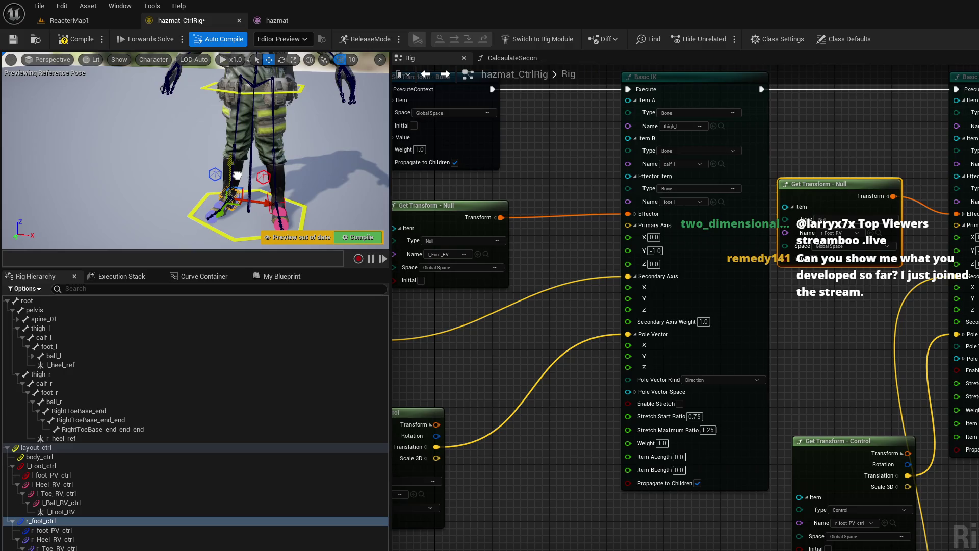
left_click(357, 234)
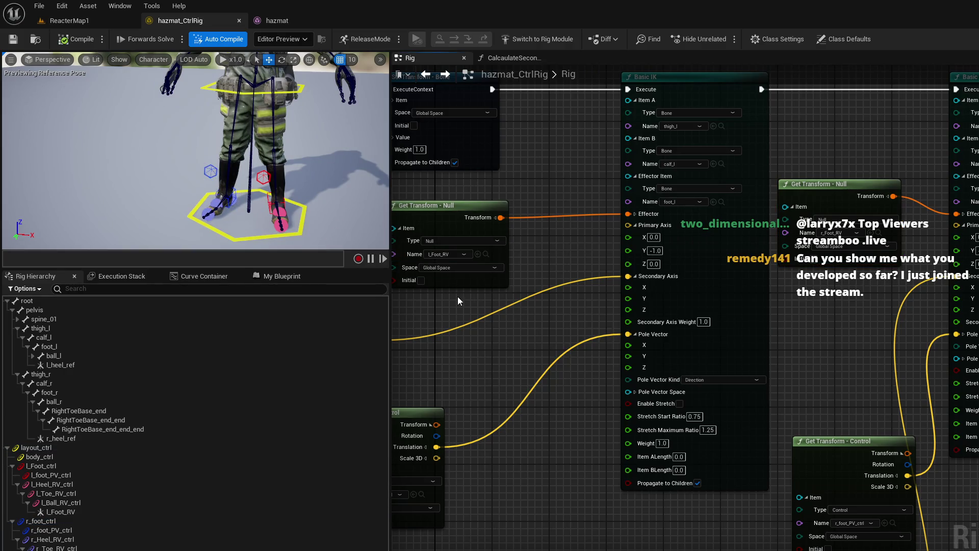
key("alt+Tab")
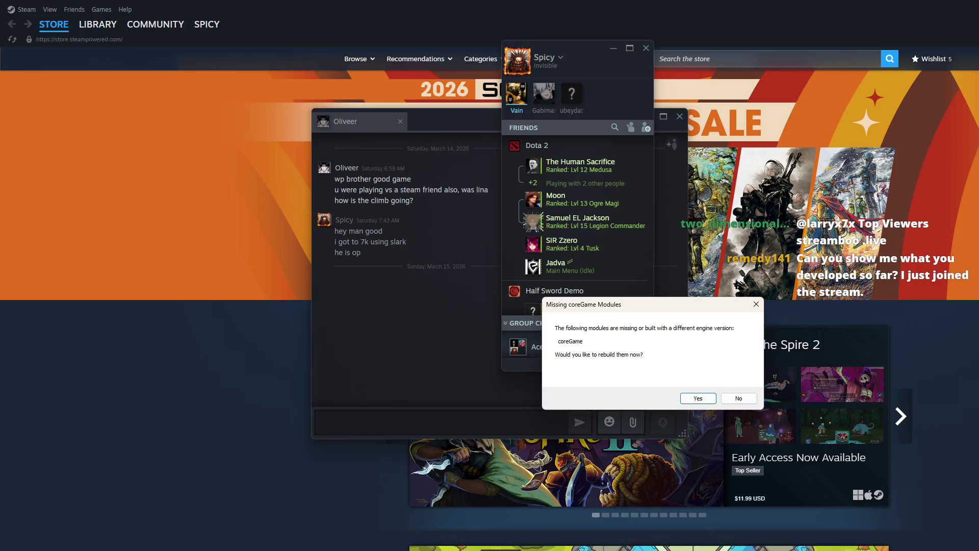
Step: Decline the coreGame module rebuild and open coreGame.sln in Visual Studio
left_click(739, 398)
double_click(139, 331)
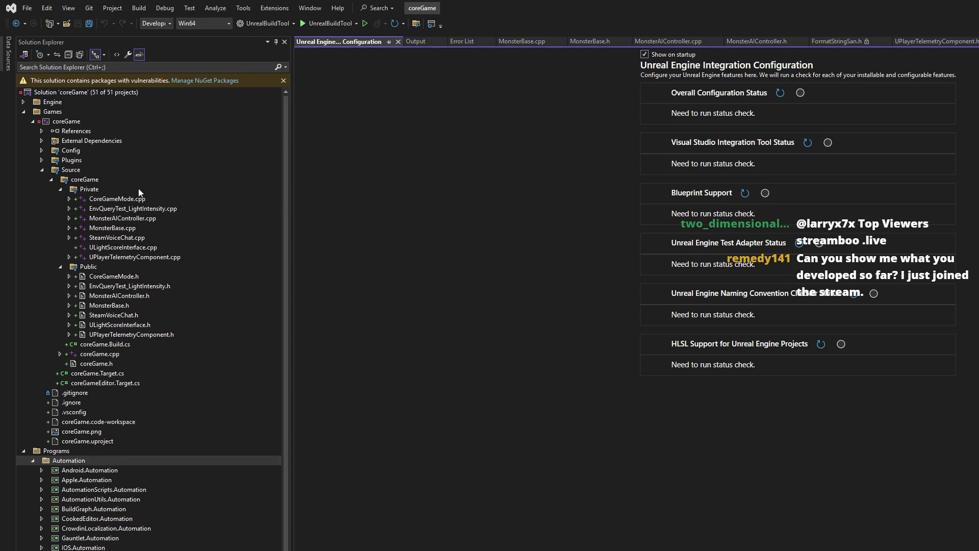
Step: Build the coreGame project, then launch Dota 2 from the Steam library
right_click(88, 121)
left_click(102, 126)
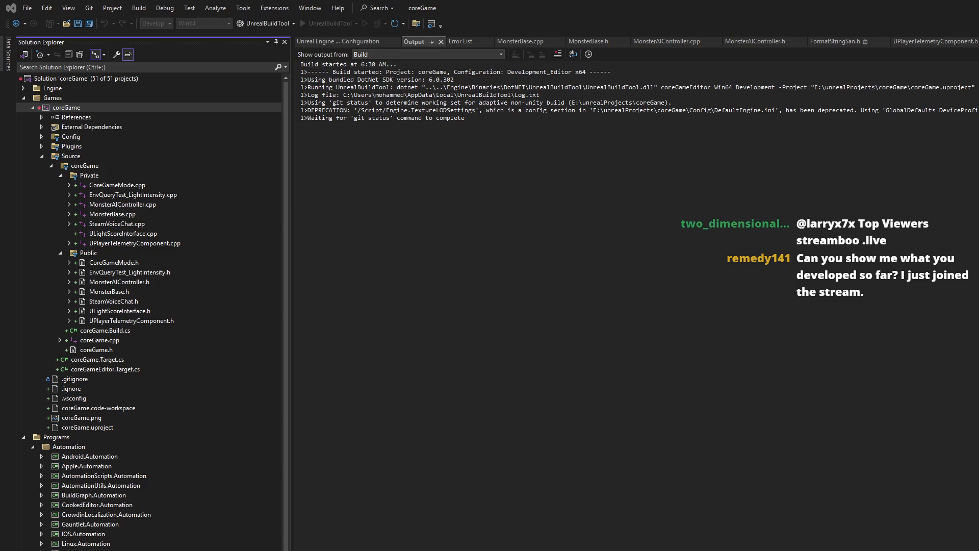
key("alt+Tab")
left_click(113, 37)
double_click(77, 127)
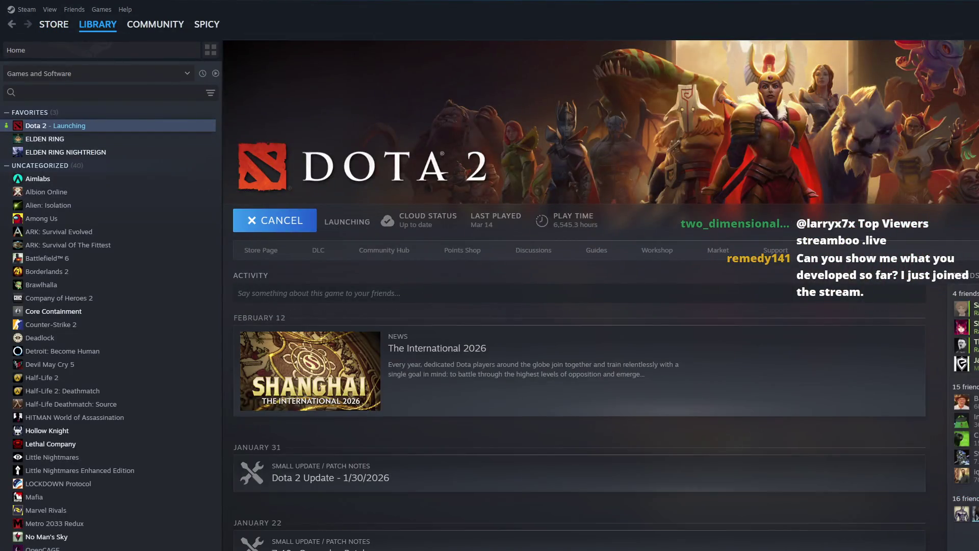
Step: Return to the Visual Studio build output while Dota 2 launches
key("alt+Tab")
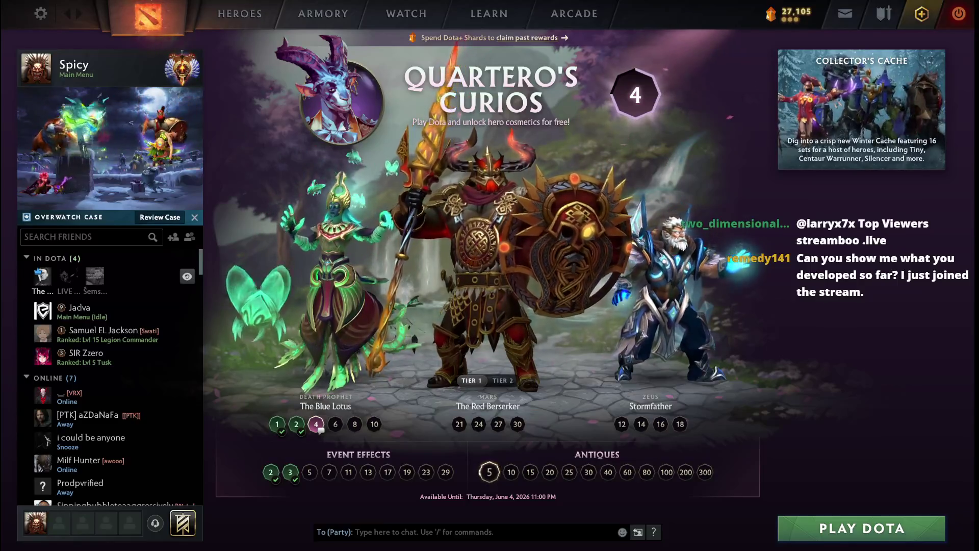
Step: Start a Dota 2 match search, then return to Visual Studio
left_click(847, 525)
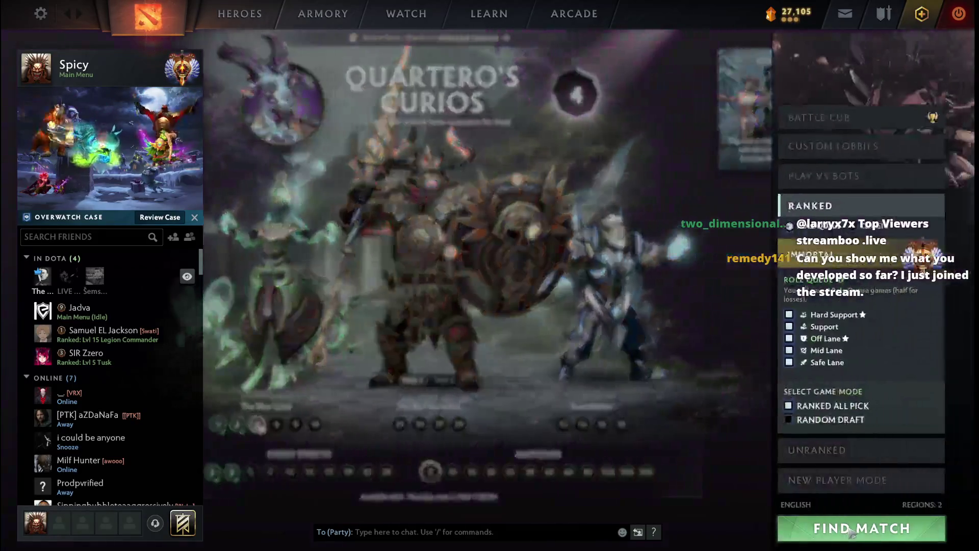
left_click(846, 526)
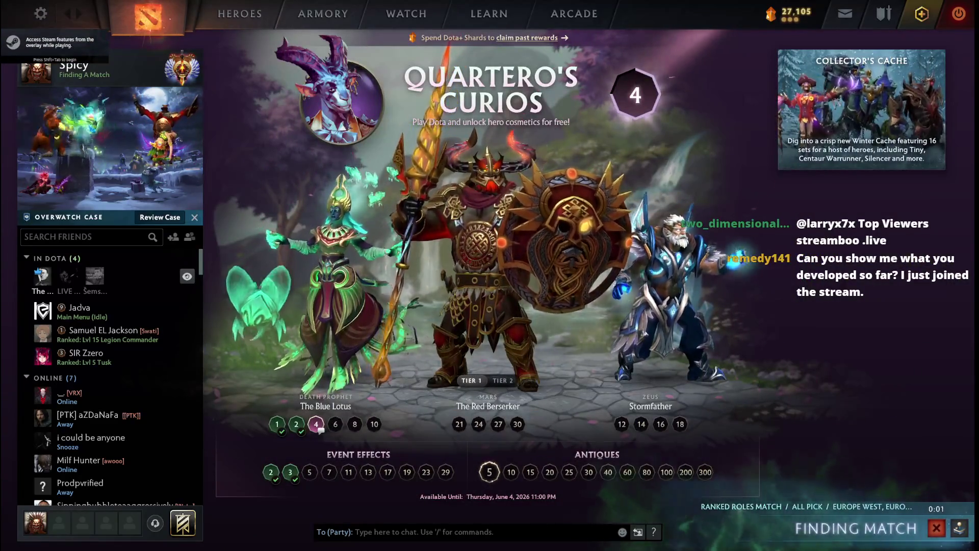
key("alt+Tab")
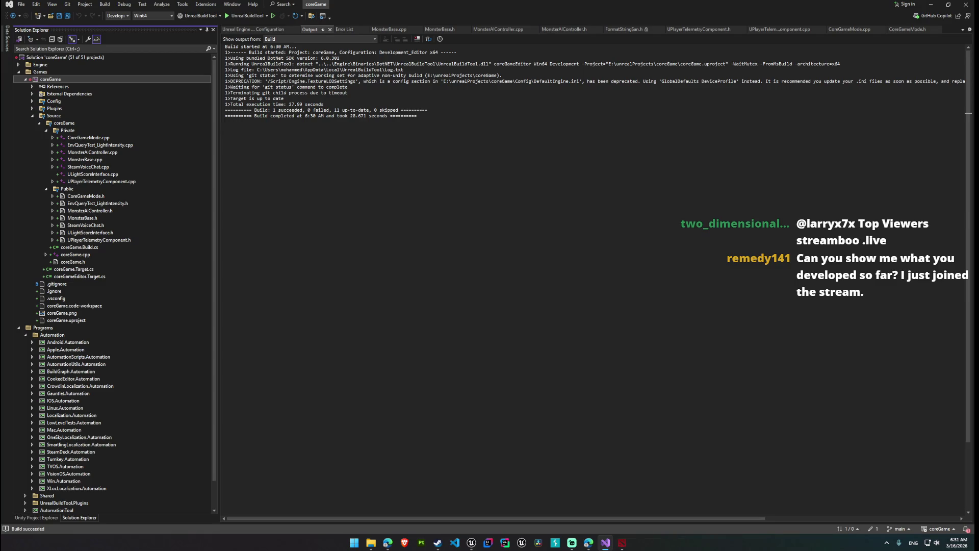
Step: Decline the coreGame module rebuild and open the project in Unreal Editor anyway
key("alt+Tab")
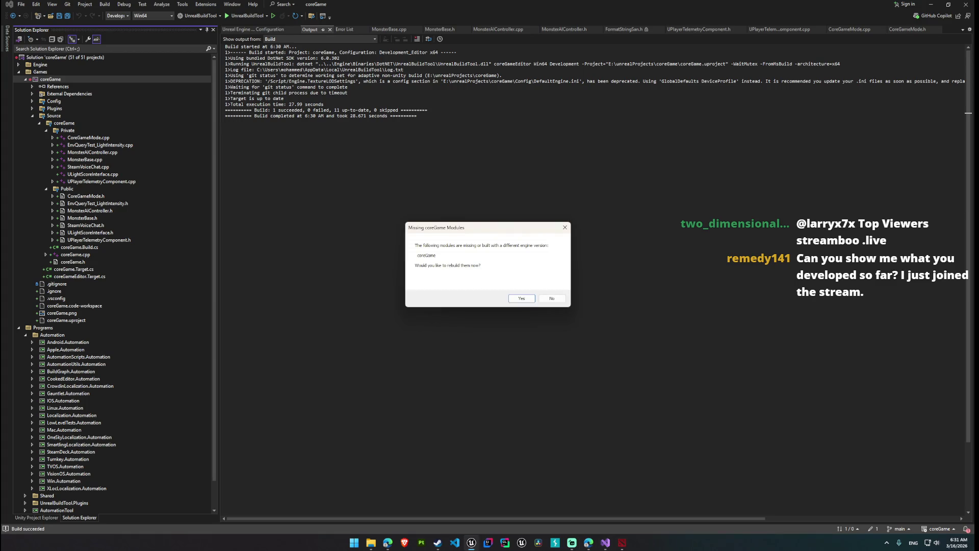
left_click(552, 299)
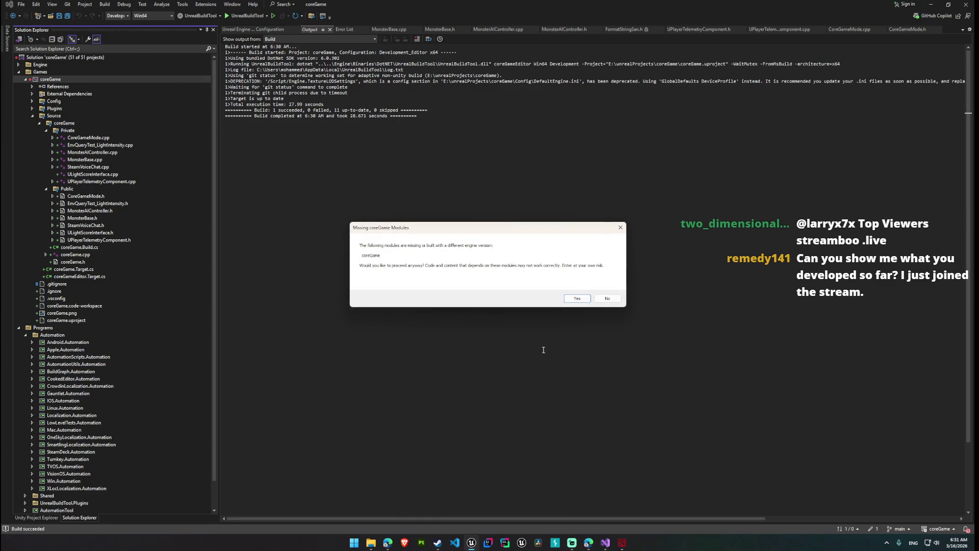
left_click(586, 302)
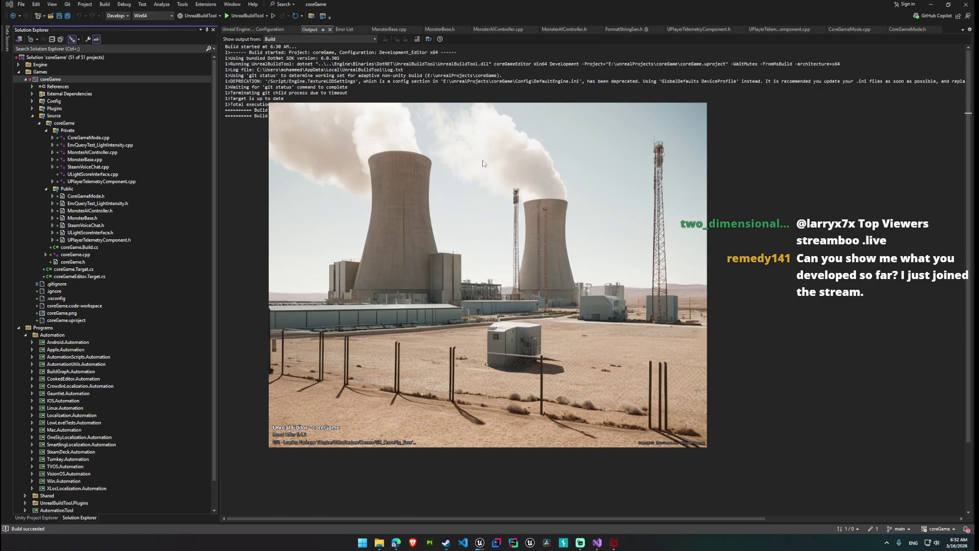
left_click(357, 257)
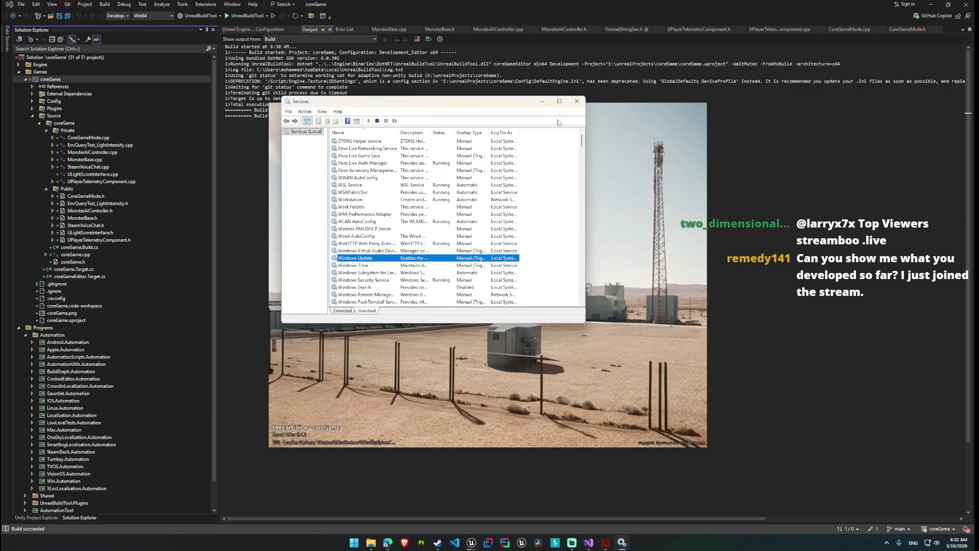
left_click(576, 101)
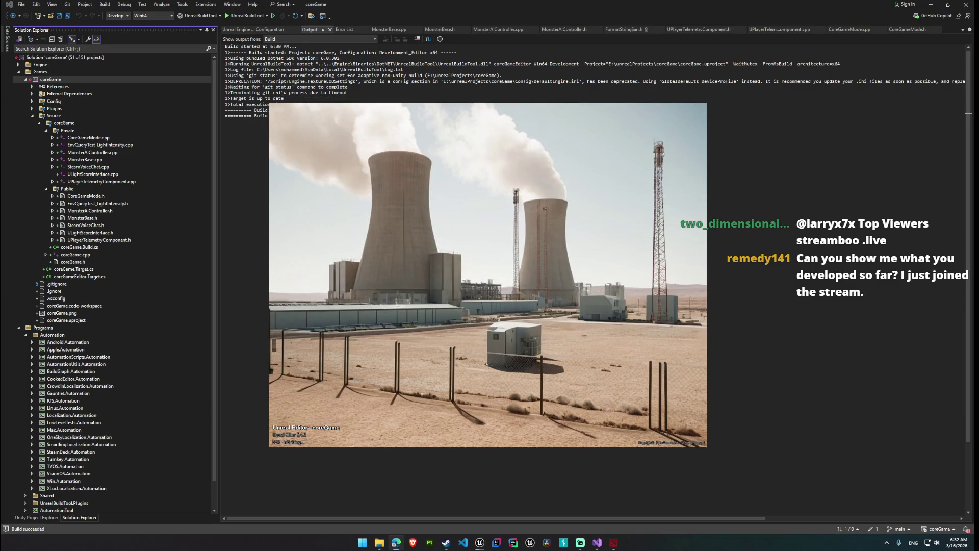
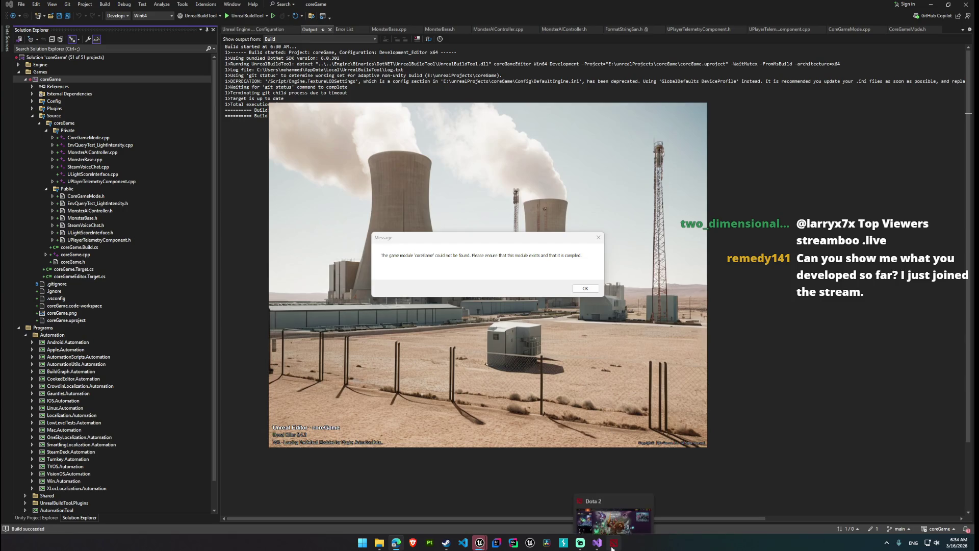
Step: Switch from Visual Studio to the Dota 2 window showing the 'Your game is ready' prompt
mouse_move(486, 547)
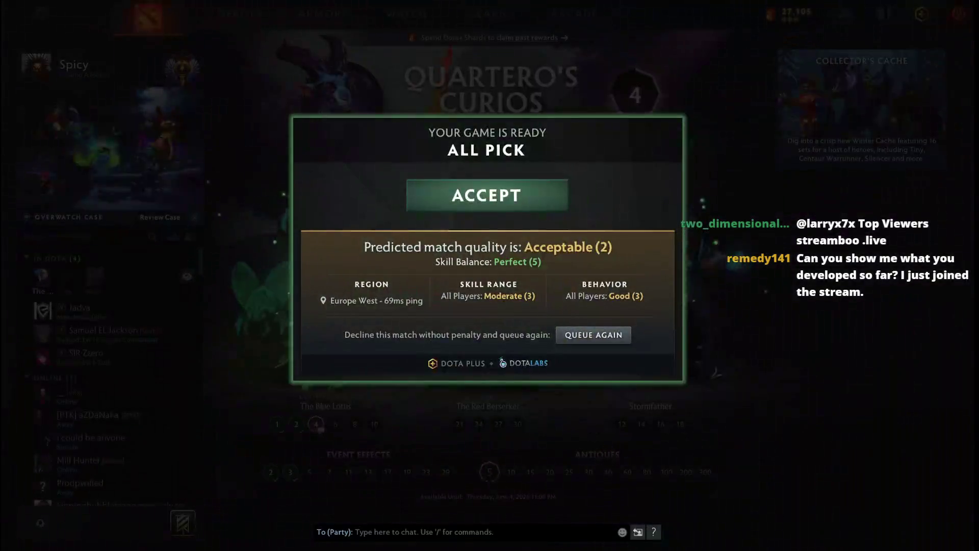
Step: Accept the All Pick match, accept again after it re-queues, then choose Beastmaster
left_click(557, 192)
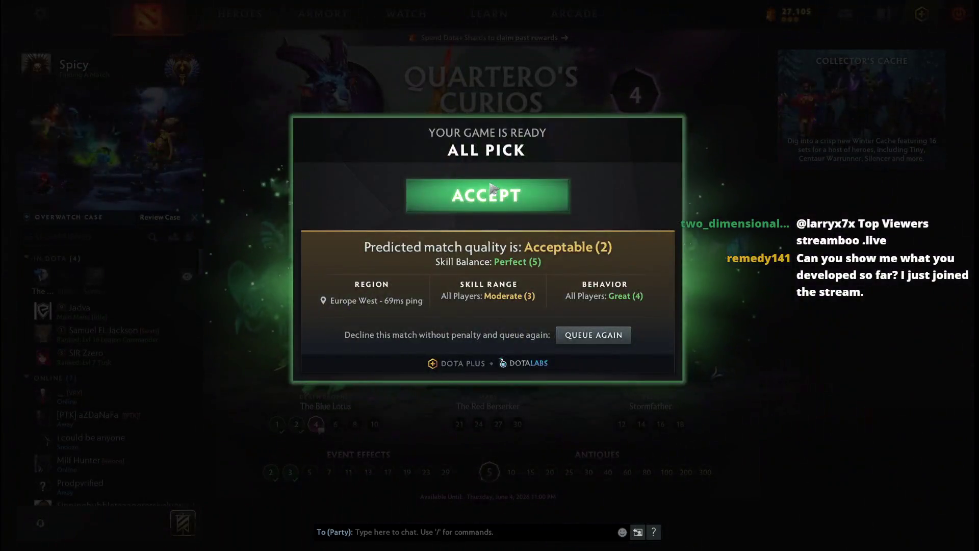
left_click(489, 184)
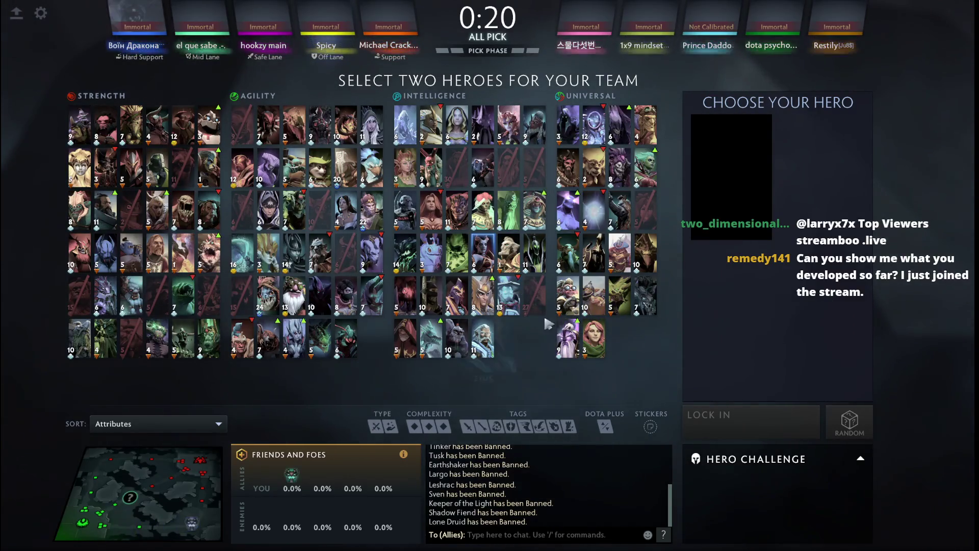
left_click(567, 167)
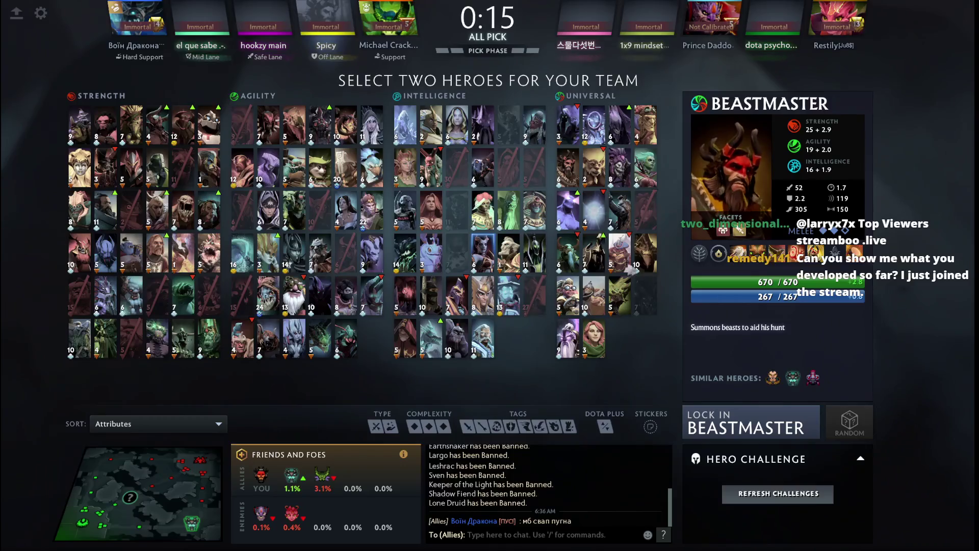
Step: Lock in Beastmaster as the hero for the match
left_click(745, 420)
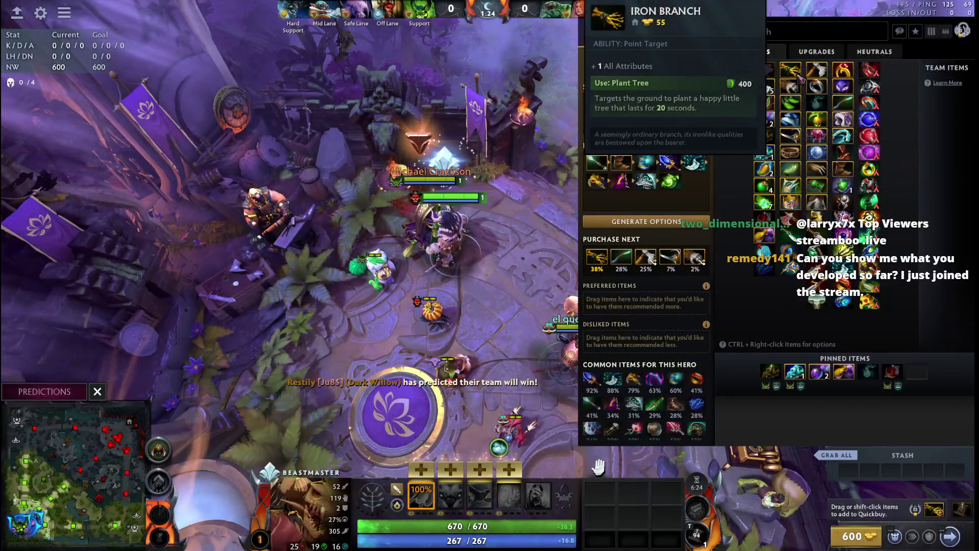
Step: Buy a Faerie Fire, bringing gold down from 600 to 535
right_click(763, 102)
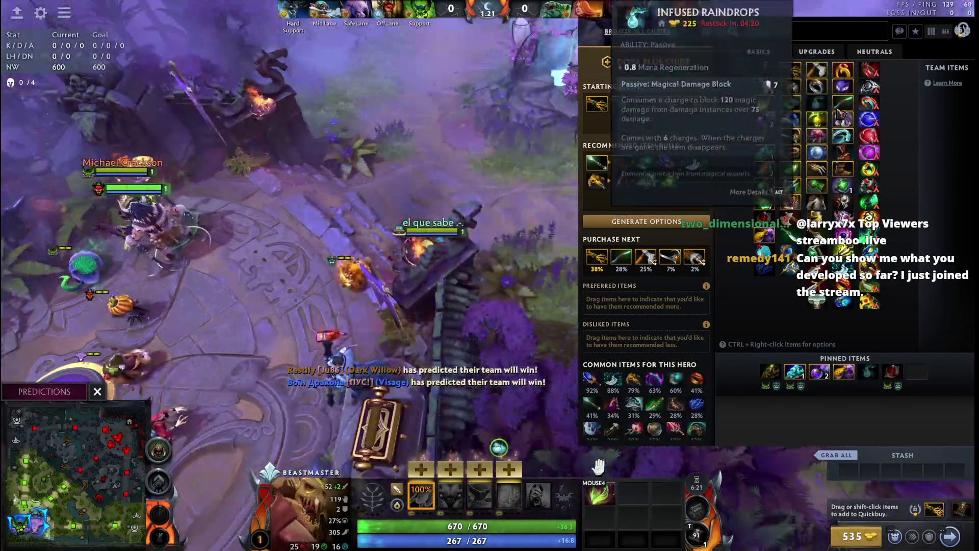
Step: Buy Infused Raindrops, Iron Branches, Tangos and a Quelling Blade, selling one spare branch
right_click(839, 115)
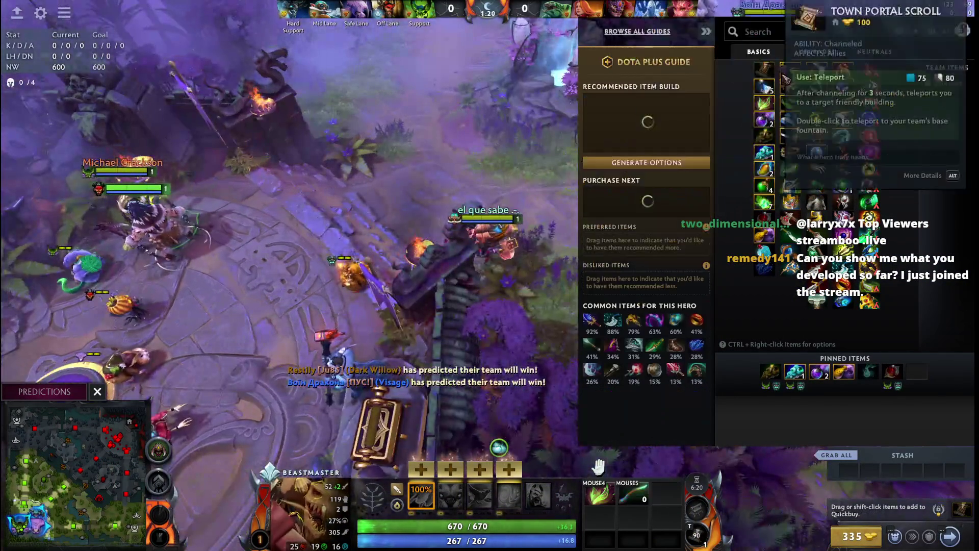
right_click(790, 70)
right_click(790, 70)
right_click(790, 70)
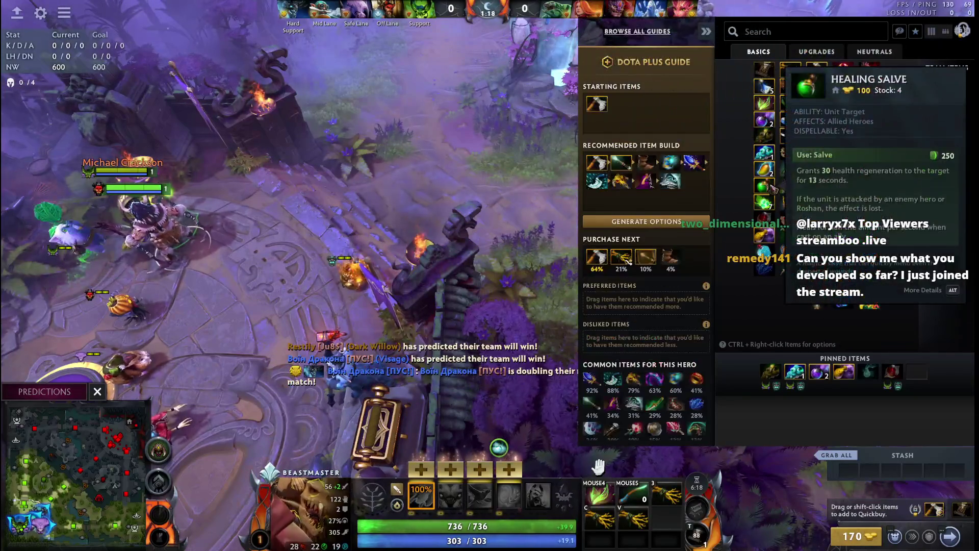
right_click(763, 202)
right_click(444, 101)
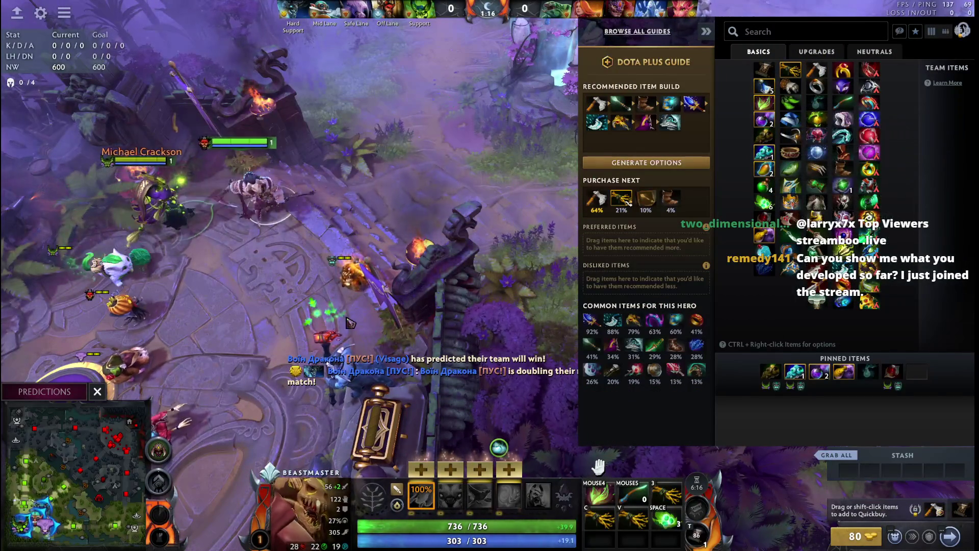
right_click(666, 518)
left_click(696, 503)
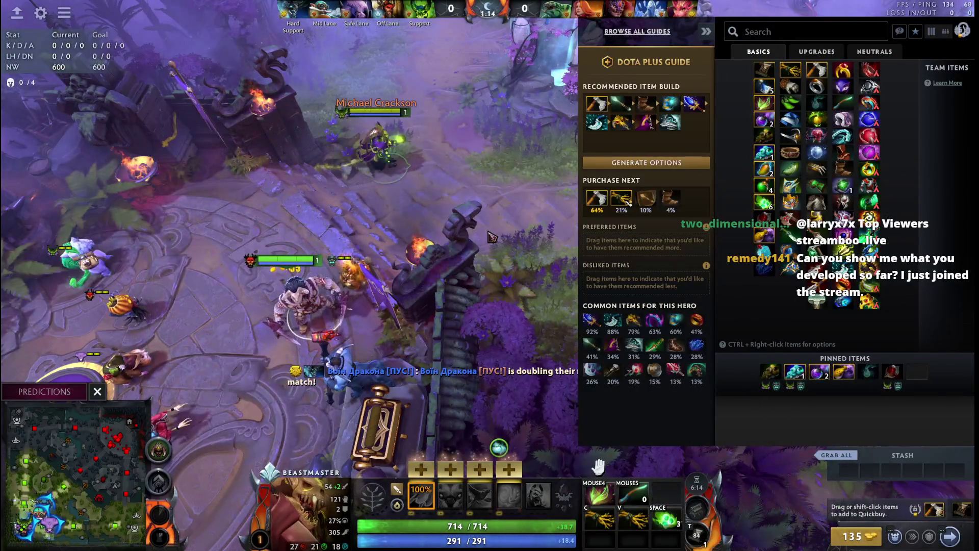
right_click(816, 70)
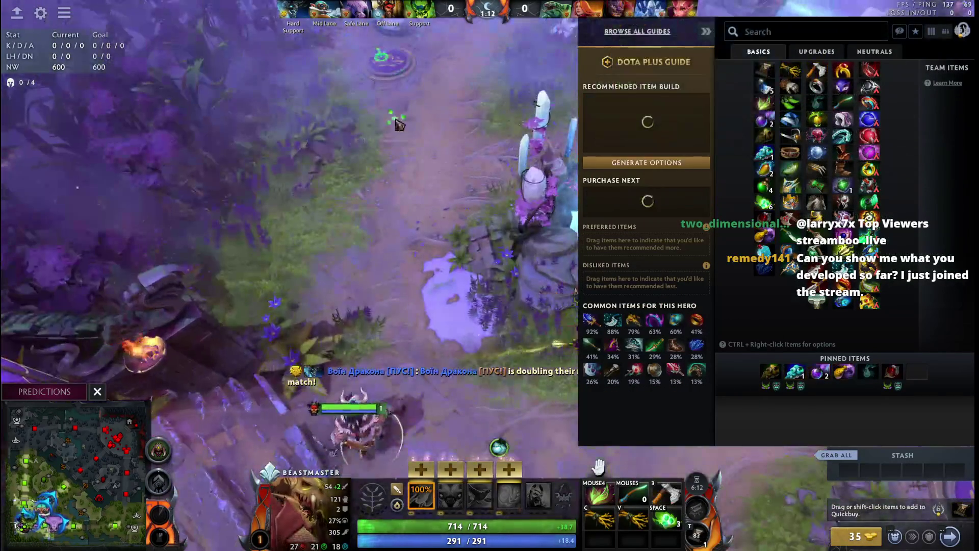
key("Escape")
Step: Predict a team victory and walk Beastmaster out while checking the jungle on the minimap
left_click(20, 390)
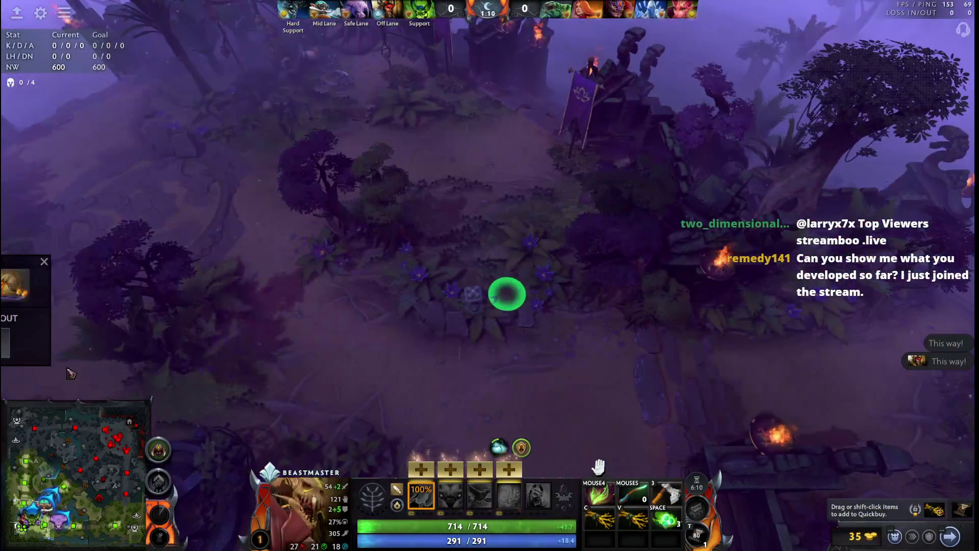
right_click(561, 214)
right_click(523, 189)
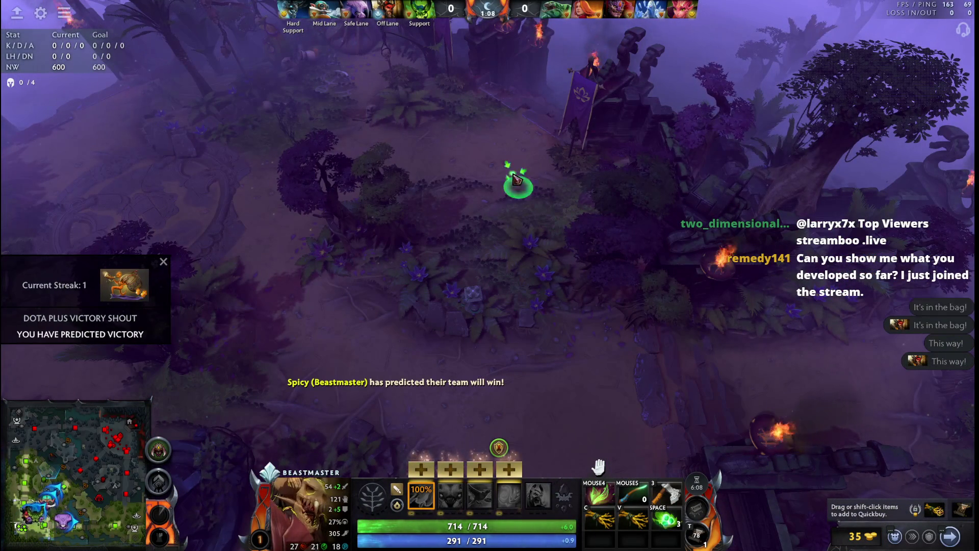
key("F1")
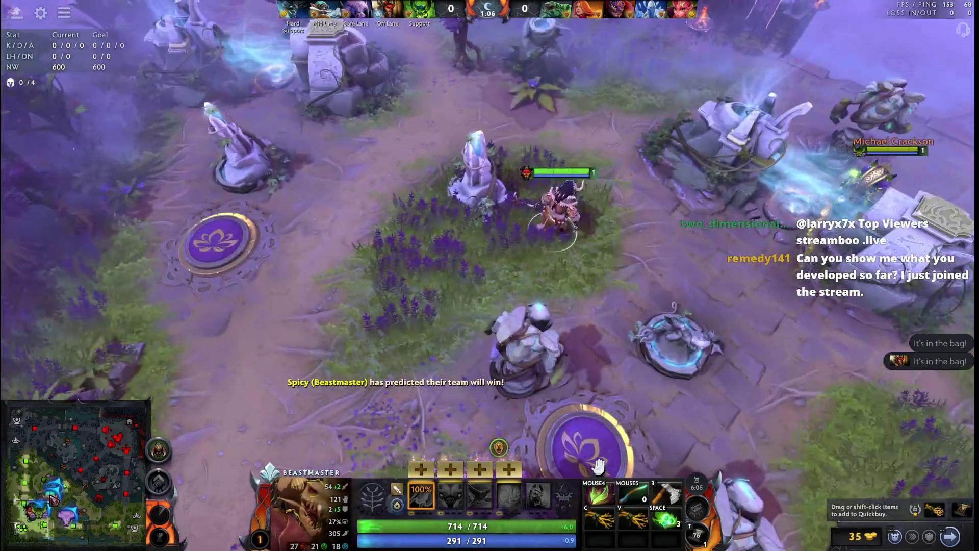
left_click(90, 490)
key("F1")
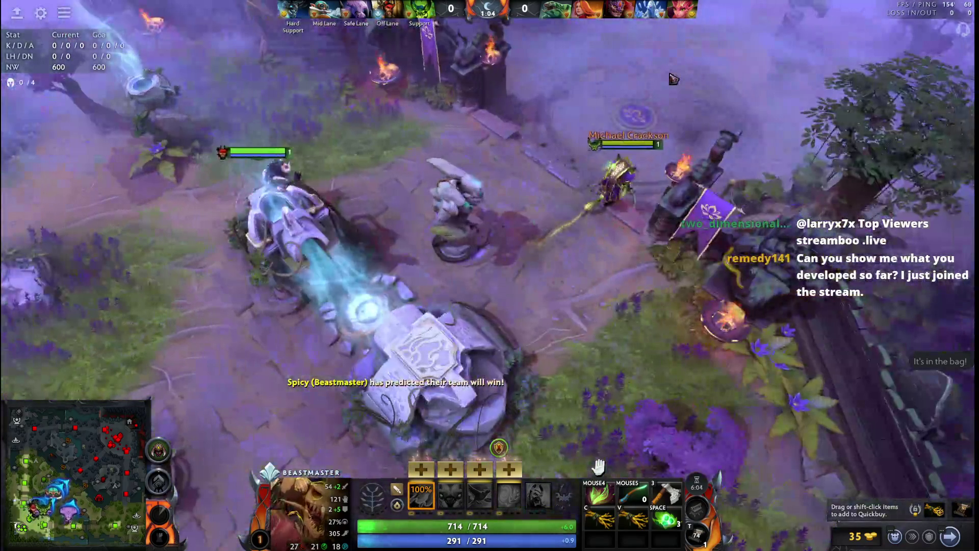
Step: Send 'pugna' and 'can u stack these camos ?' to allies chat
key("Return")
type("pugna")
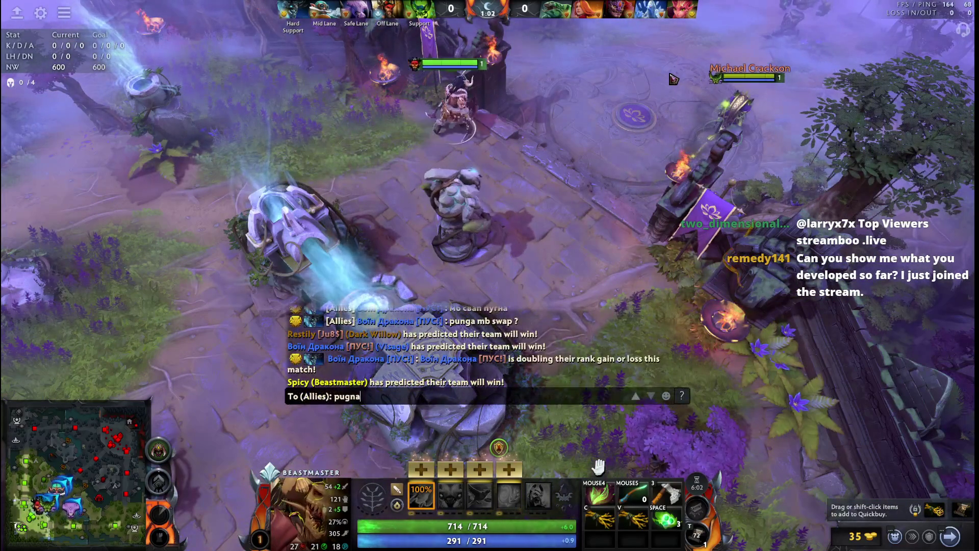
key("Return")
type("can u stac")
type("k h")
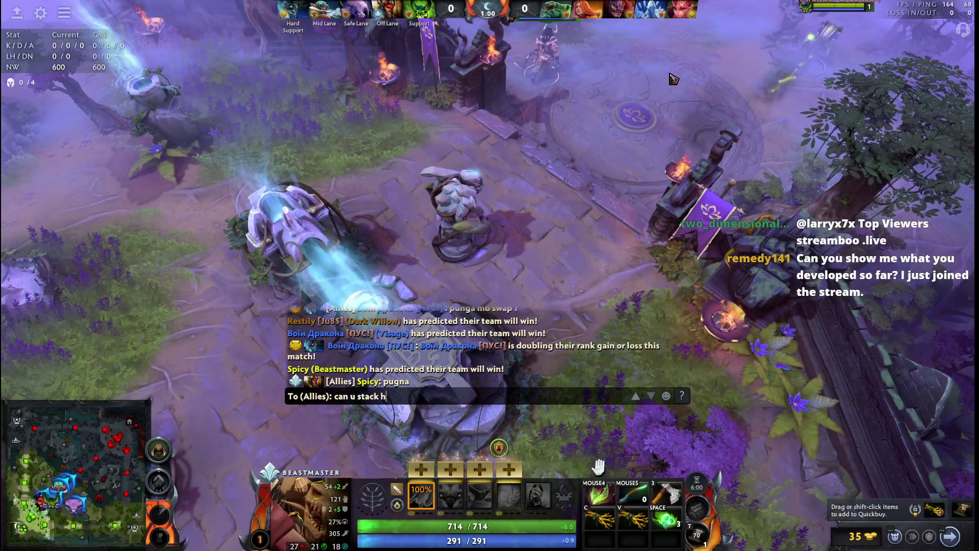
key("BackSpace")
type("these cam")
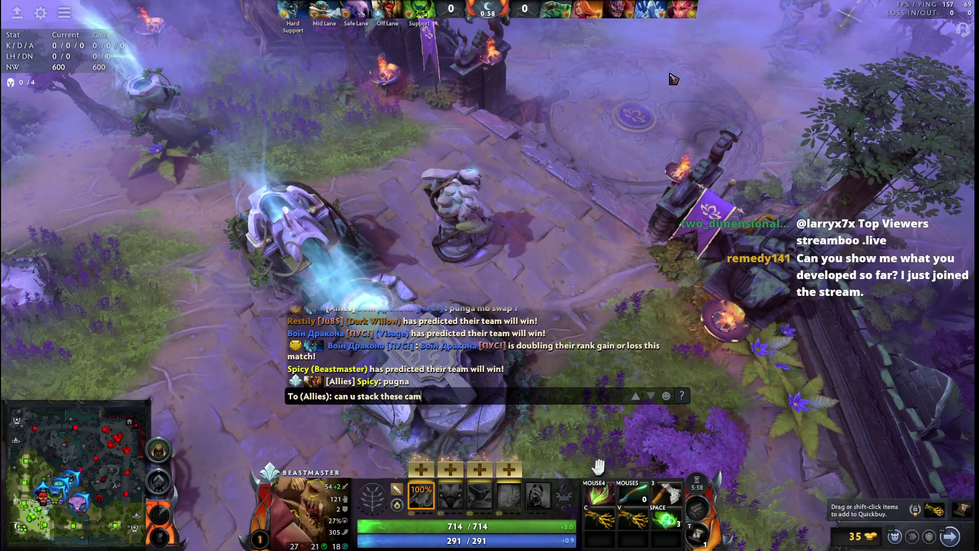
type("os ?")
key("Return")
Step: Ping the nearby jungle camp for stacking, walk Beastmaster into the jungle, and check the scoreboard
left_click(44, 480)
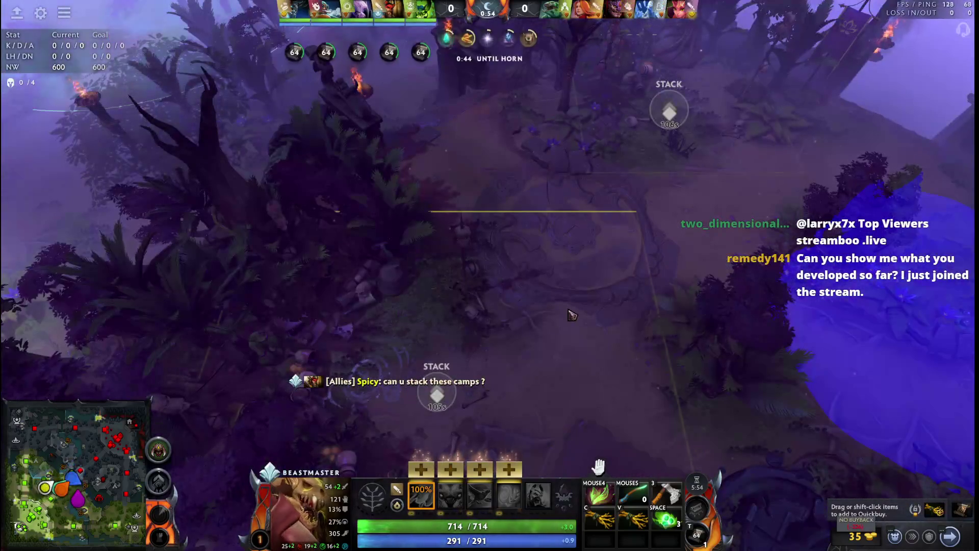
left_click(584, 258, "alt")
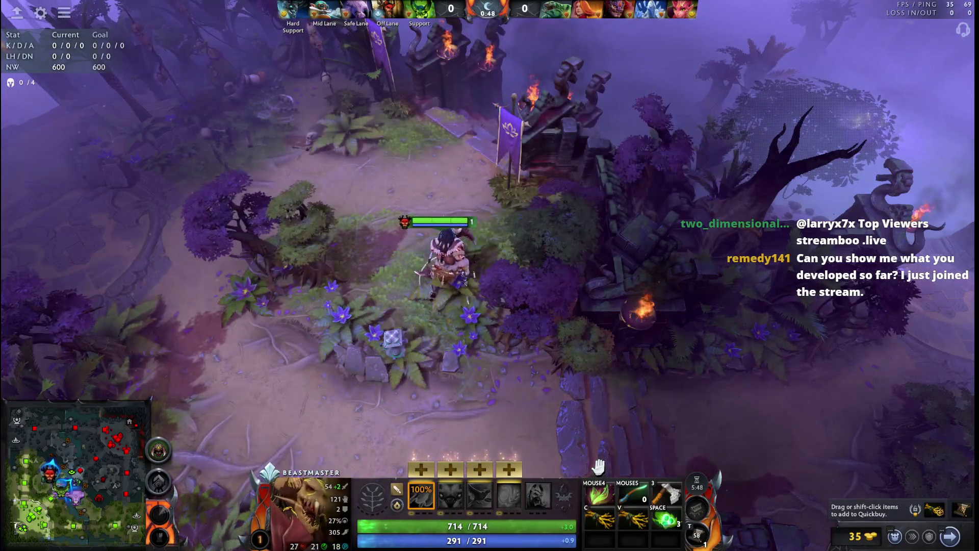
right_click(465, 266)
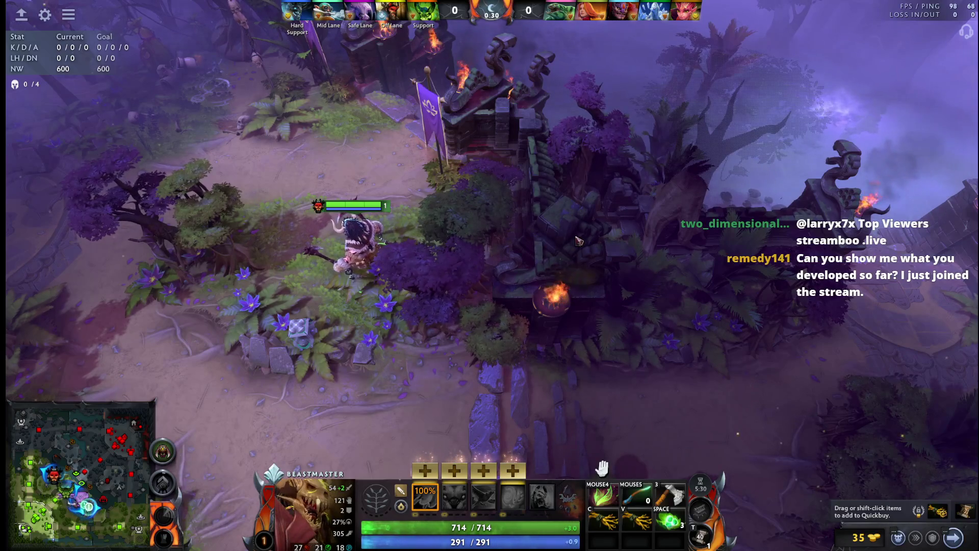
right_click(446, 316)
right_click(458, 337)
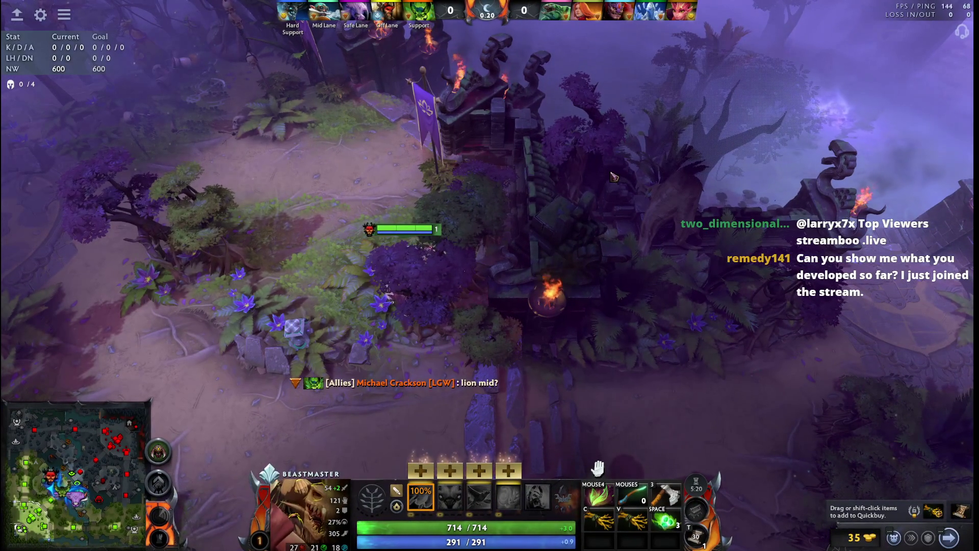
right_click(543, 84)
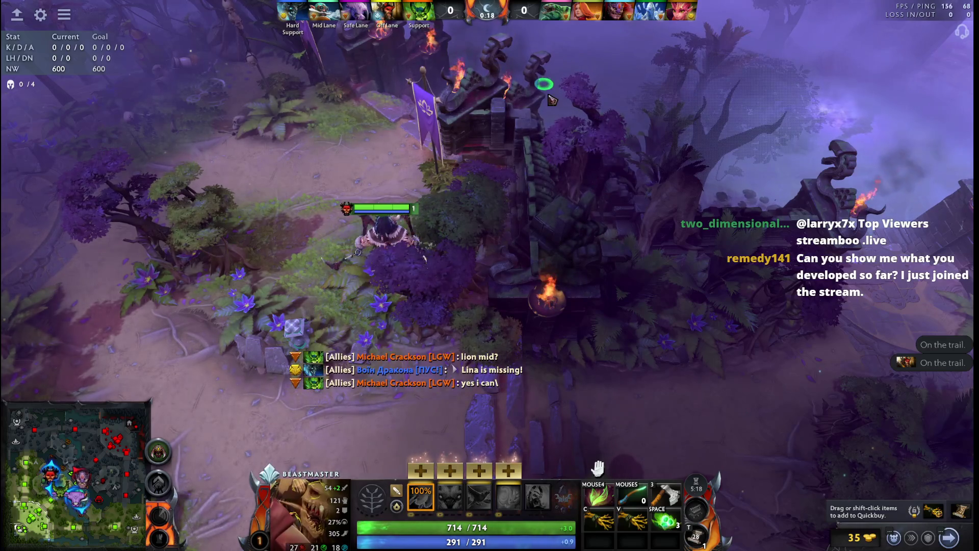
key("grave")
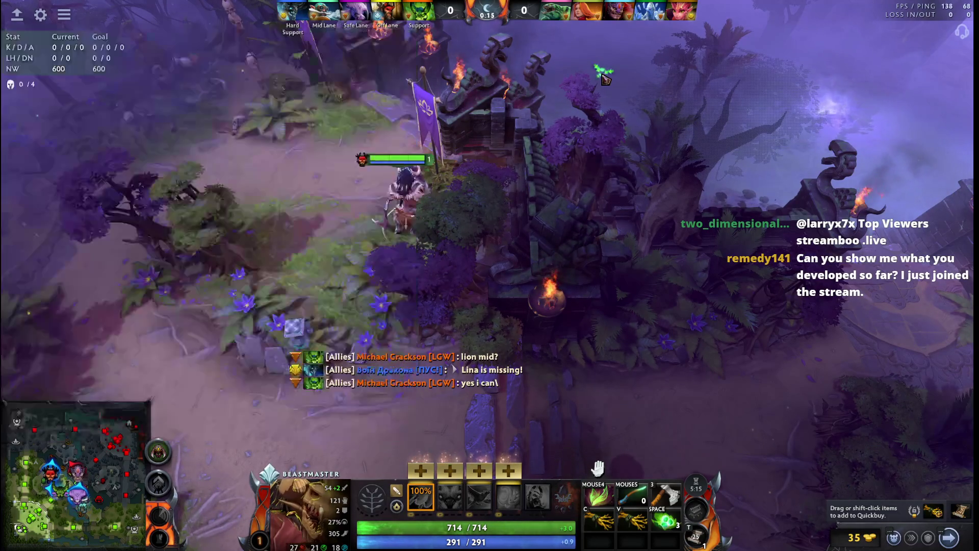
Step: Move Beastmaster onward, glance at the allied Pugna, and briefly check the shop
right_click(512, 155)
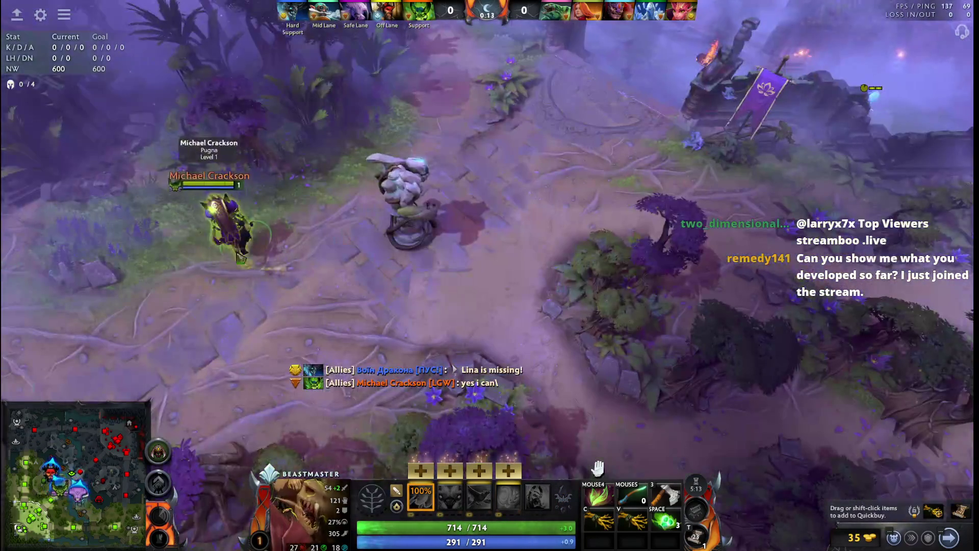
left_click(248, 209)
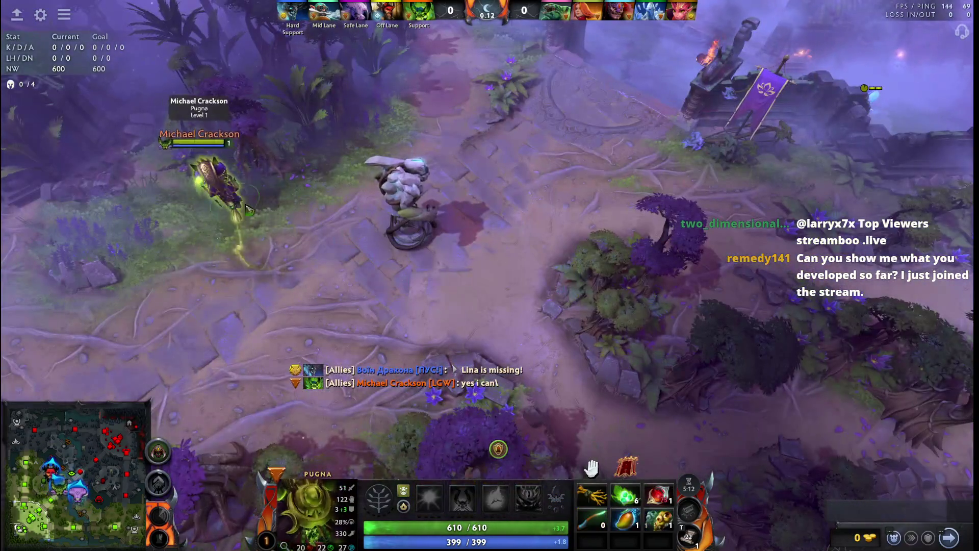
key("F1")
key("F1")
key("F4")
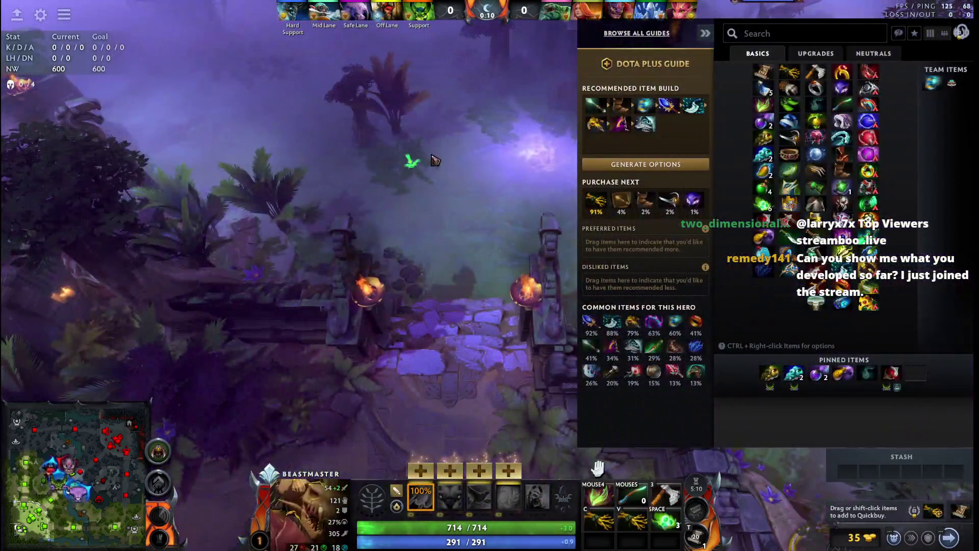
key("F4")
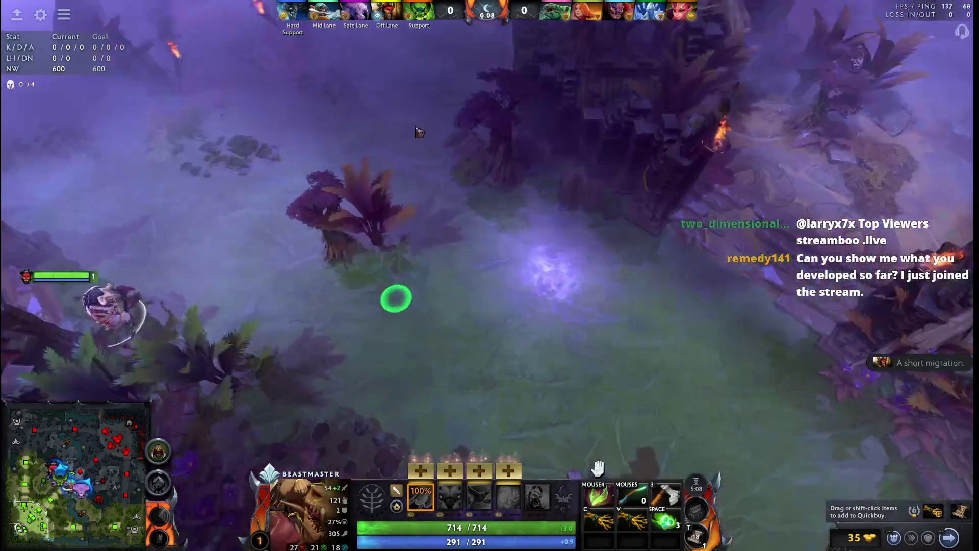
Step: Skill and summon the boar, send it ahead, and move Beastmaster northeast toward the enemy Lion
key("ctrl+w")
key("w")
right_click(443, 363)
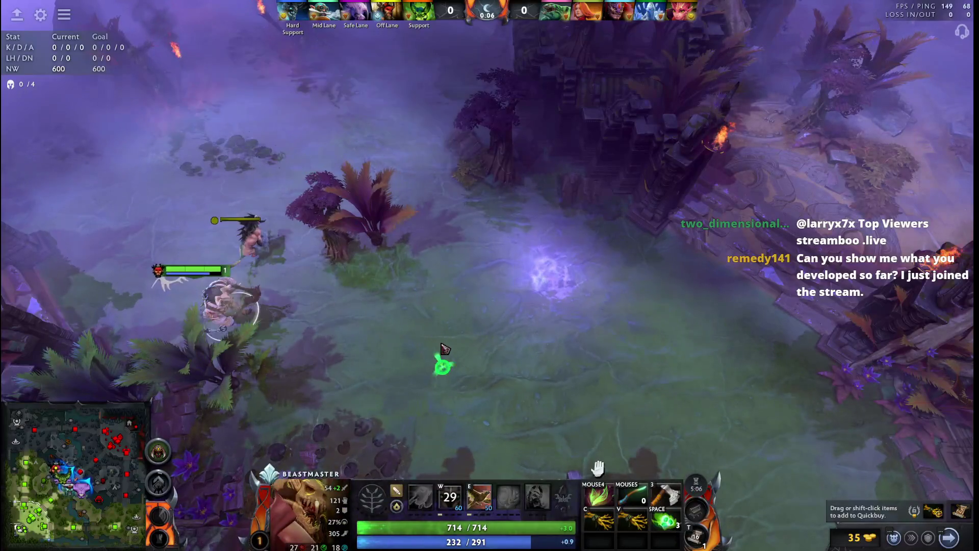
key("Tab")
key("Tab")
right_click(524, 361)
right_click(651, 356)
key("Tab")
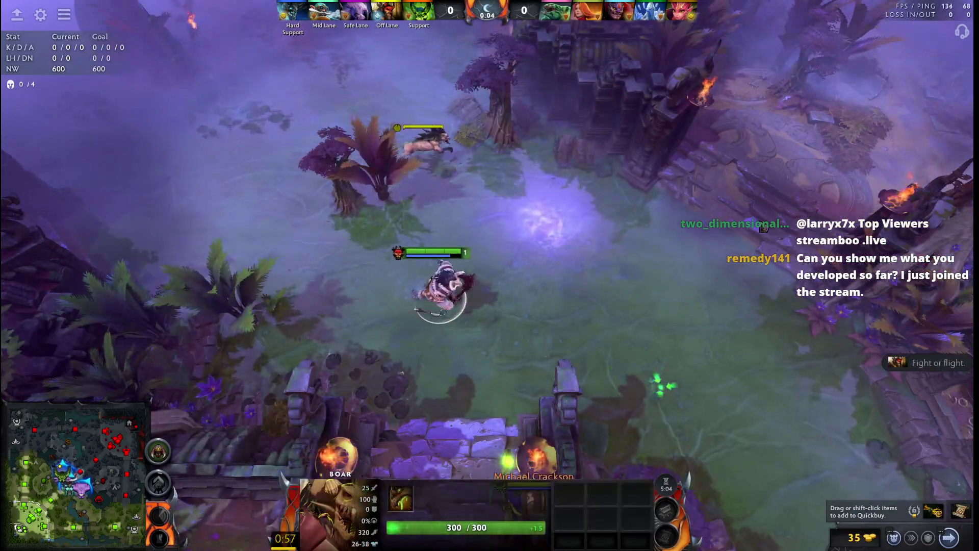
key("Tab")
right_click(764, 149)
right_click(767, 119)
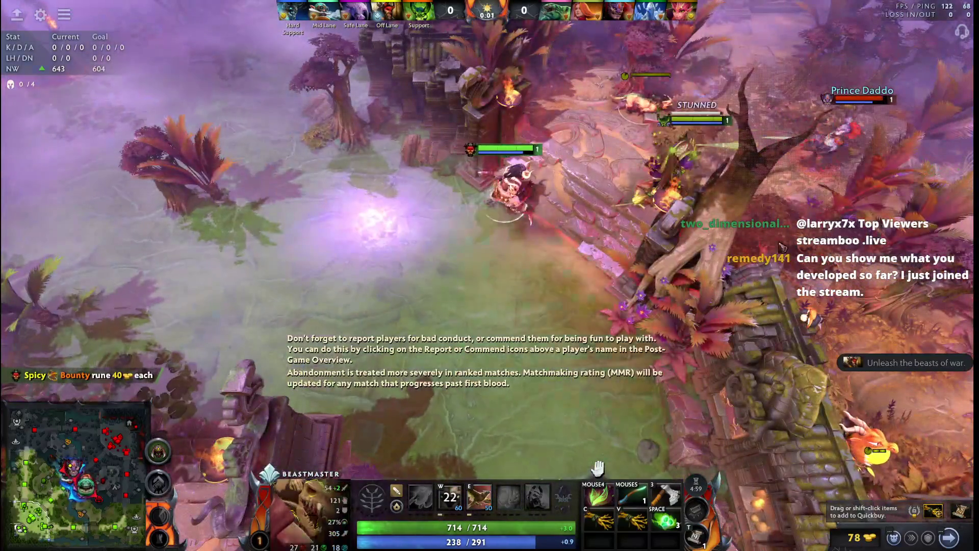
right_click(847, 145)
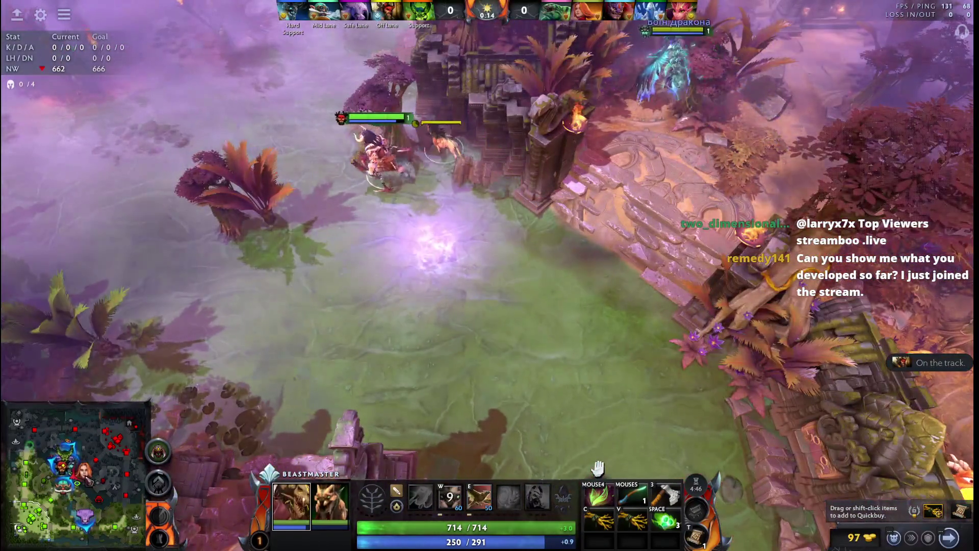
key("F1")
key("F1")
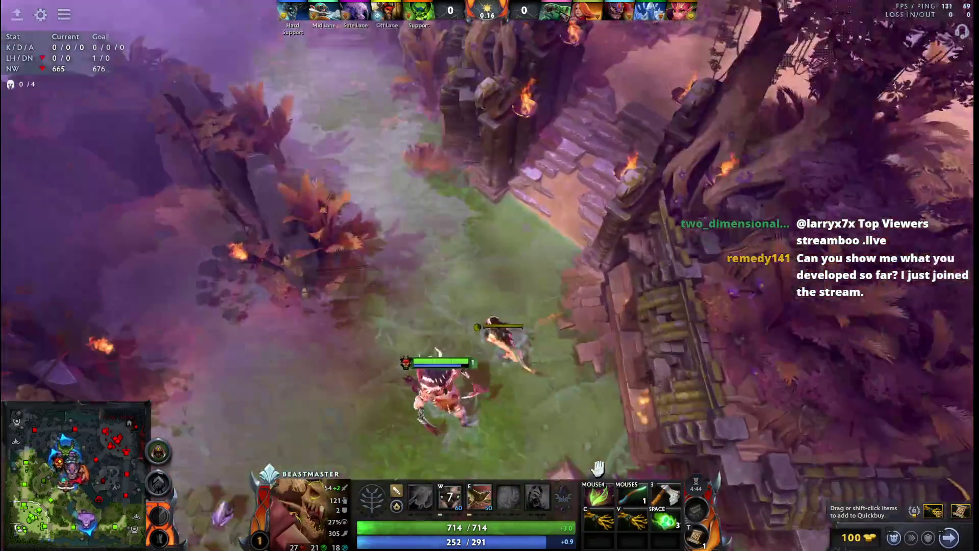
Step: Fight alongside the boar at the top creep wave, attacking enemies and last-hitting creeps
key("F1")
key("F1")
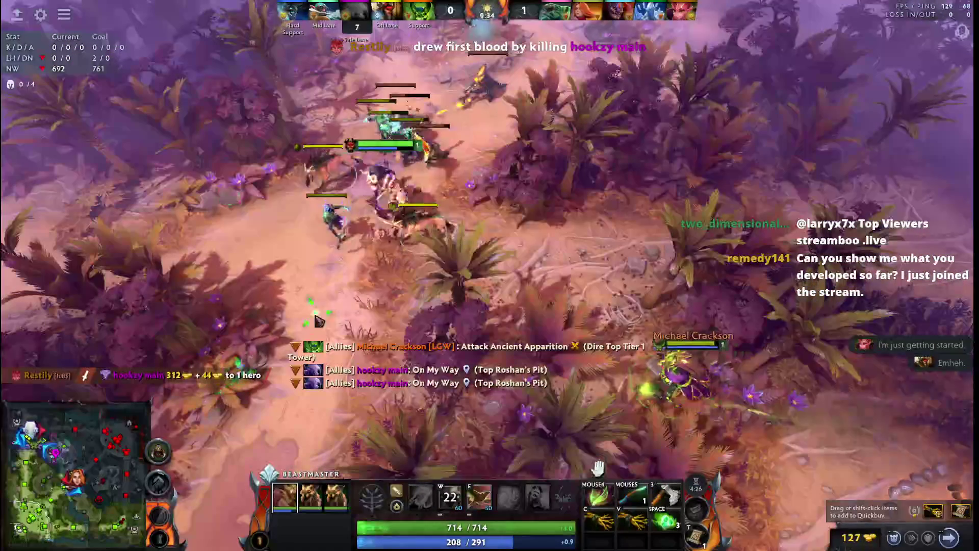
right_click(457, 179)
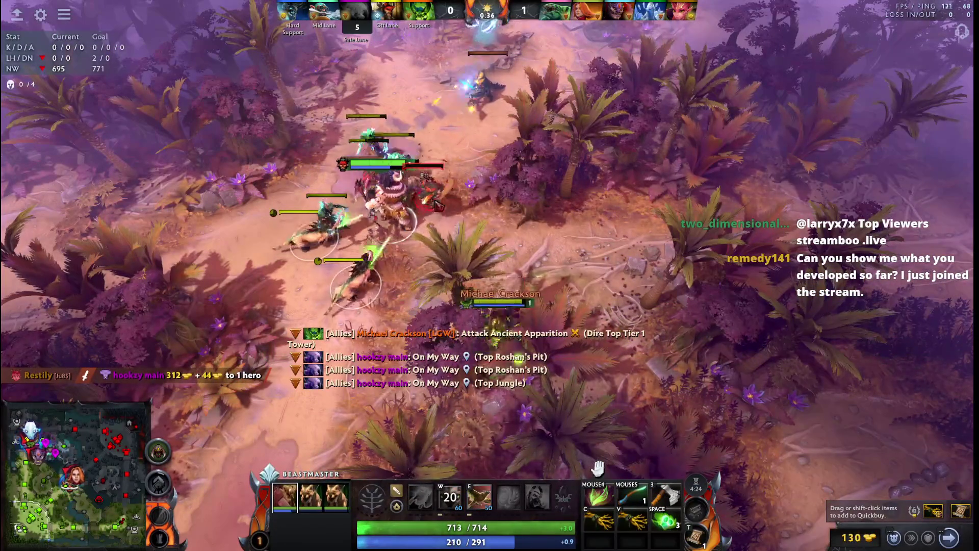
right_click(375, 159)
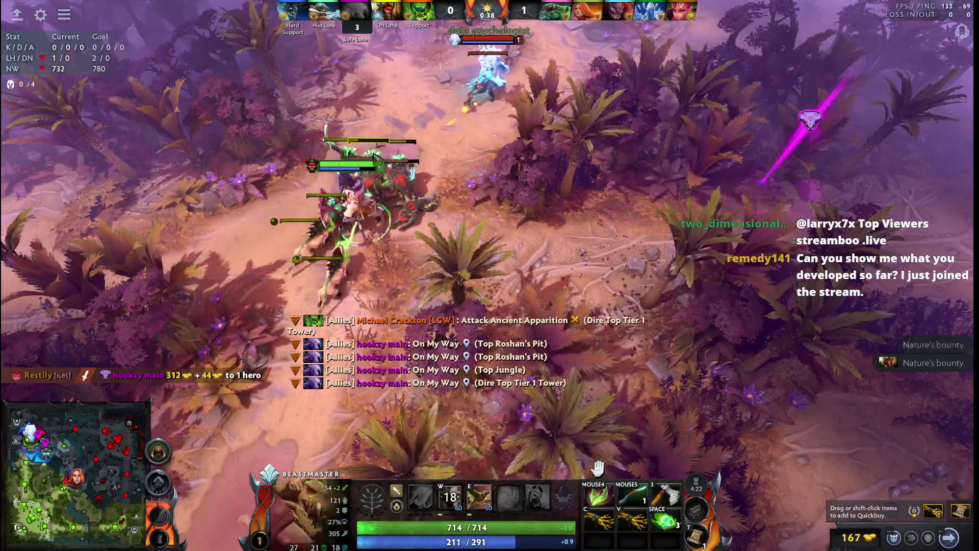
right_click(243, 181)
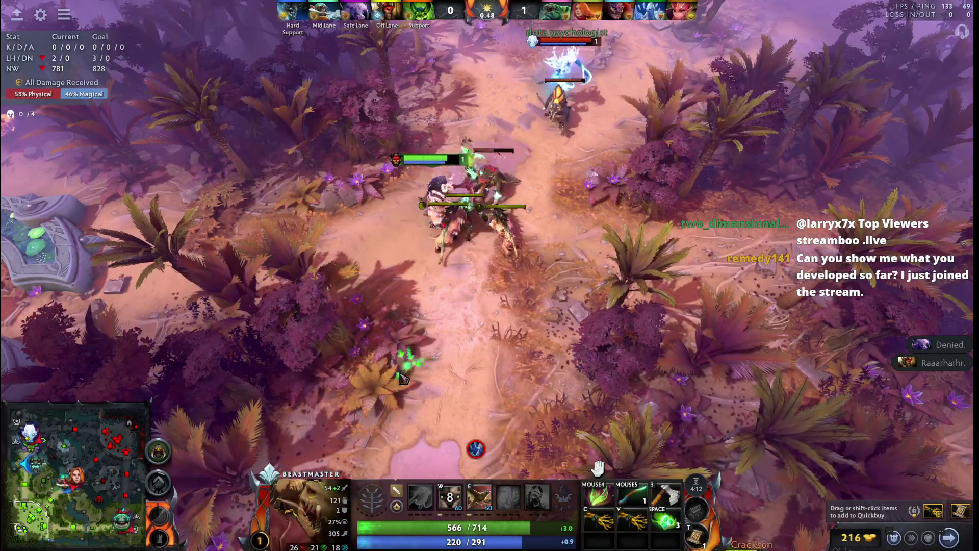
right_click(535, 331)
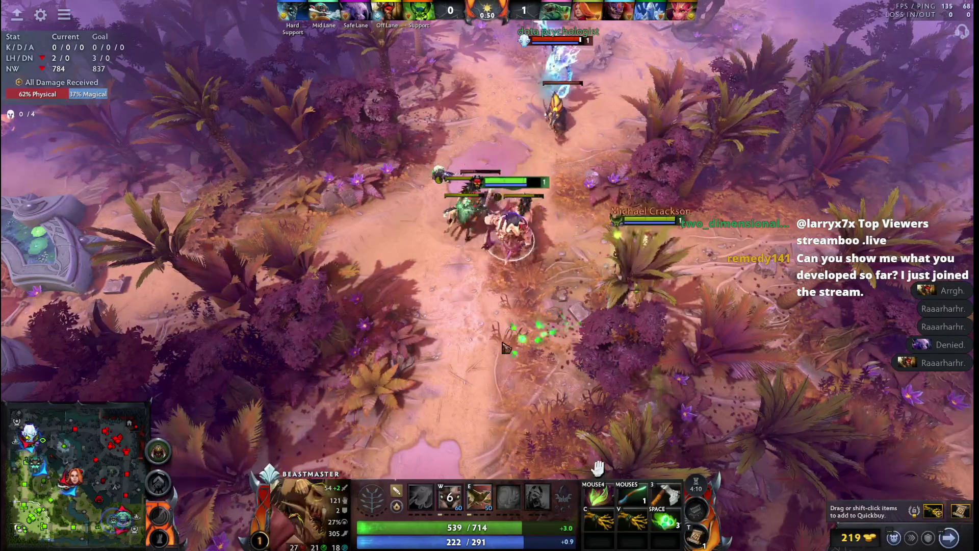
right_click(372, 400)
right_click(451, 383)
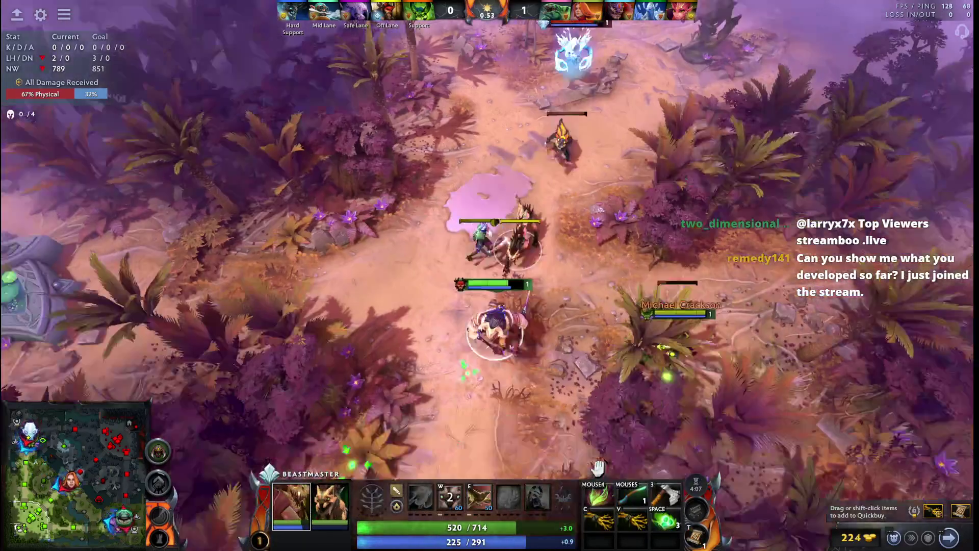
right_click(566, 395)
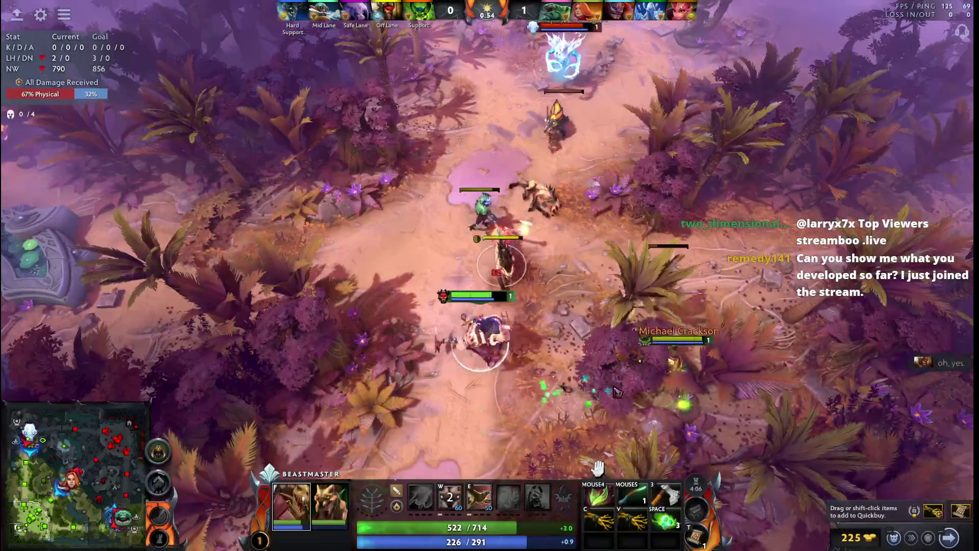
right_click(435, 366)
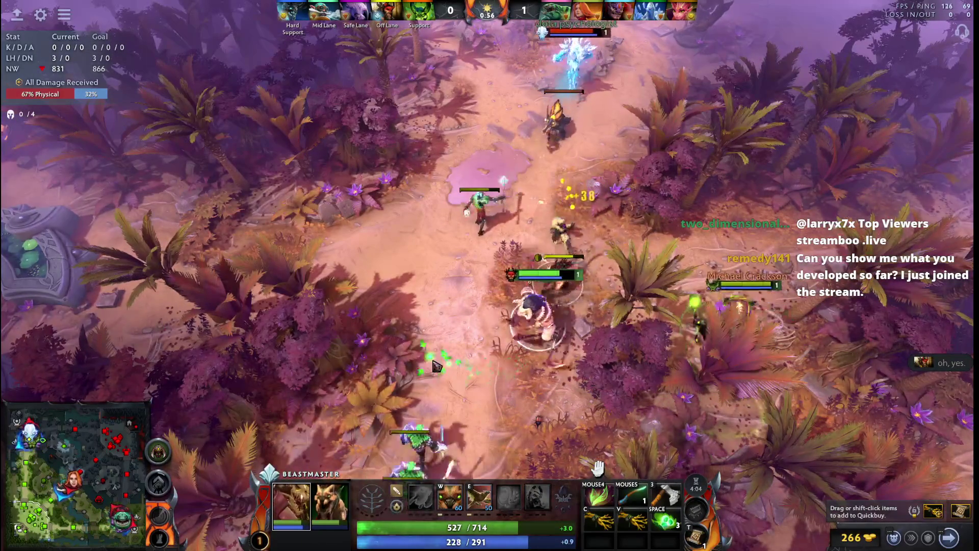
Step: Summon a second boar and move Beastmaster with both boars toward the creep wave
key("F1")
key("F1")
key("w")
right_click(347, 273)
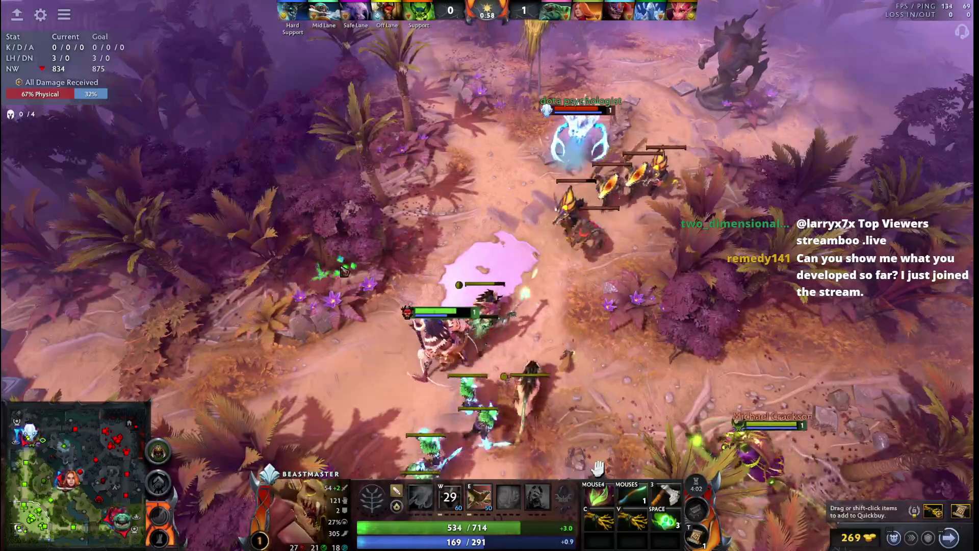
right_click(619, 375)
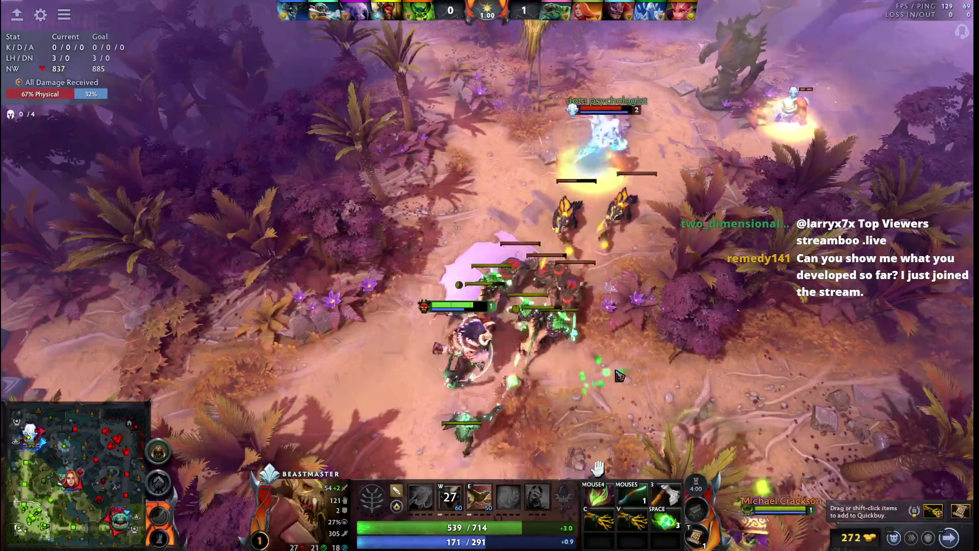
key("F2")
right_click(249, 286)
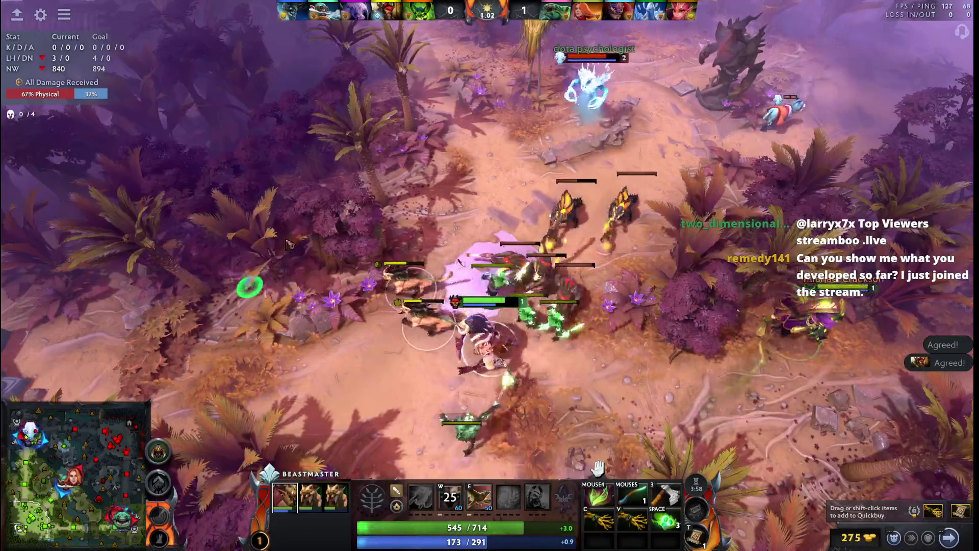
key("F1")
key("F1")
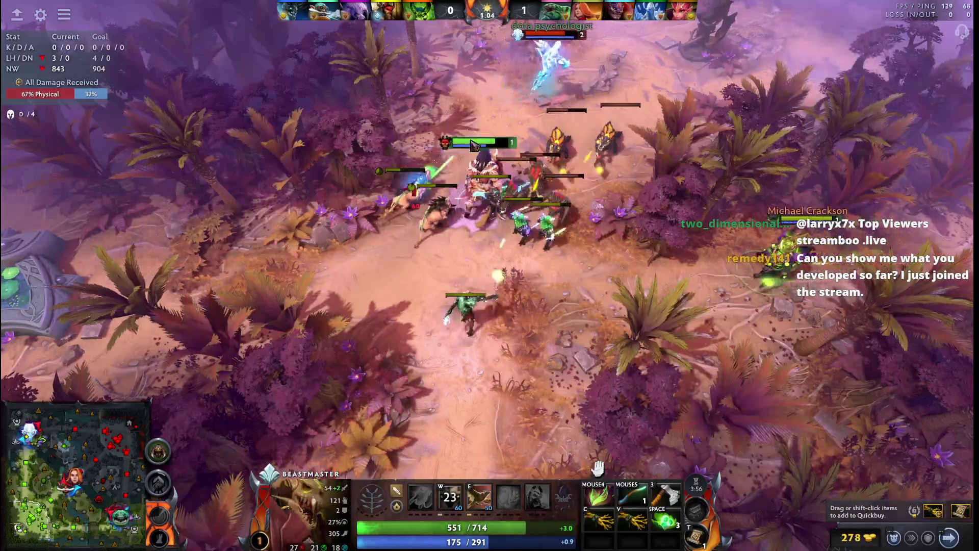
Step: Keep last-hitting while stepping Beastmaster in and out of the creep wave, reaching 434 gold
right_click(368, 265)
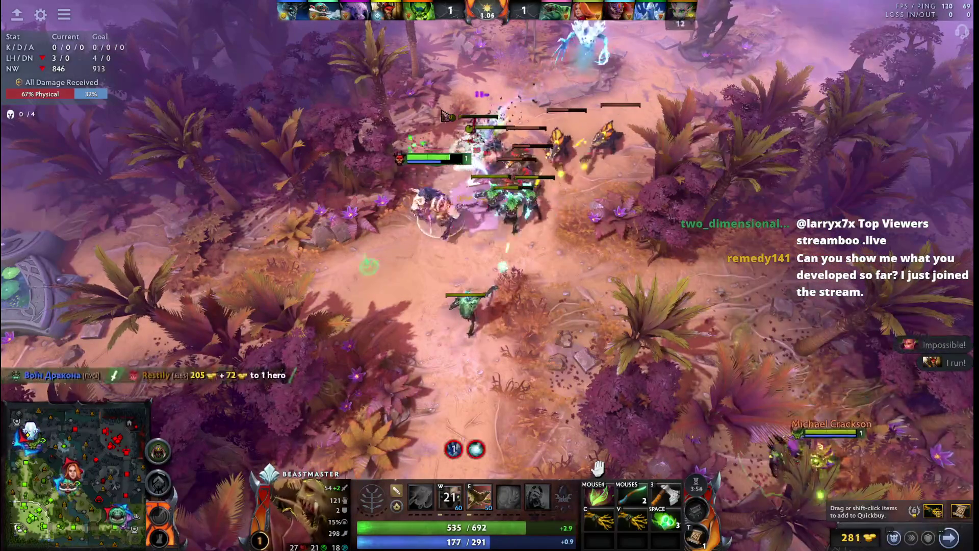
right_click(375, 366)
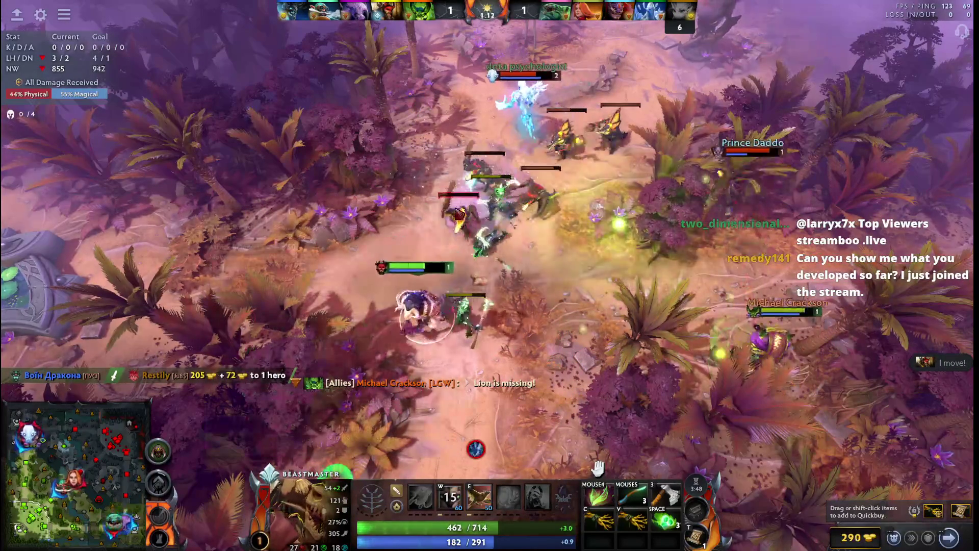
right_click(375, 274)
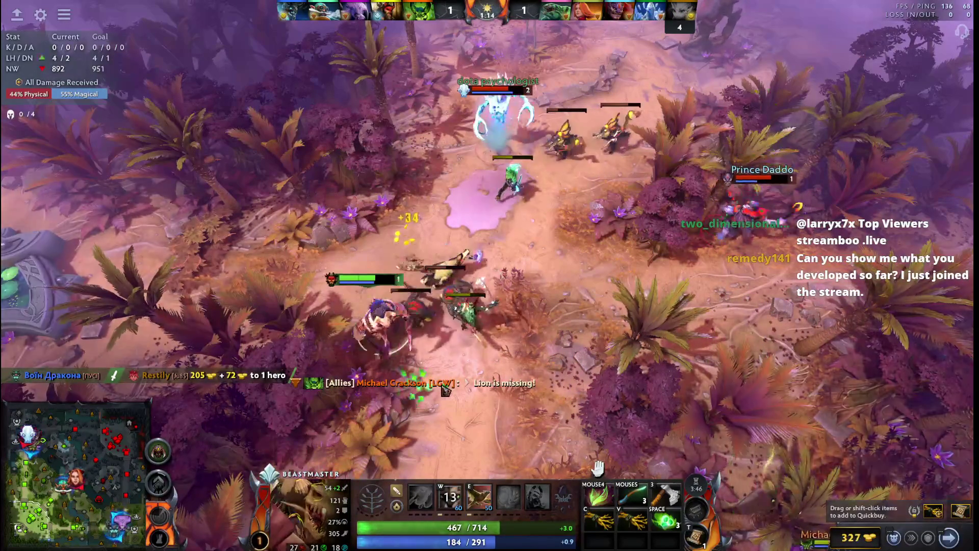
right_click(543, 317)
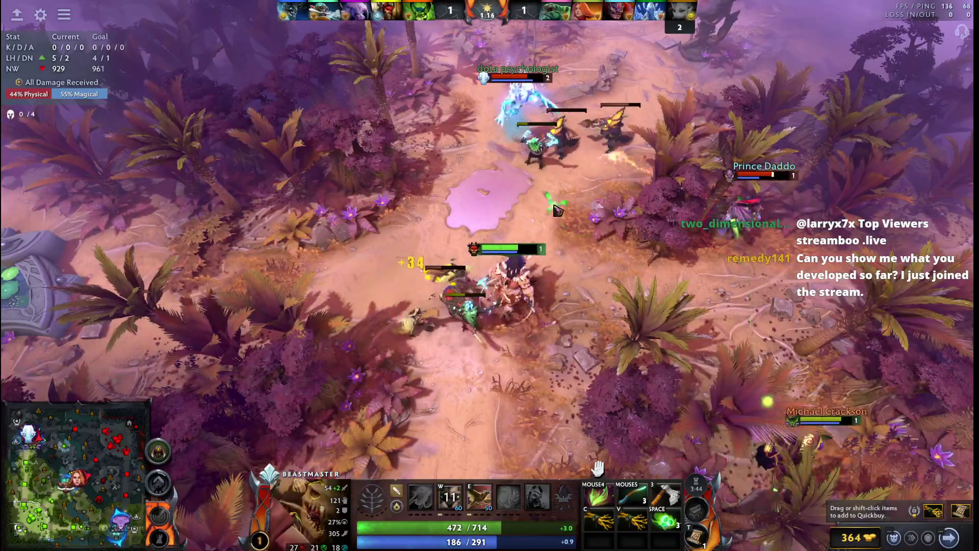
right_click(533, 328)
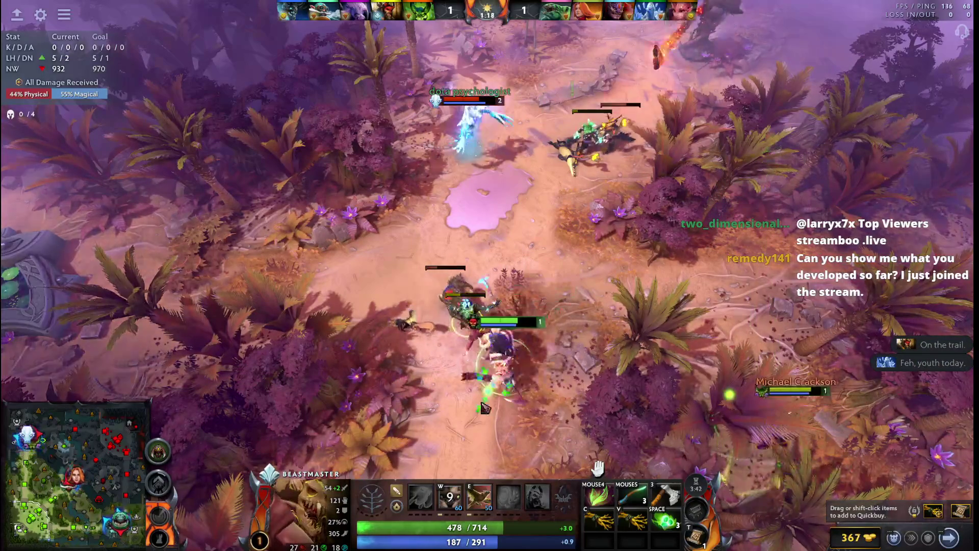
right_click(508, 366)
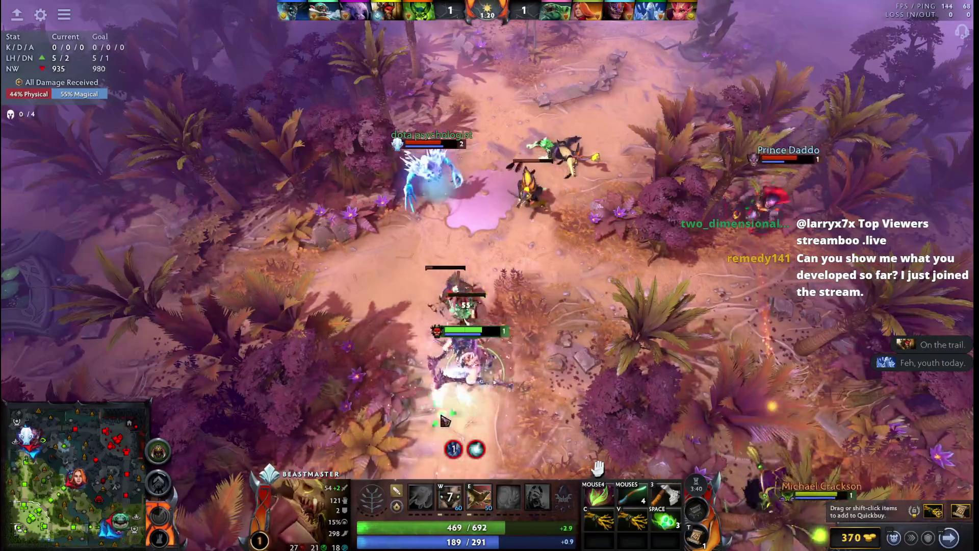
right_click(377, 370)
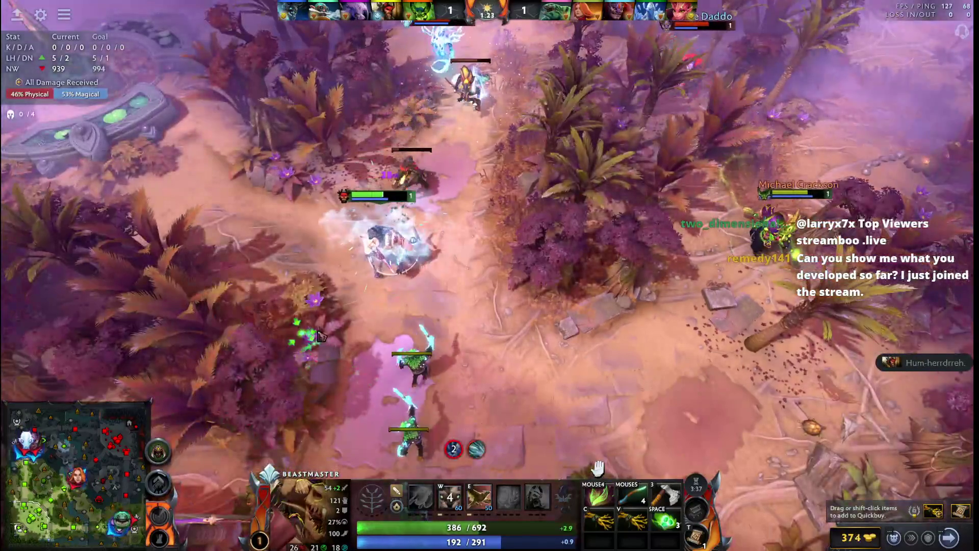
right_click(360, 365)
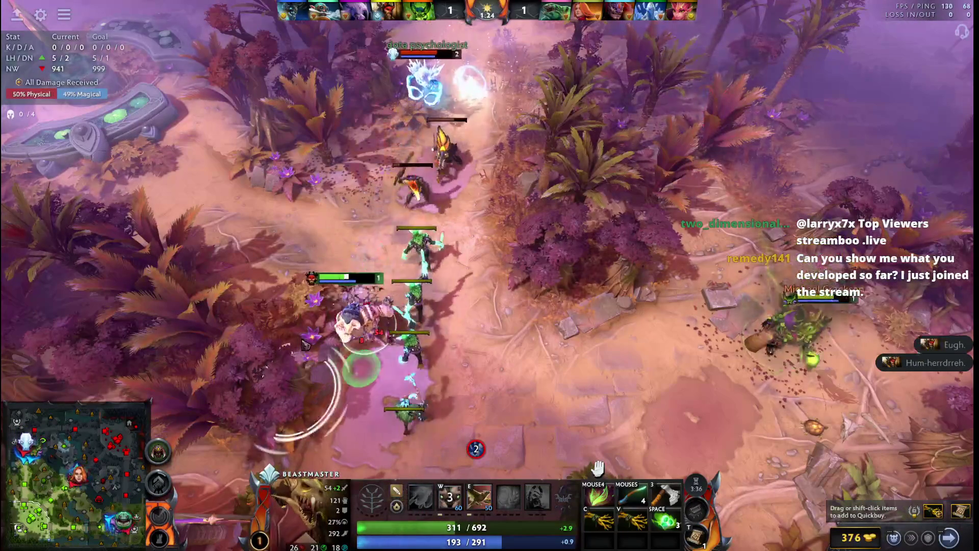
right_click(352, 302)
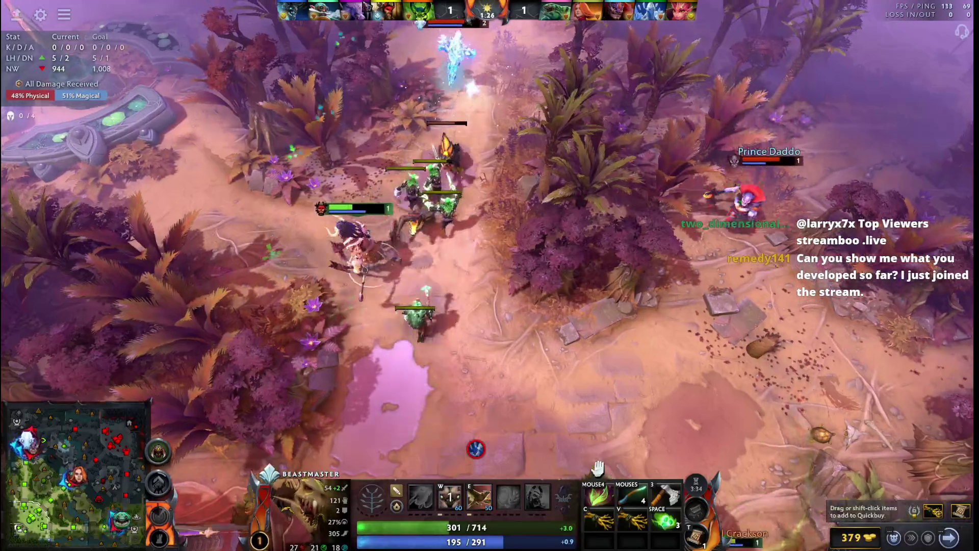
right_click(432, 172)
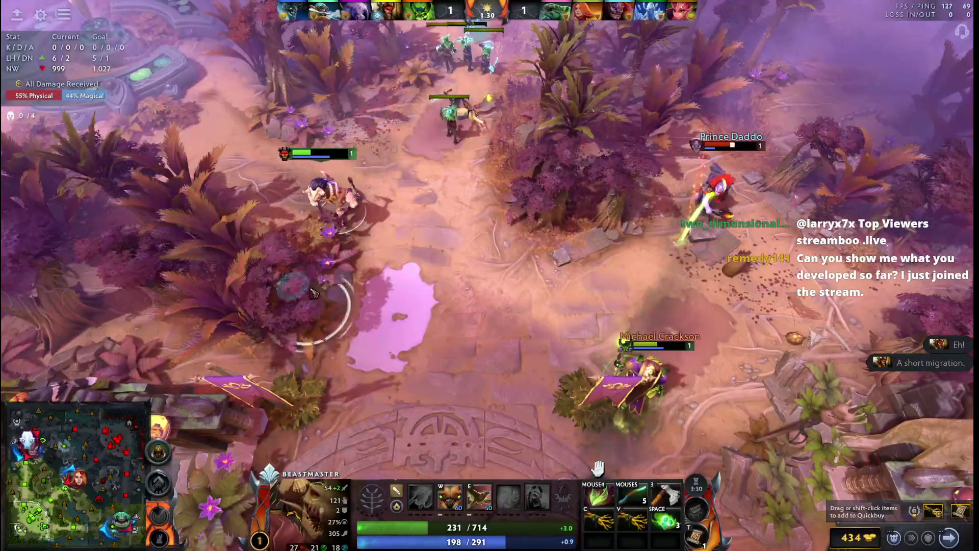
Step: Make a shop purchase, summon a boar, and keep attacking the enemy creeps, reaching level 2
key("F4")
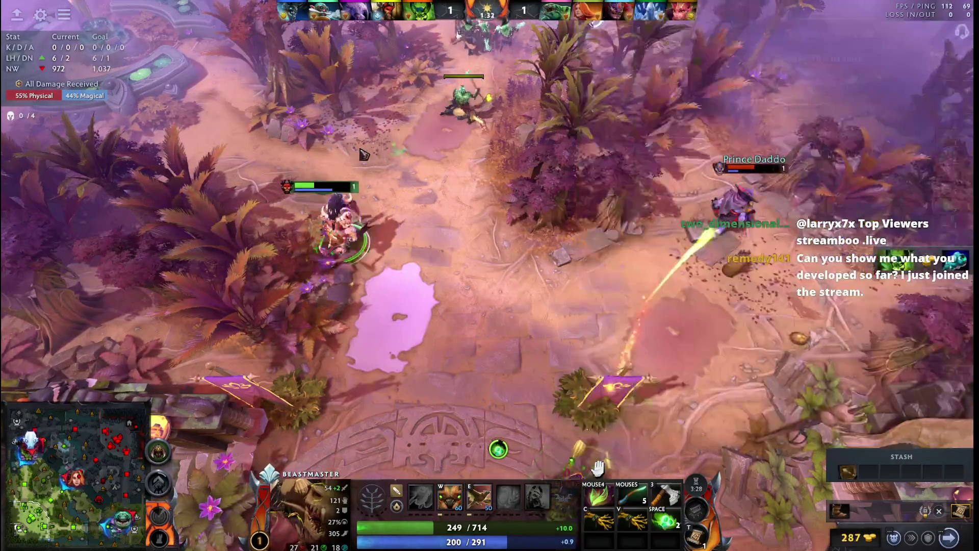
key("F4")
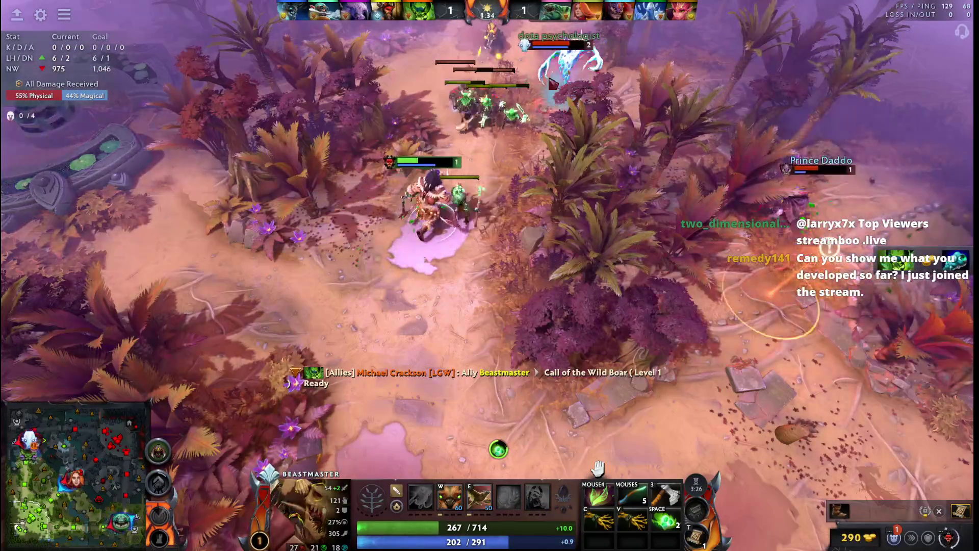
right_click(423, 360)
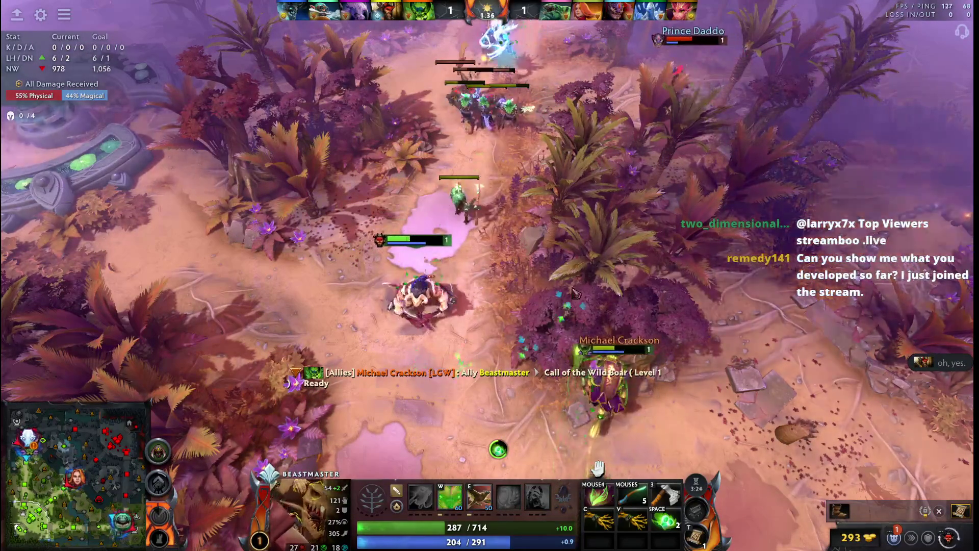
key("w")
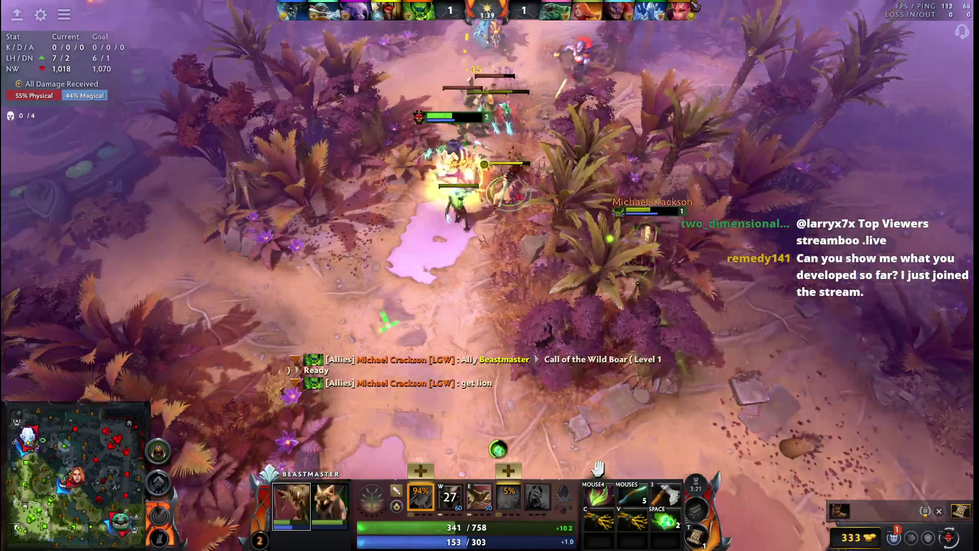
key("Tab")
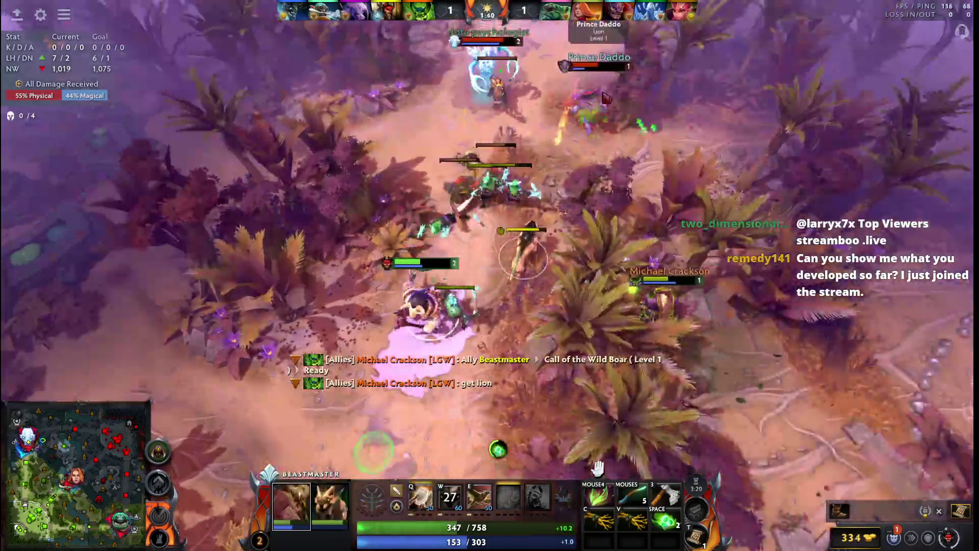
key("Tab")
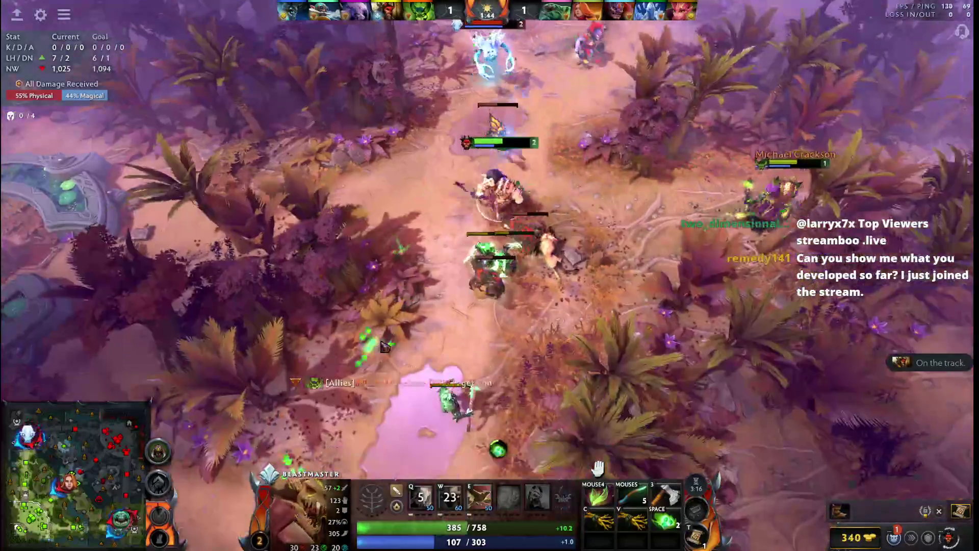
right_click(467, 228)
right_click(495, 234)
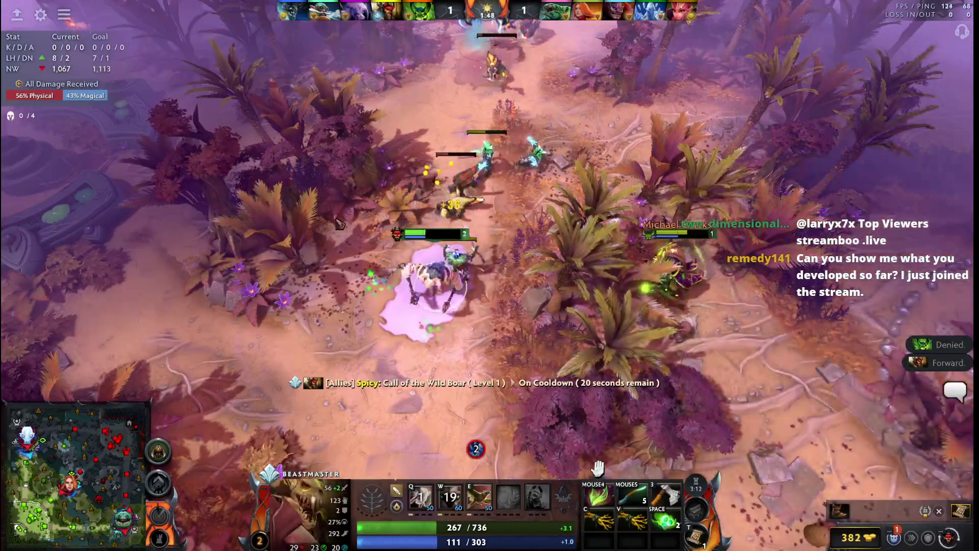
right_click(503, 218)
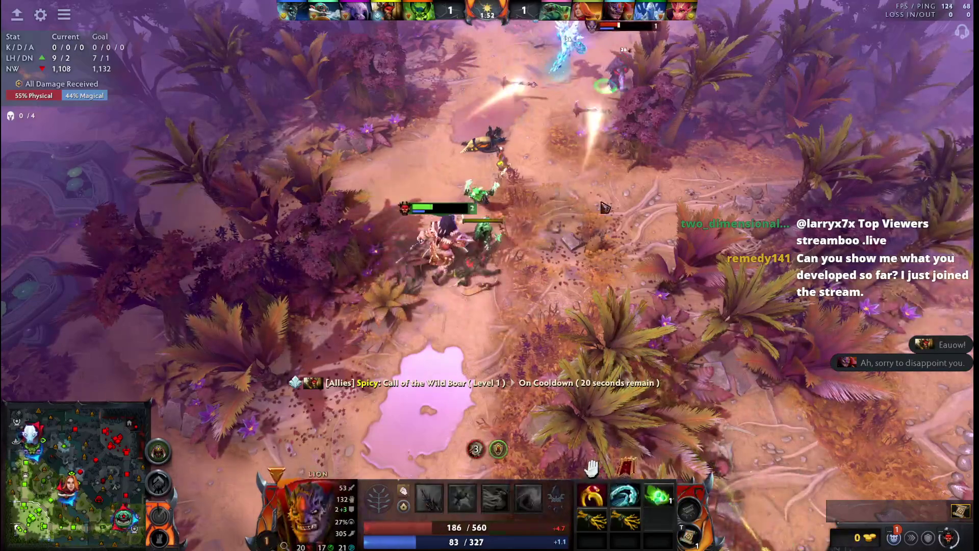
Step: Weave around the creep fight, cast Wild Axes on enemy creeps, and last-hit up to 11
right_click(496, 341)
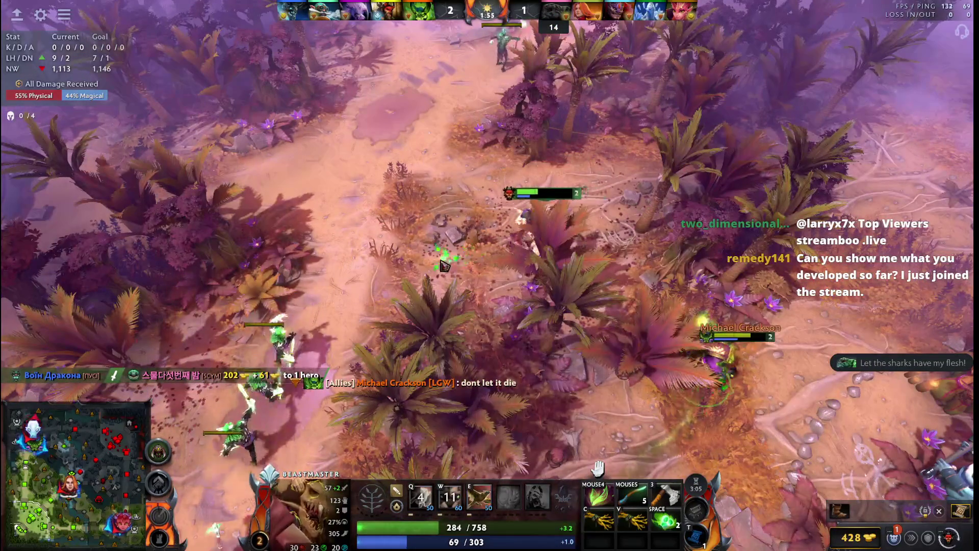
right_click(280, 161)
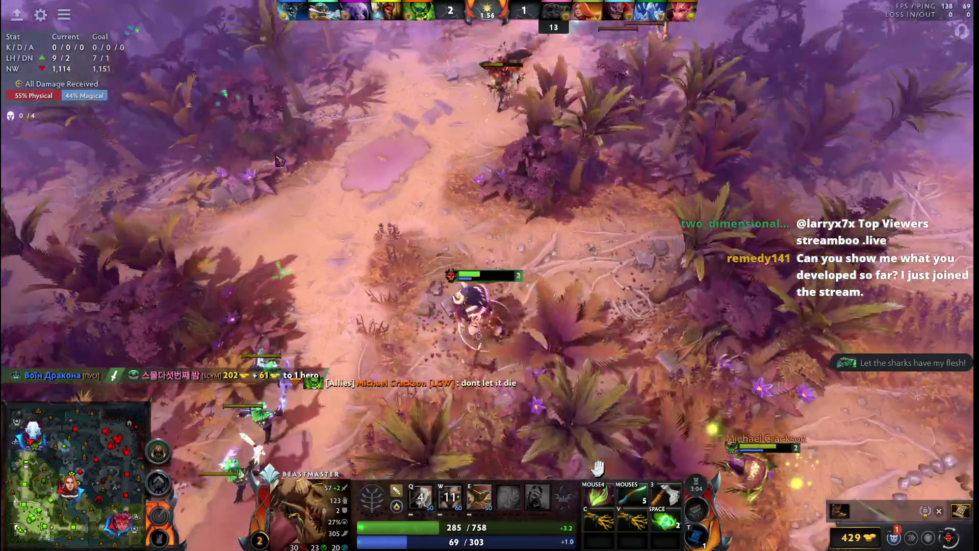
right_click(498, 449)
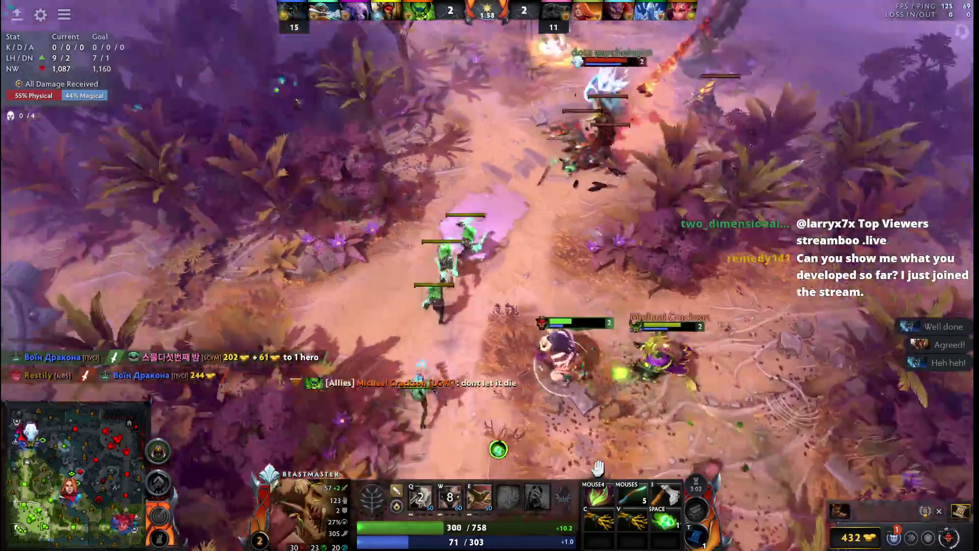
right_click(469, 240)
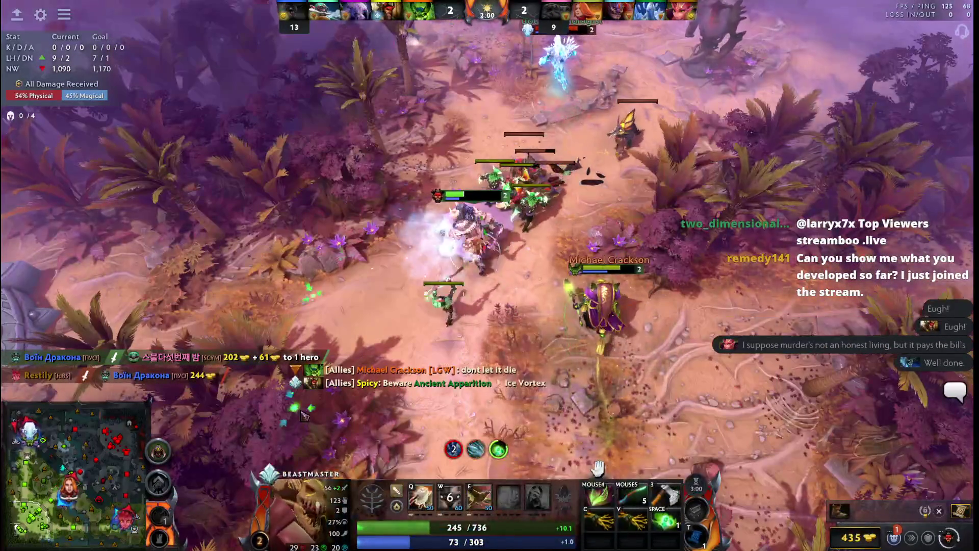
key("q")
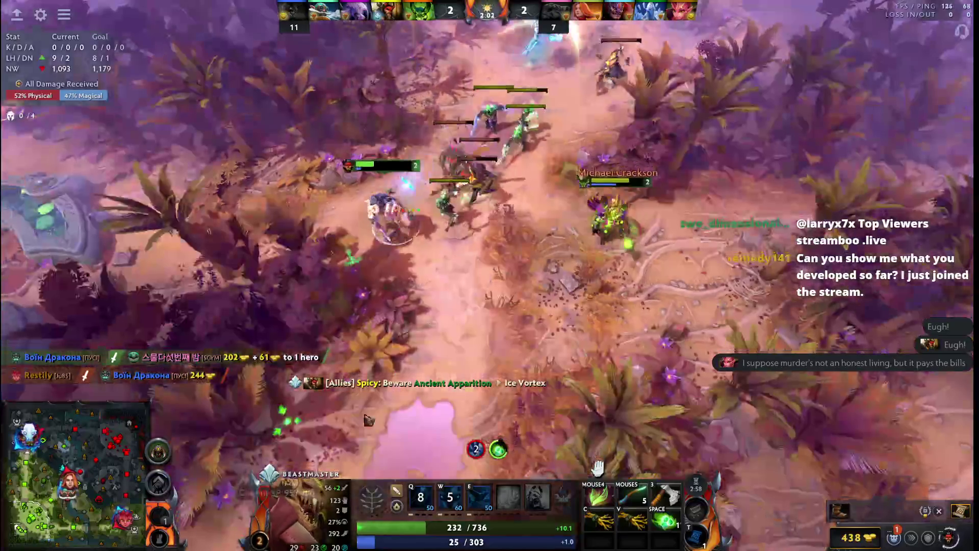
right_click(554, 301)
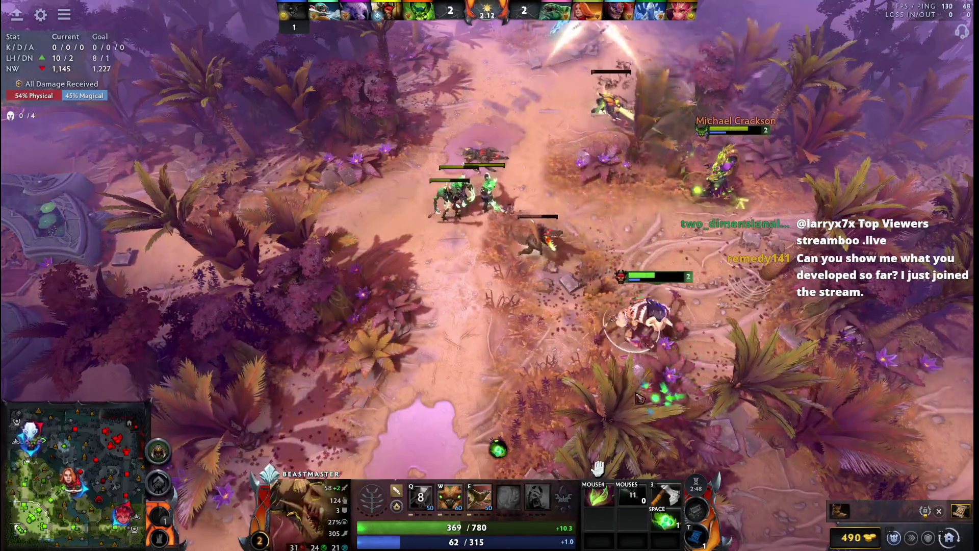
right_click(605, 298)
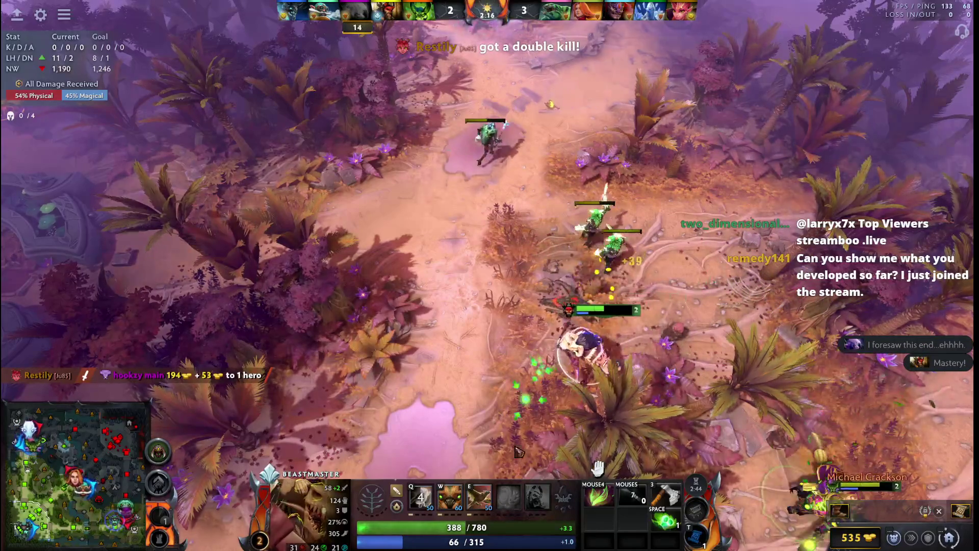
Step: Buy the queued item into the stash with Quickbuy and head north toward the allies
key("F1")
key("F5")
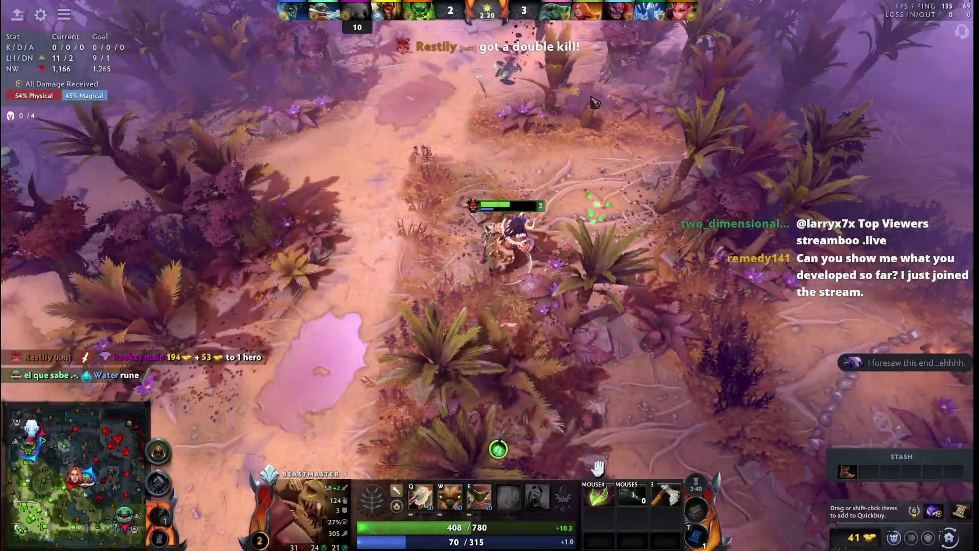
right_click(624, 393)
right_click(583, 266)
right_click(663, 76)
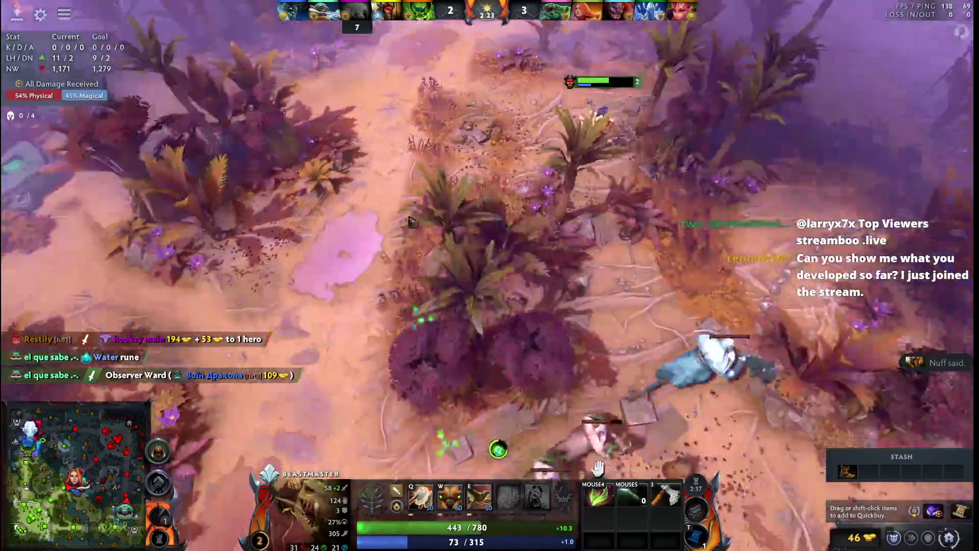
right_click(410, 220)
Step: Glance at the item shop, then walk Beastmaster up beside his allies
key("F4")
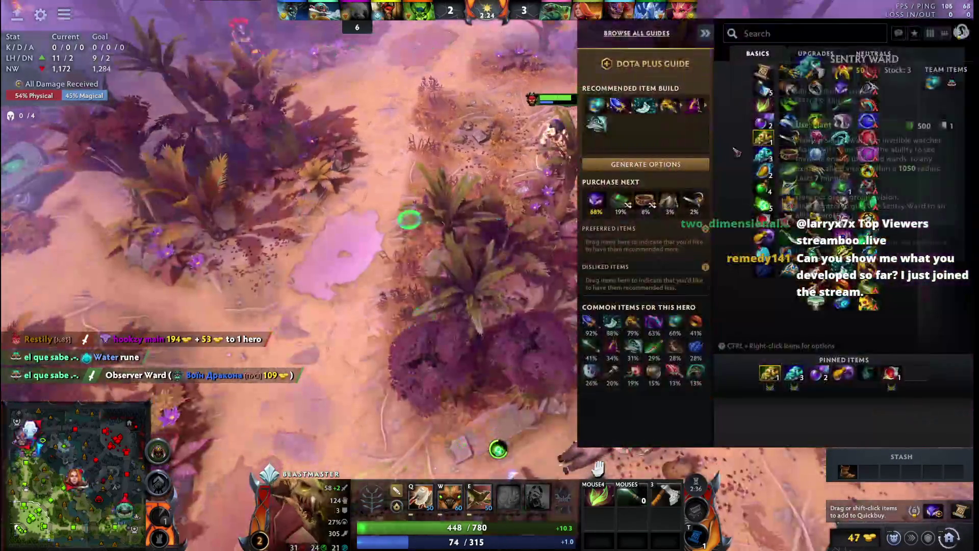
key("Escape")
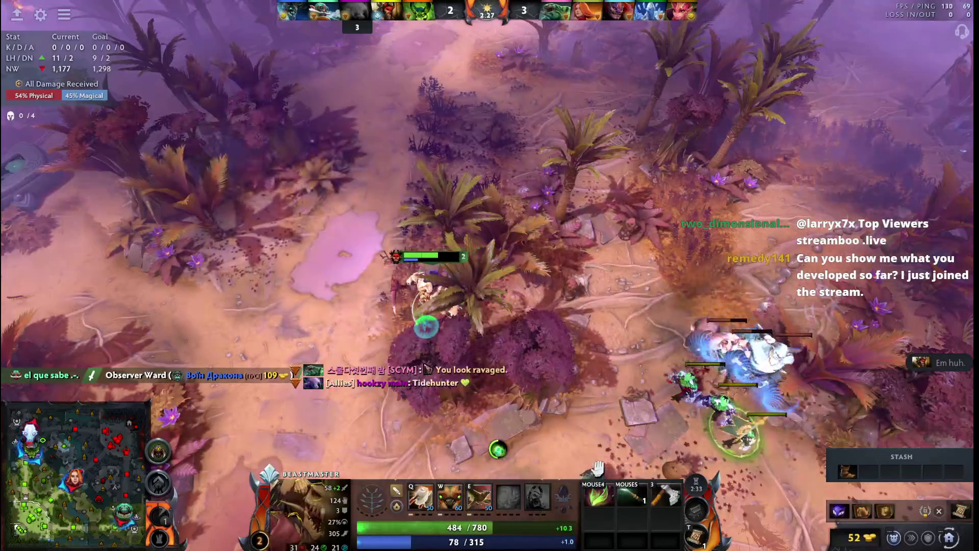
right_click(426, 324)
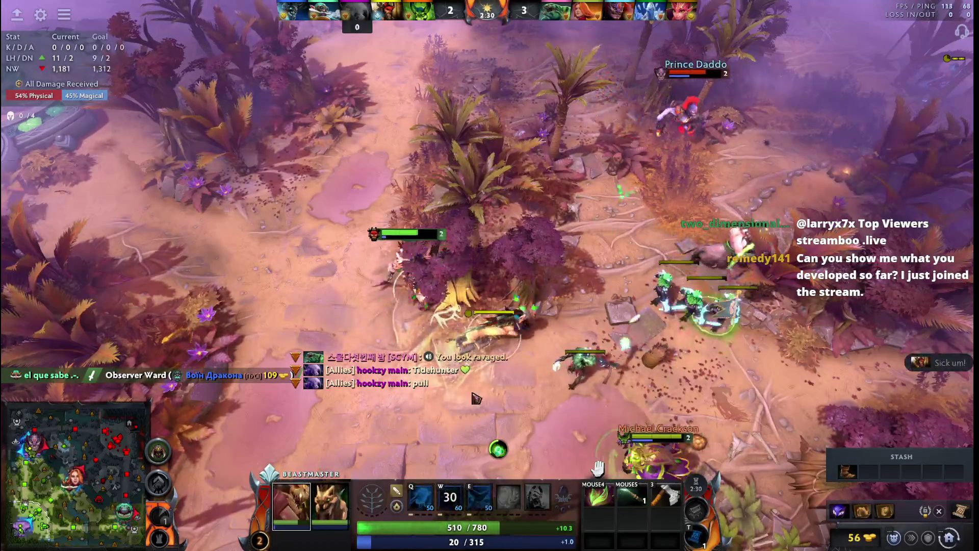
Step: Walk Beastmaster down to the middle of the lane near the creep wave
key("space")
right_click(387, 385)
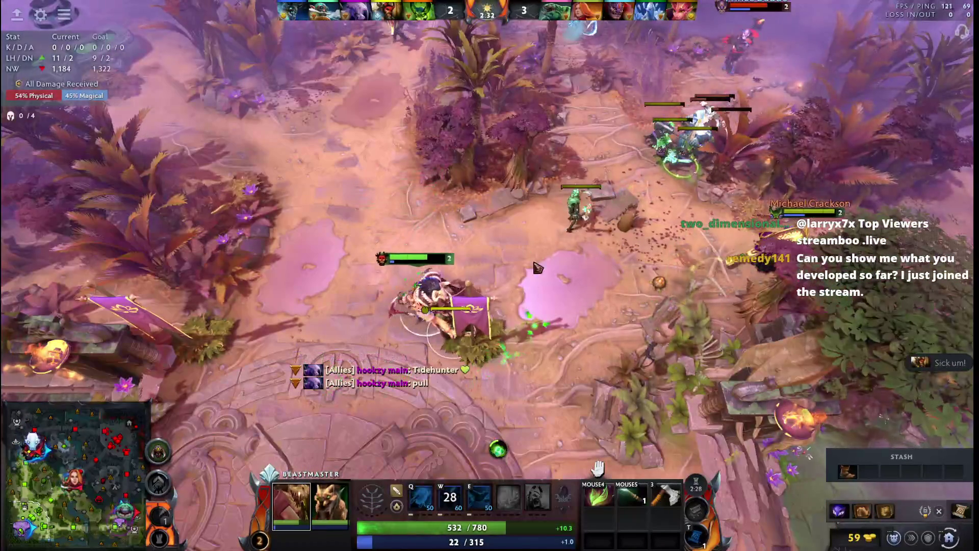
key("space")
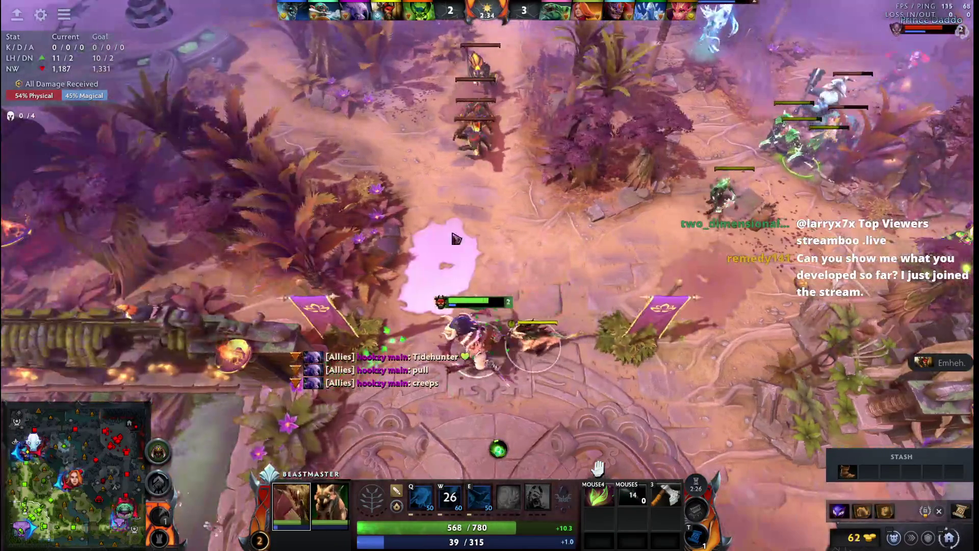
right_click(473, 193)
key("space")
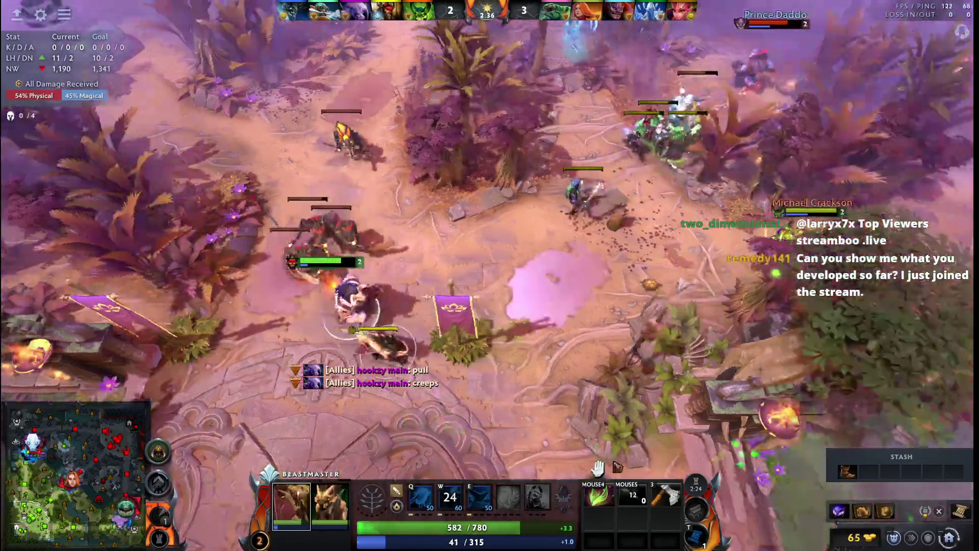
right_click(403, 374)
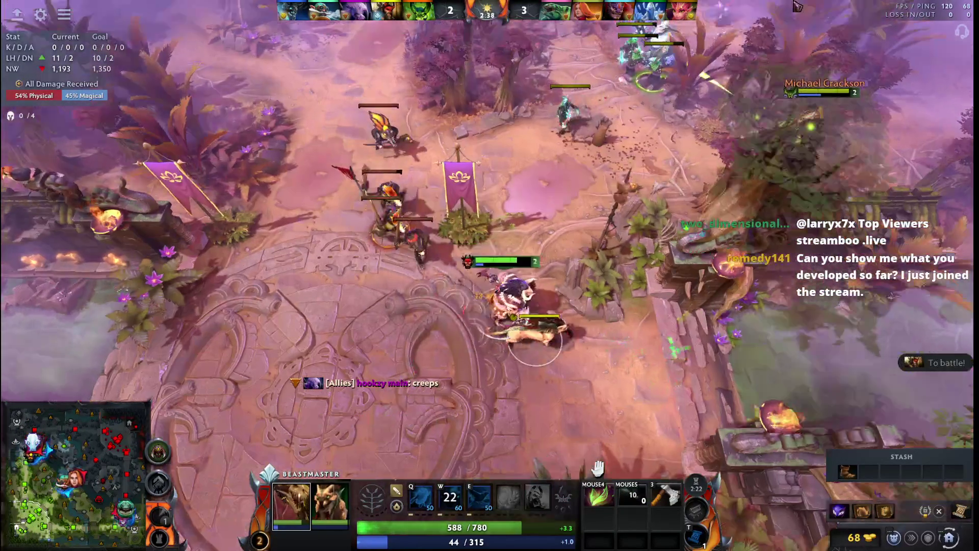
key("space")
right_click(325, 264)
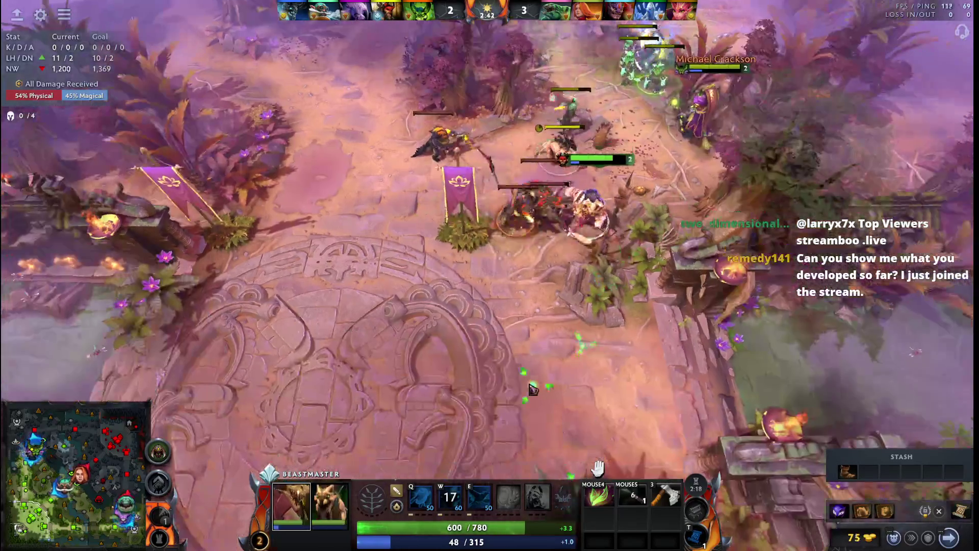
Step: Move Beastmaster and his boar into the creep fight, staying clear of enemy heroes
key("space")
right_click(581, 408)
right_click(610, 91)
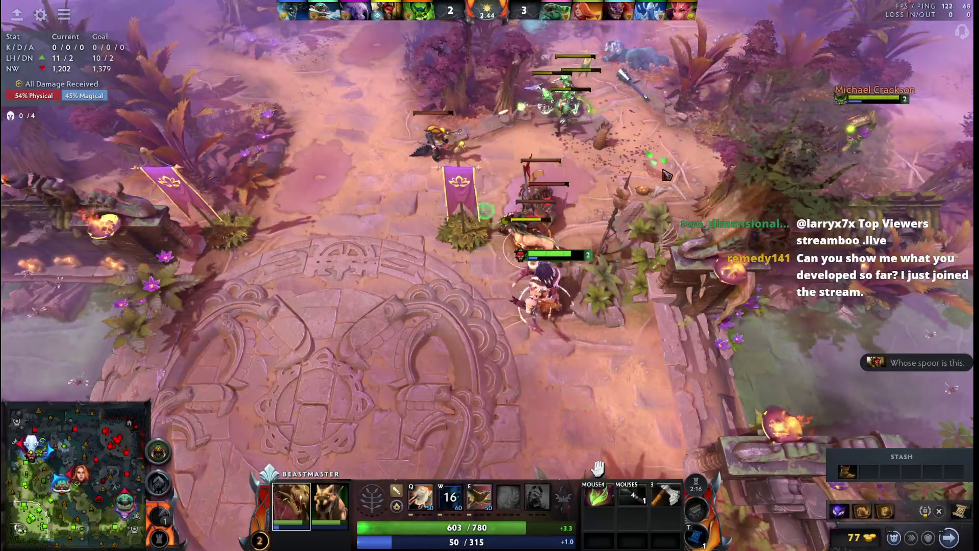
right_click(577, 76)
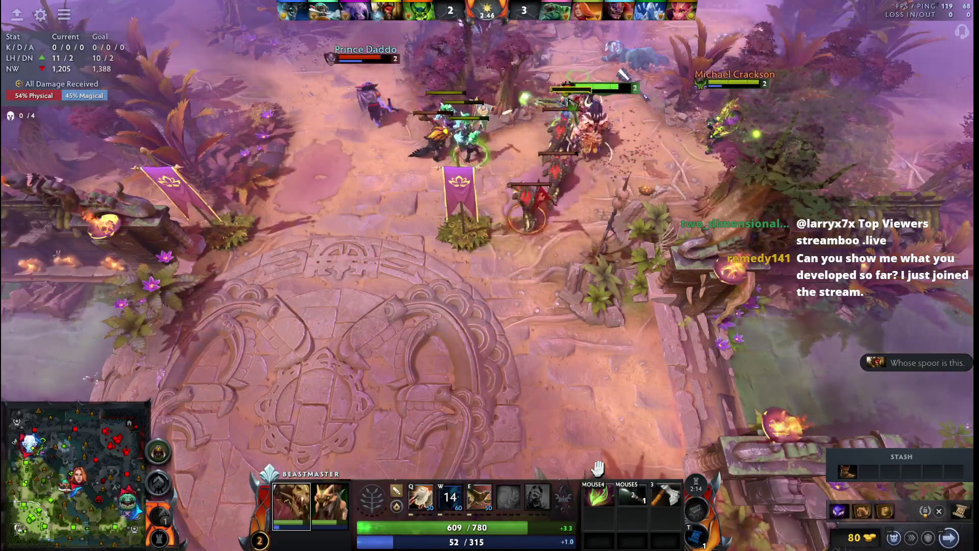
right_click(453, 269)
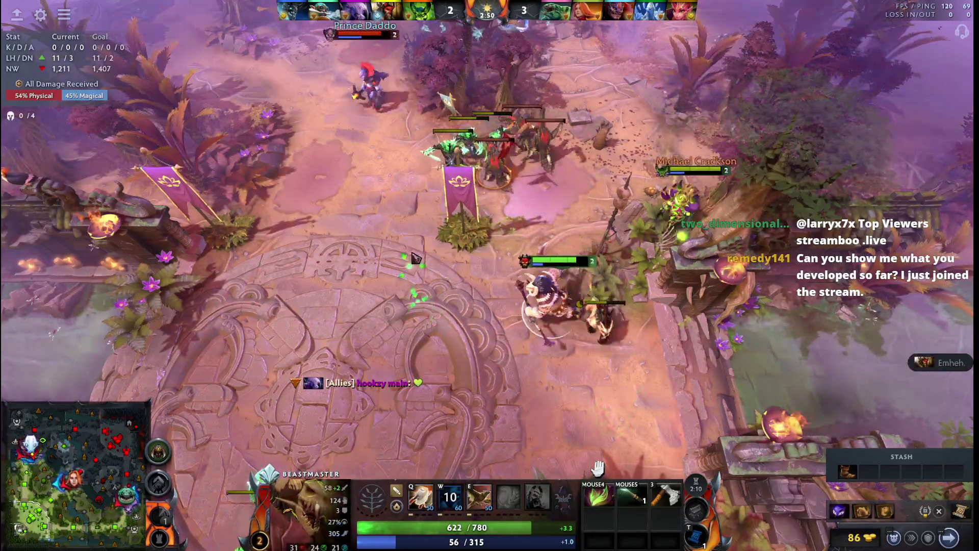
right_click(408, 271)
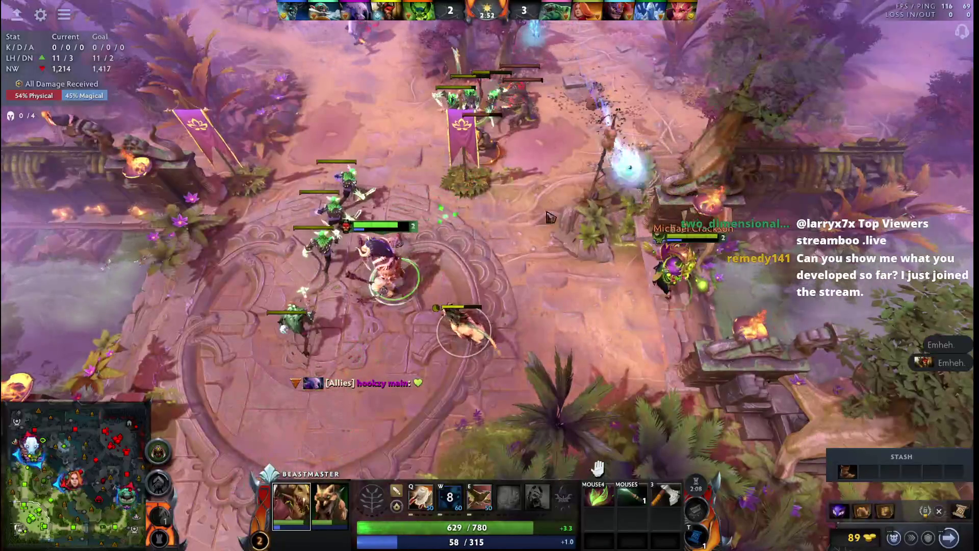
right_click(561, 197)
right_click(436, 391)
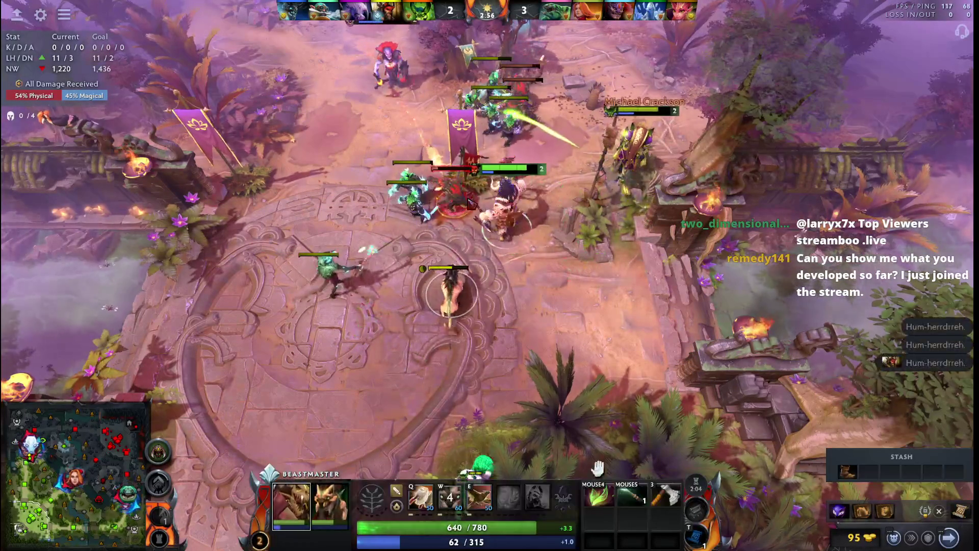
right_click(303, 214)
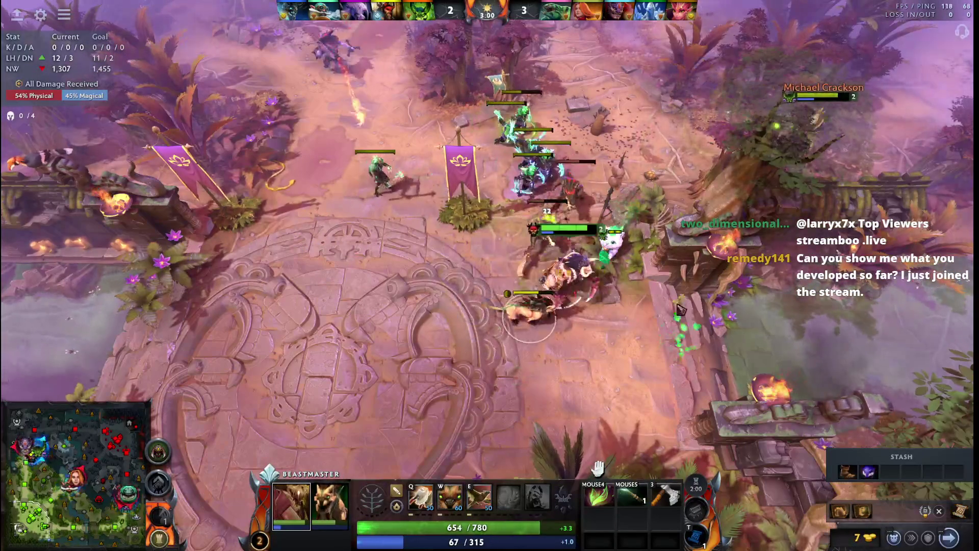
Step: Last-hit low-health enemy creeps and keep Beastmaster repositioning along the lane
right_click(543, 196)
right_click(291, 276)
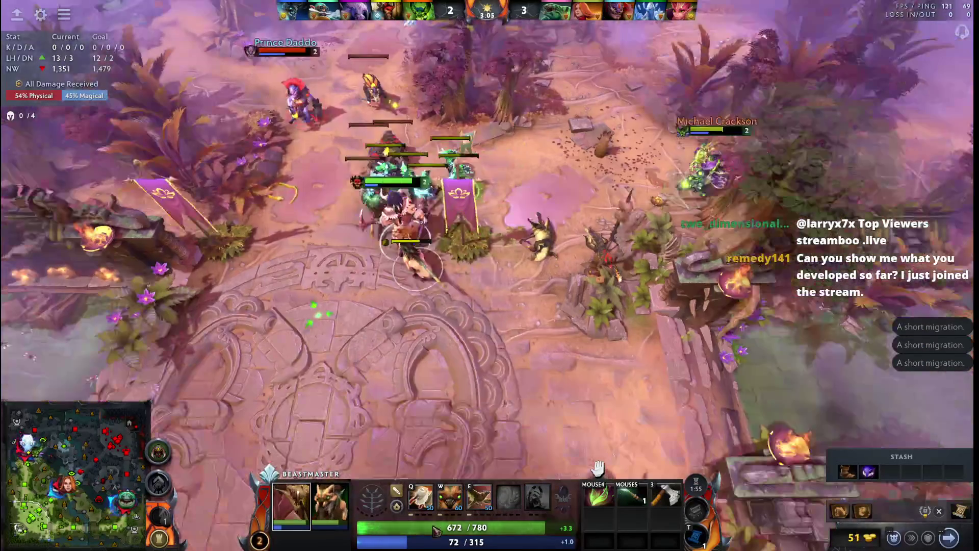
right_click(628, 355)
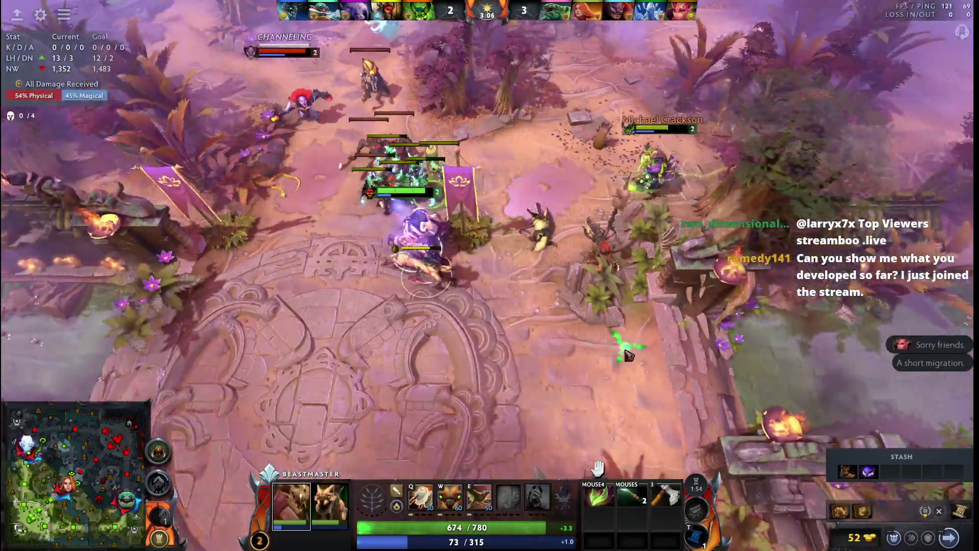
right_click(396, 200)
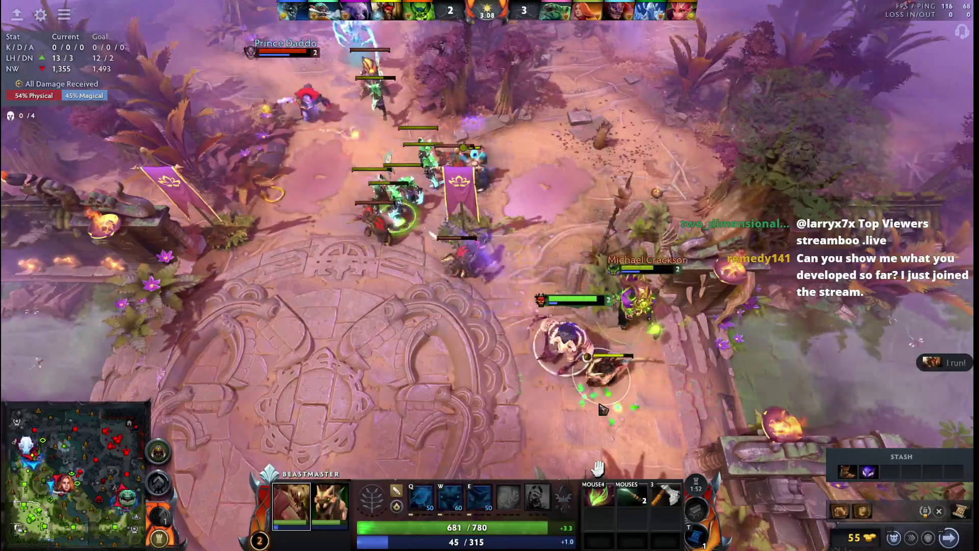
key("F1")
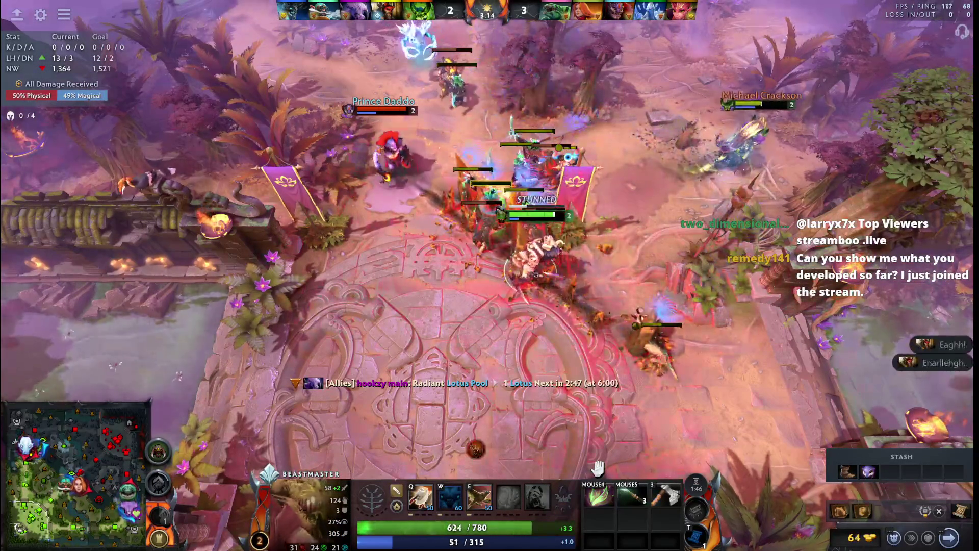
right_click(614, 298)
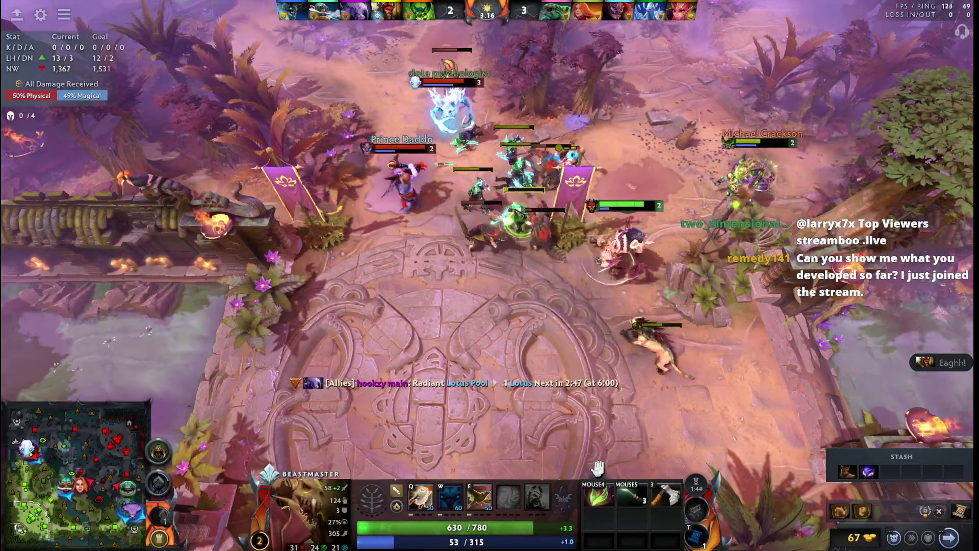
right_click(774, 396)
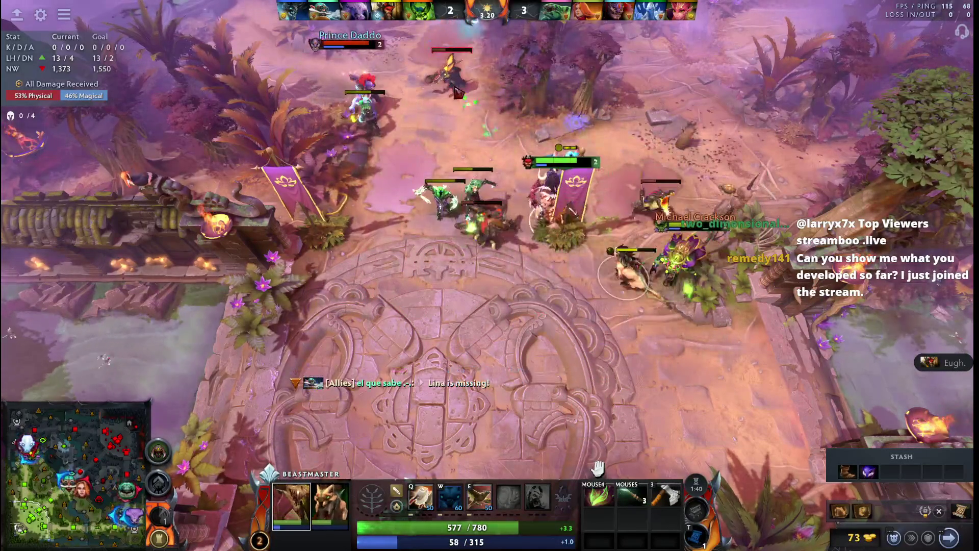
right_click(536, 312)
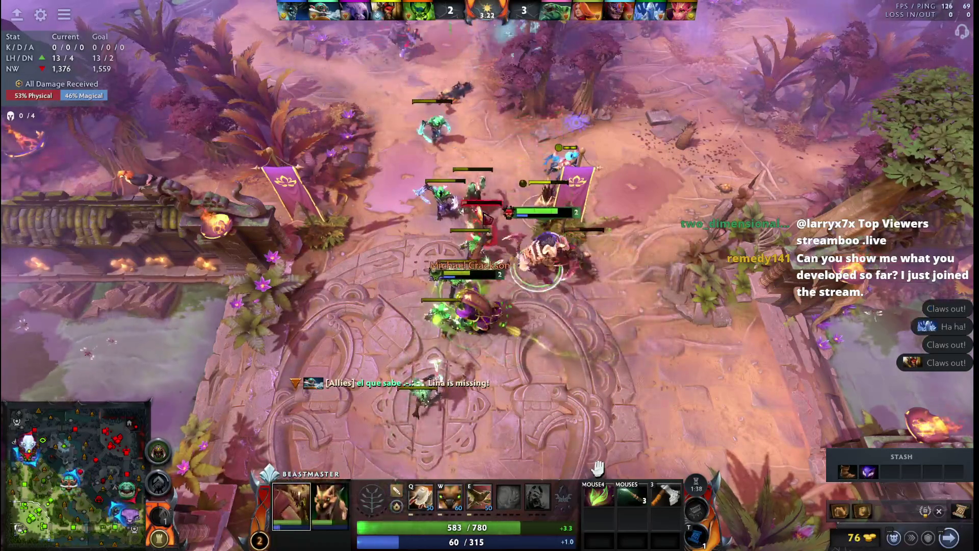
right_click(682, 247)
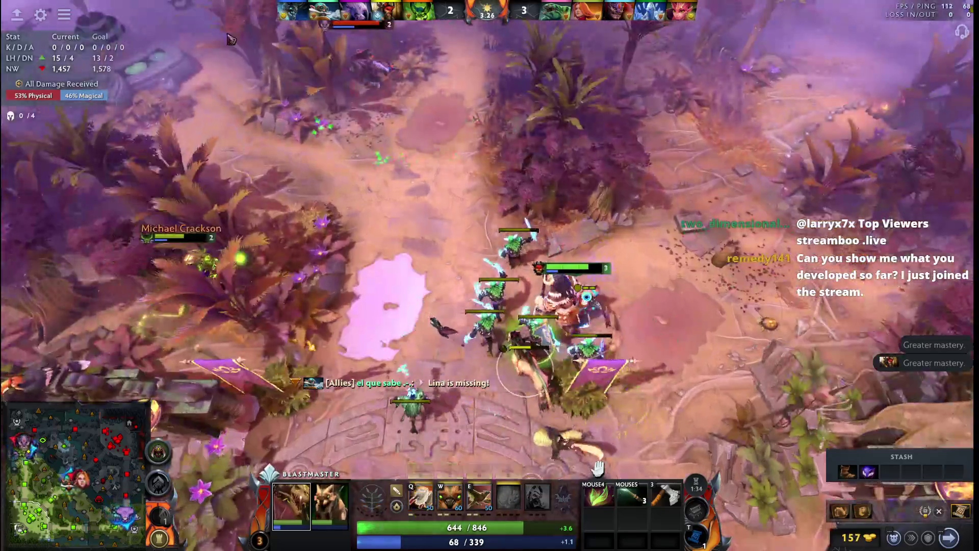
Step: Buy an item, summon the boars with W and use the Magic Wand
key("F4")
key("F4")
key("w")
key("F4")
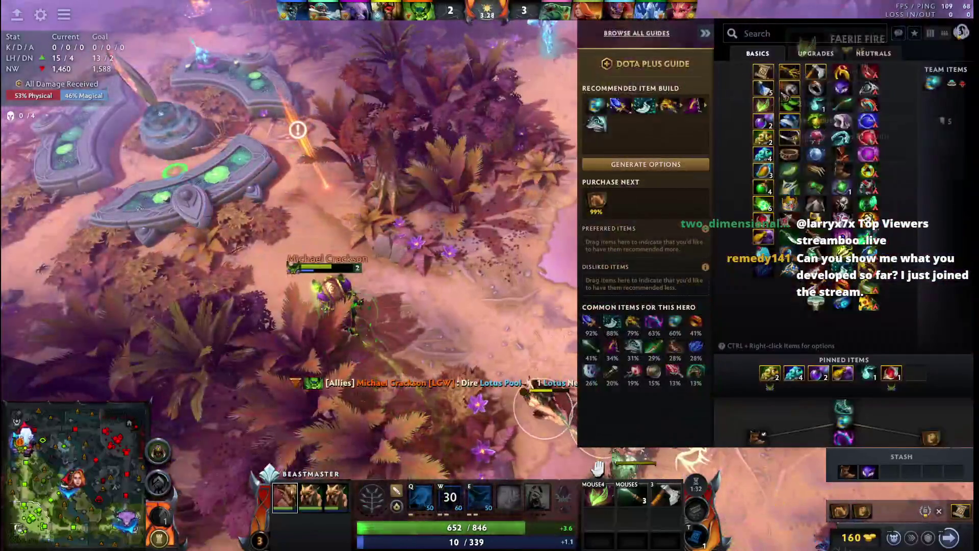
key("F4")
key("Left")
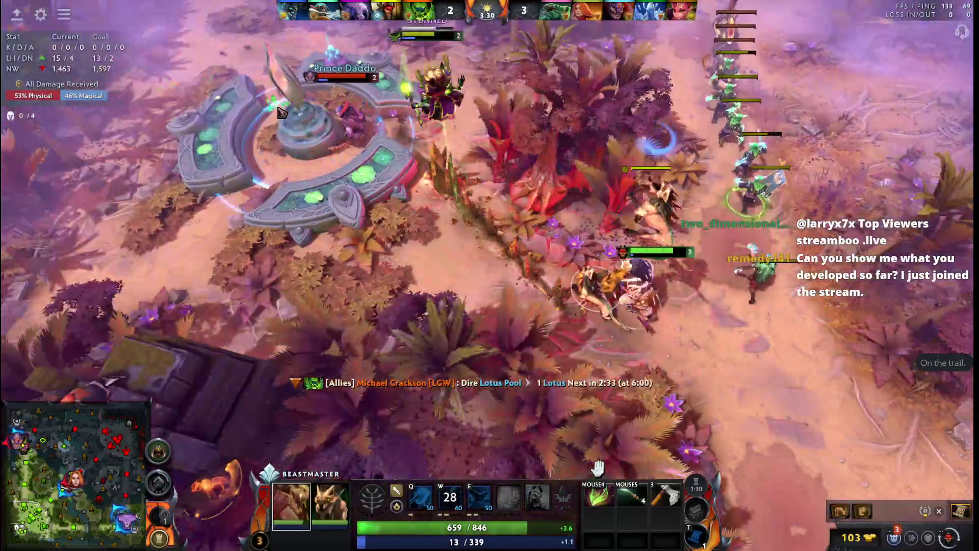
key("Up")
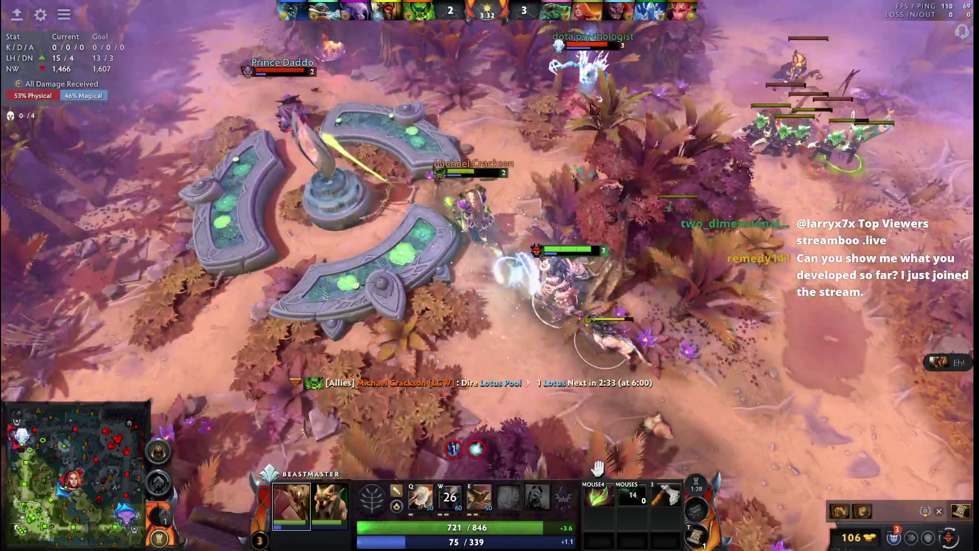
Step: Pan the camera over the Lotus Pool skirmish while moving Beastmaster with the fight
key("Up")
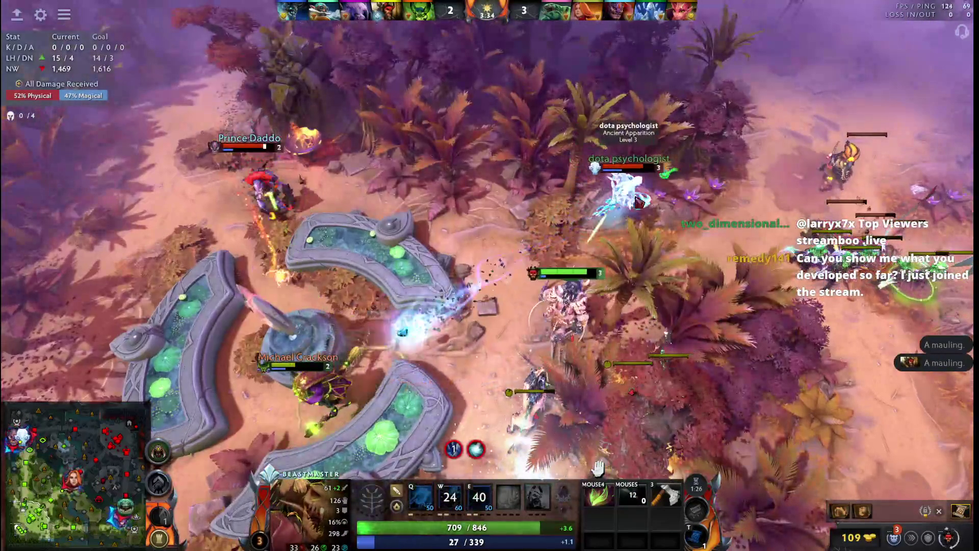
key("Right")
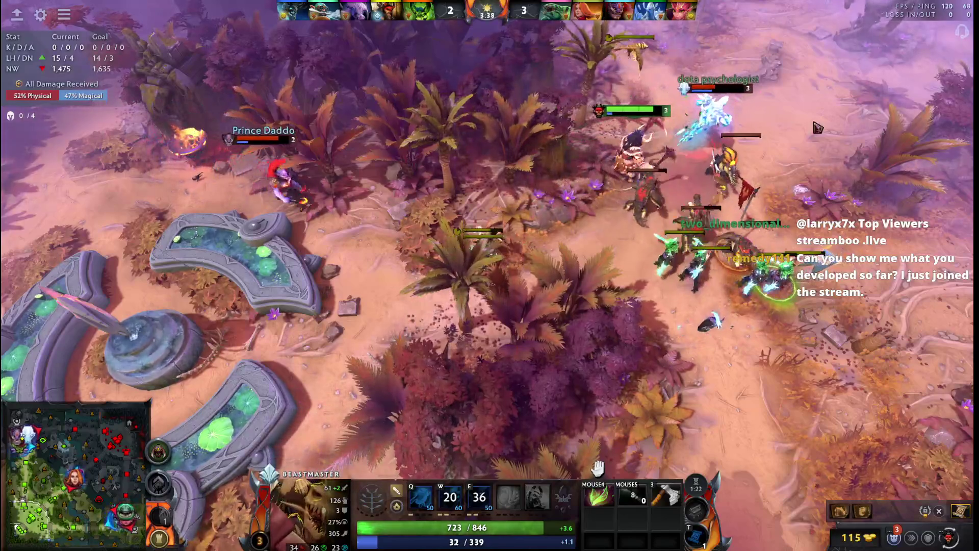
key("Right")
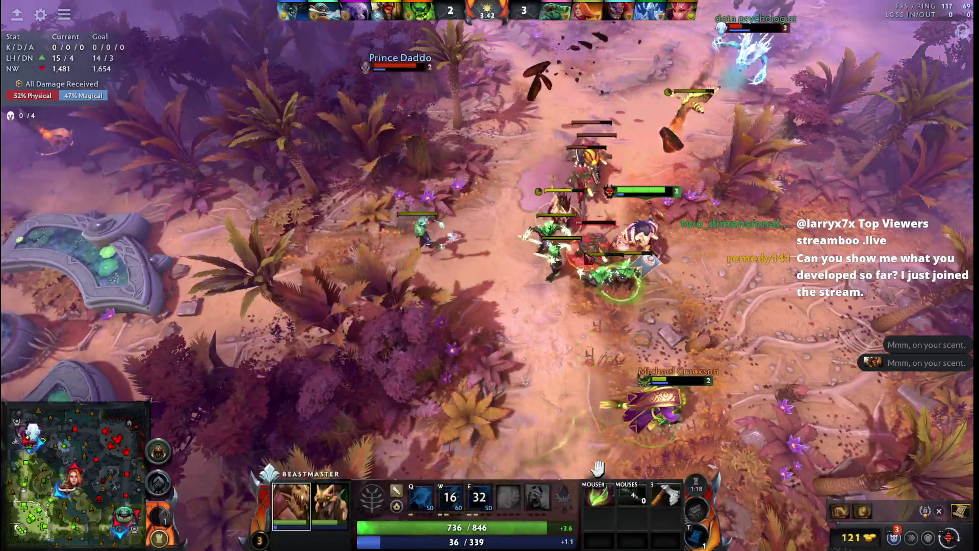
key("Down")
right_click(546, 459)
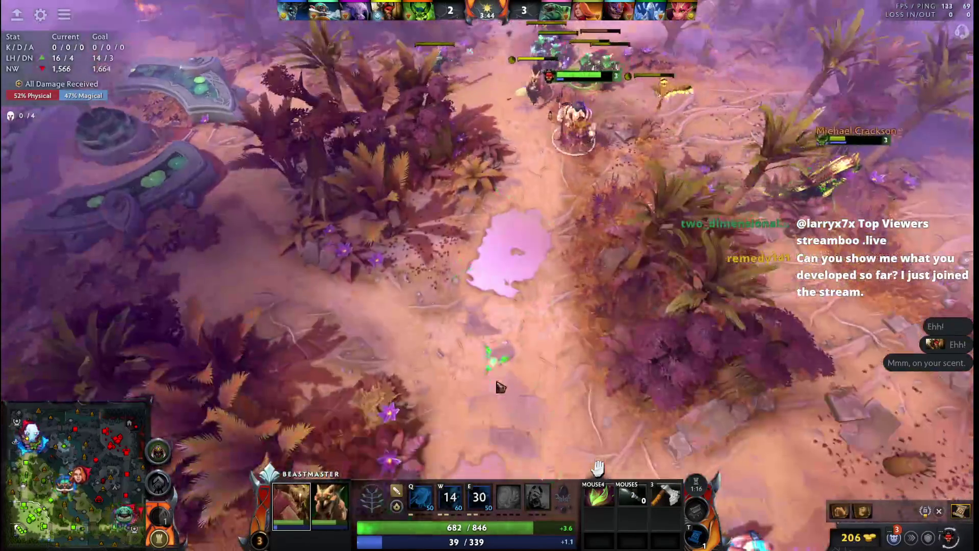
key("Up")
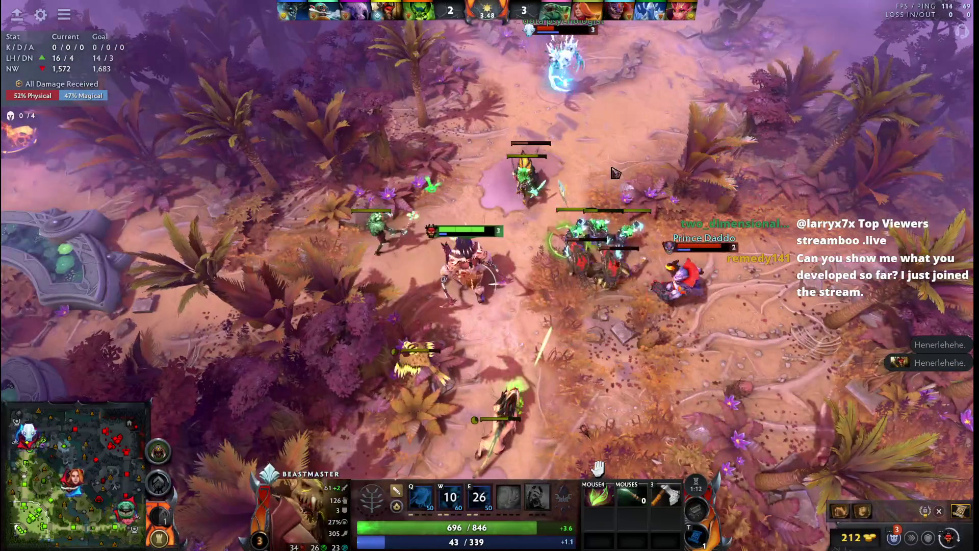
right_click(607, 358)
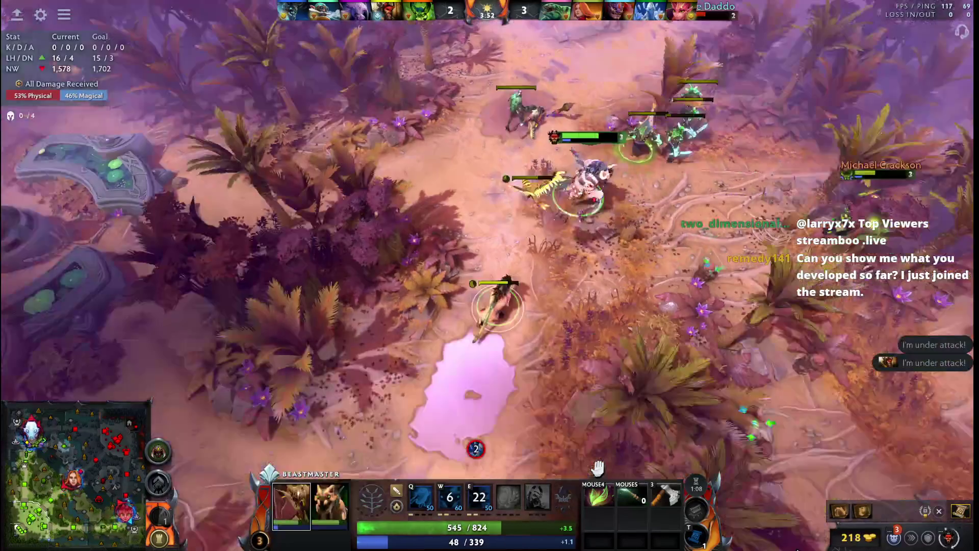
Step: Retreat Beastmaster north away from danger and regroup him with the boar
key("F2")
key("F1")
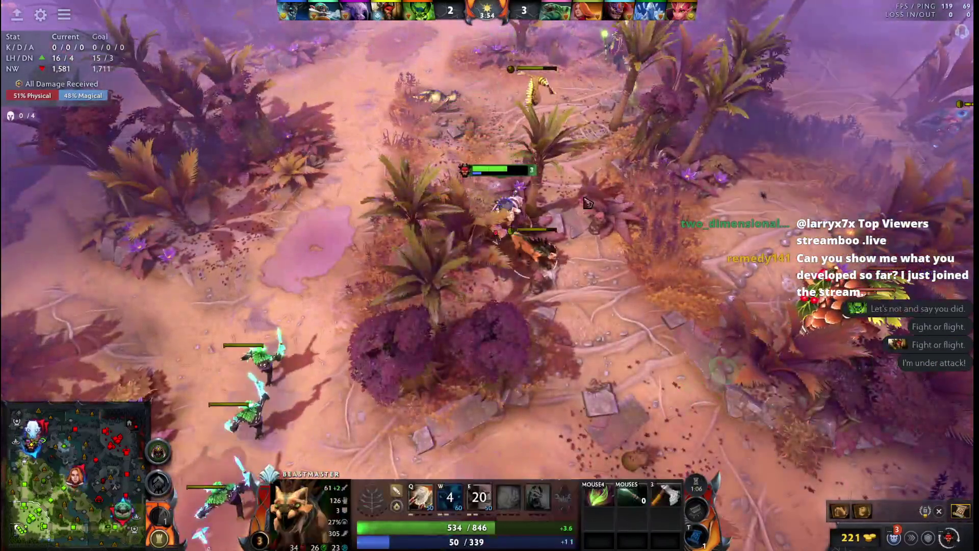
right_click(429, 102)
key("F2")
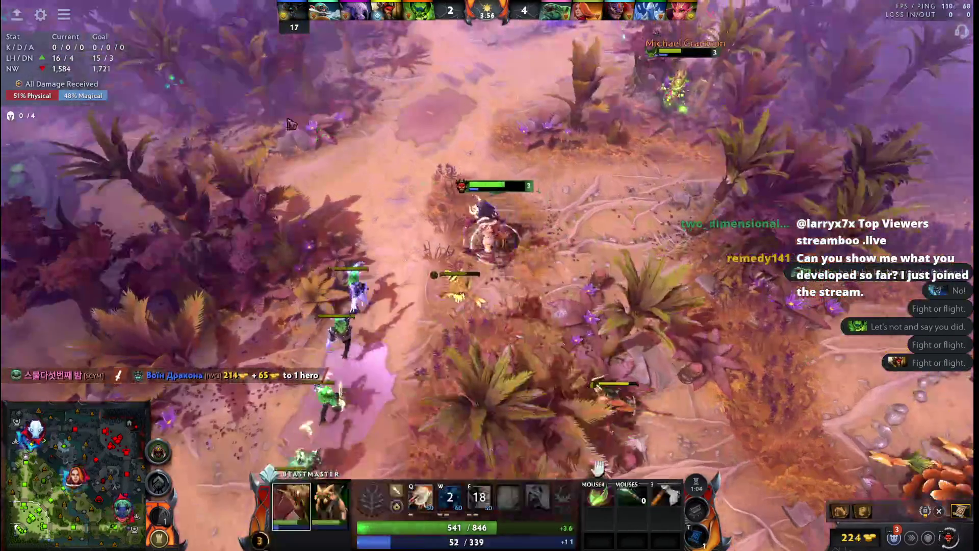
Step: Walk Beastmaster north past the pink pond onto the stone plaza
right_click(286, 127)
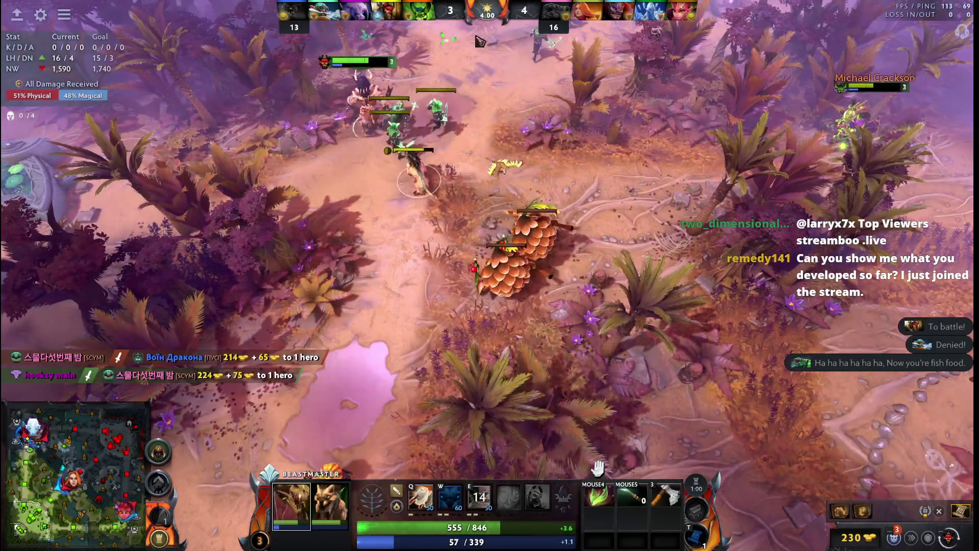
right_click(209, 394)
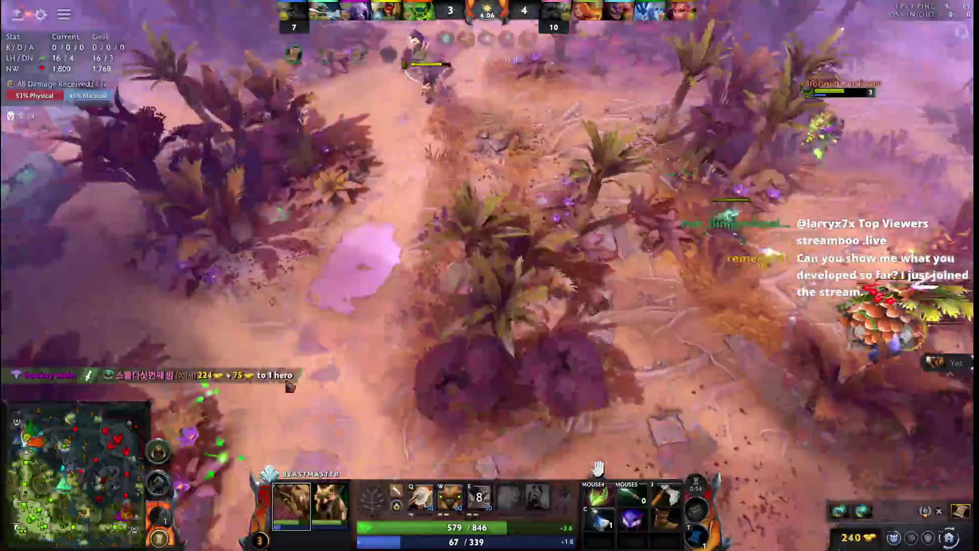
right_click(302, 340)
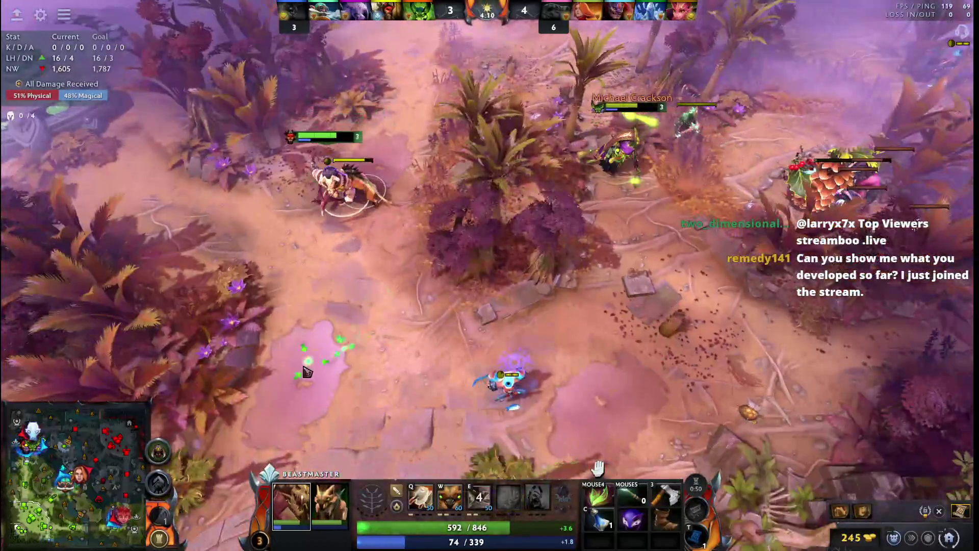
right_click(300, 377)
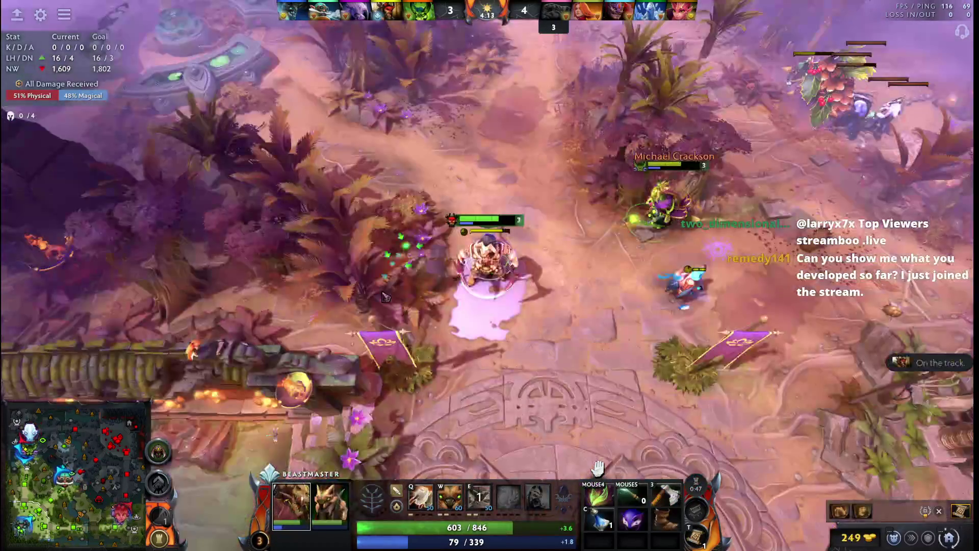
right_click(471, 408)
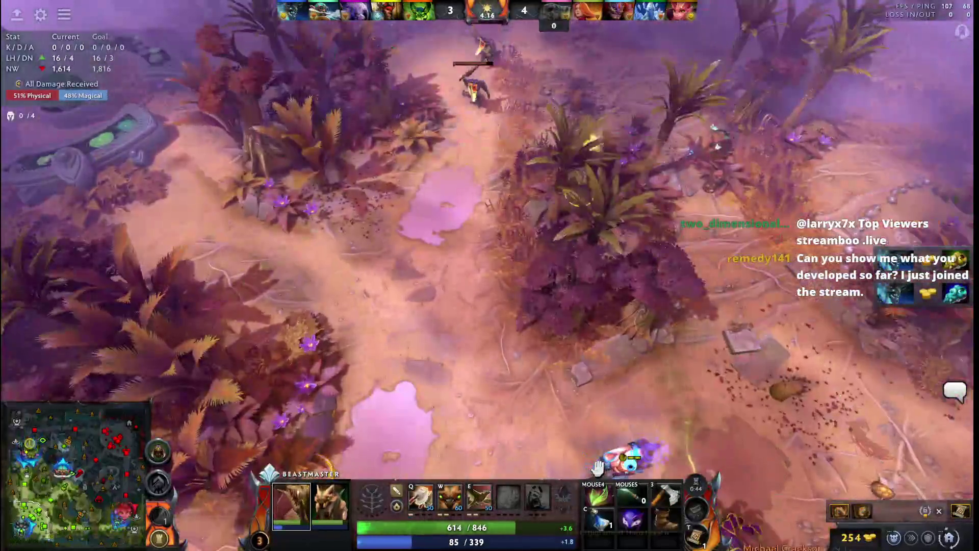
Step: Re-centre on Beastmaster, ping Call of the Wild Boar as ready, and reposition on the plaza
key("F1")
right_click(319, 273)
left_click(479, 497, "alt")
right_click(413, 408)
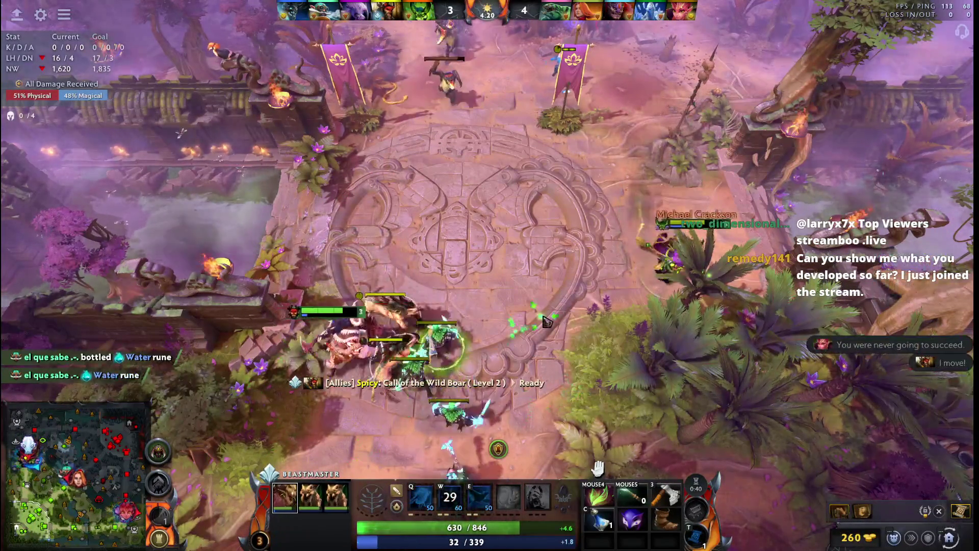
Step: Push to the plaza's north side, attack the enemy Lion and summon fresh boars
right_click(495, 205)
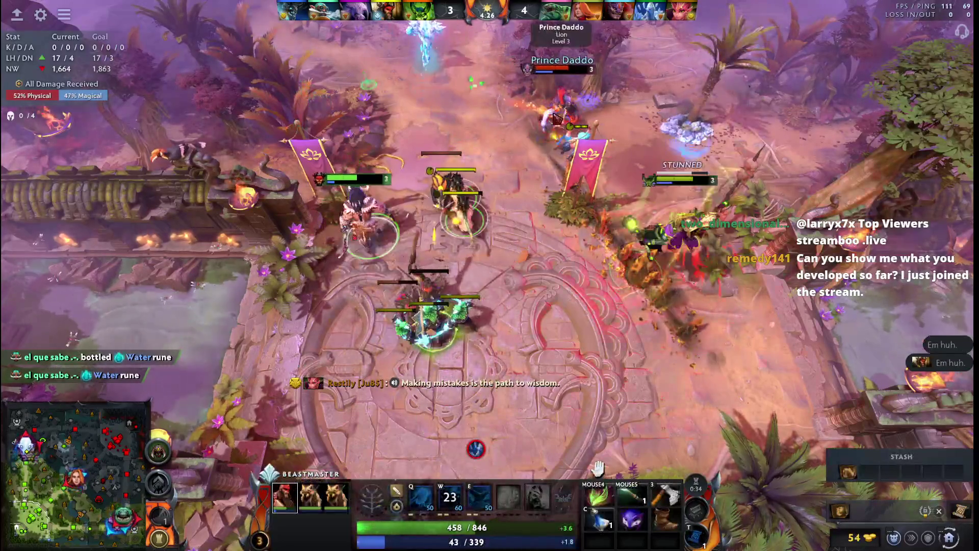
right_click(555, 118)
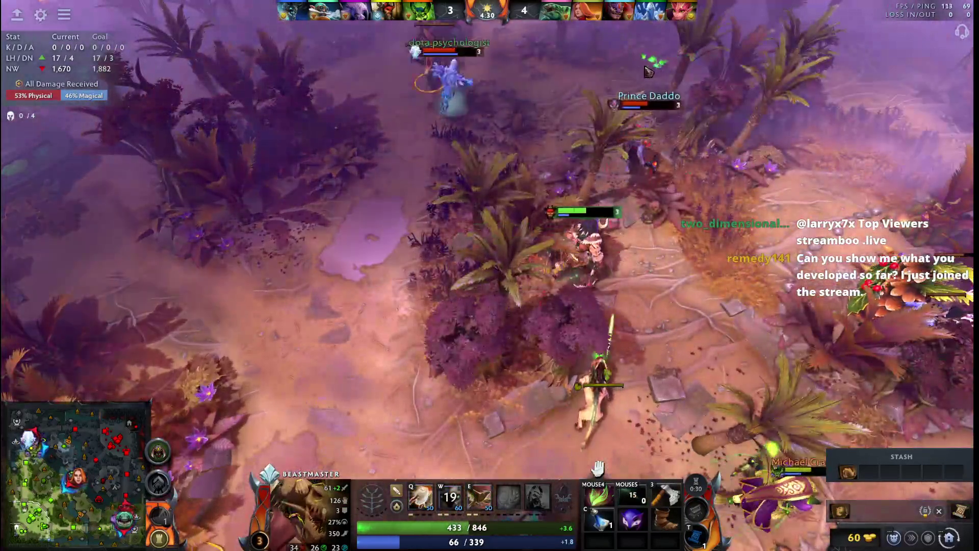
key("e")
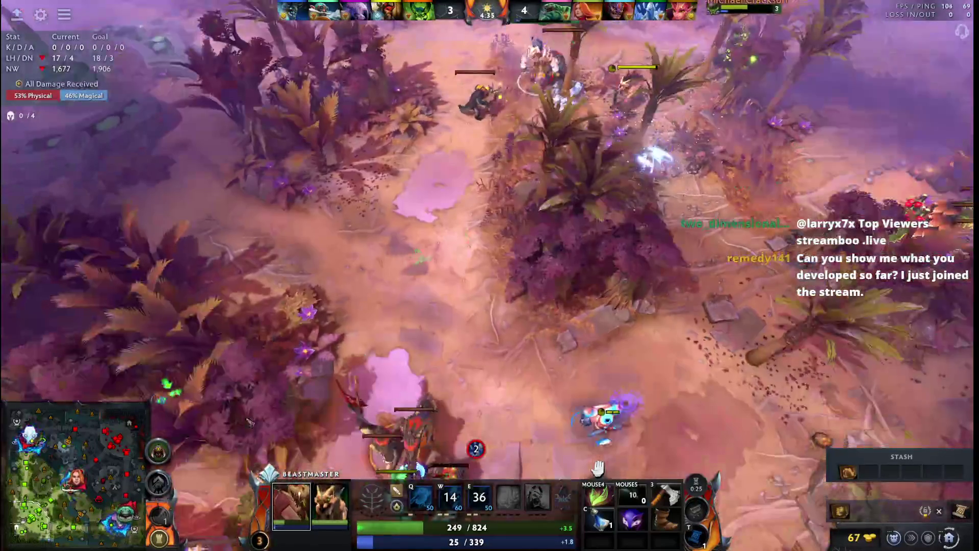
right_click(437, 332)
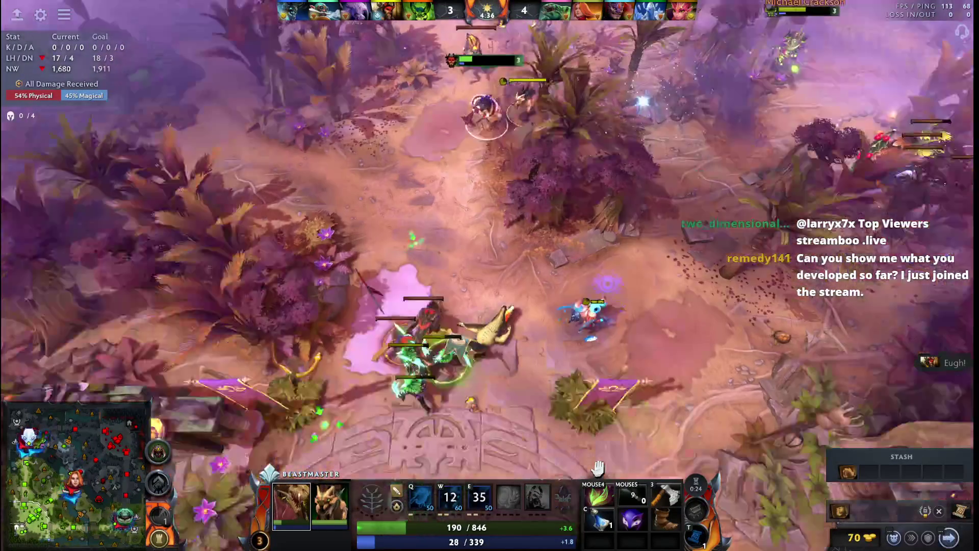
right_click(364, 387)
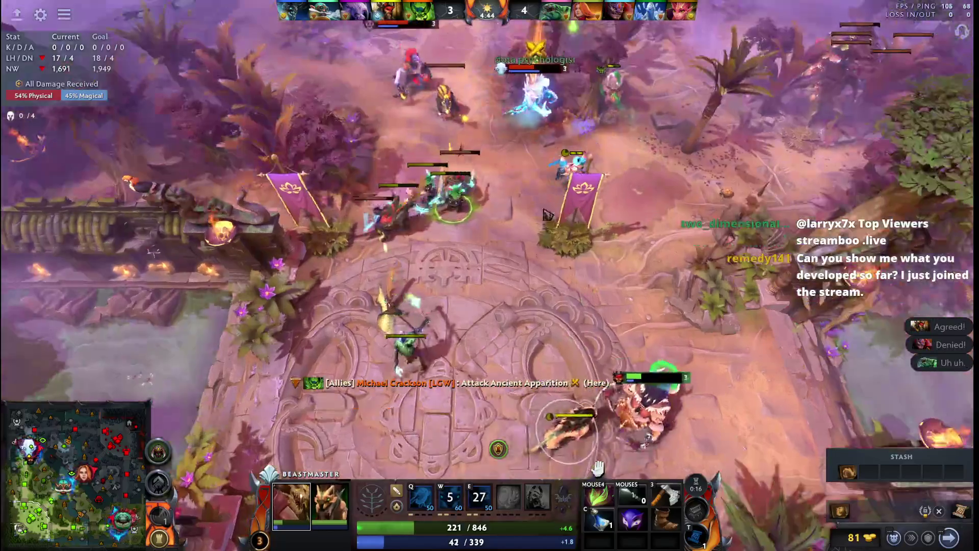
Step: Chase the Ancient Apparition and join the kill on the enemy hero
right_click(708, 363)
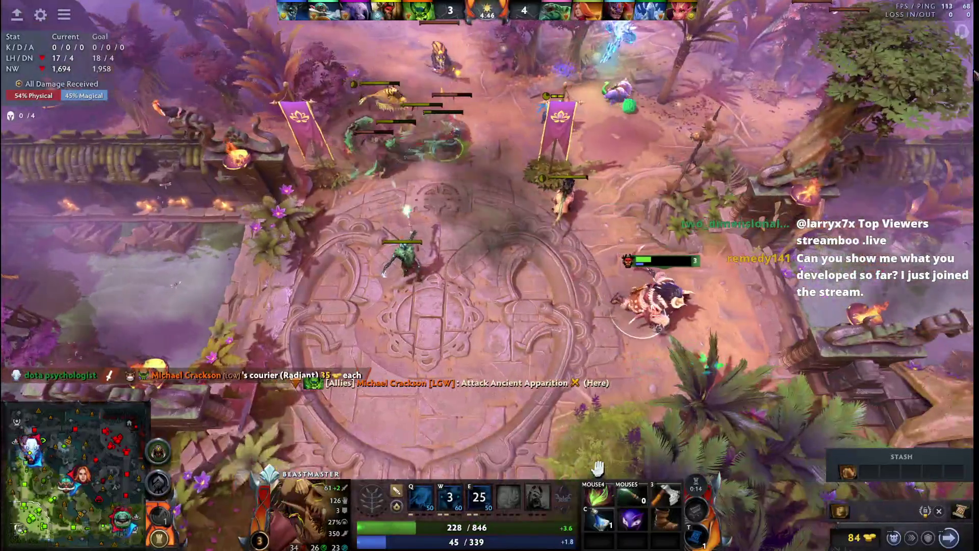
right_click(679, 237)
right_click(551, 122)
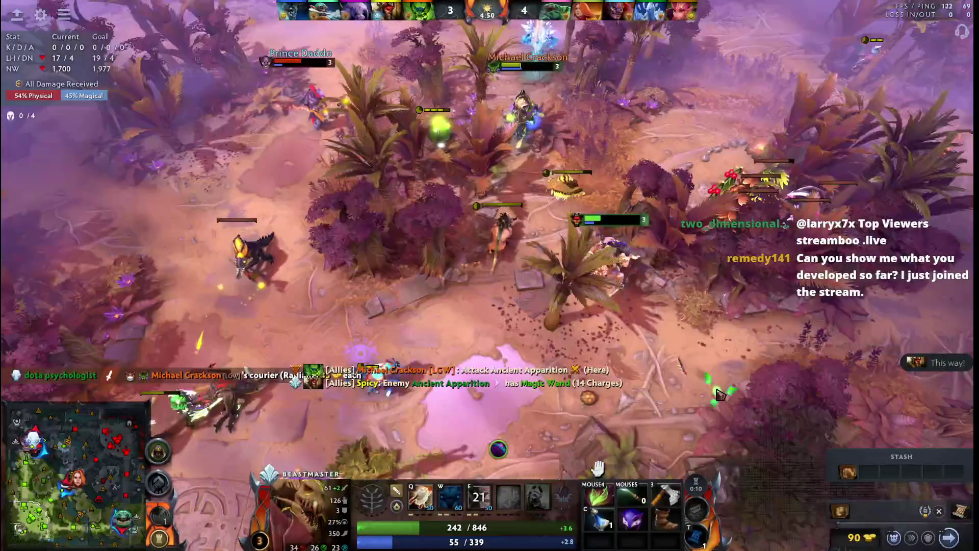
right_click(422, 259)
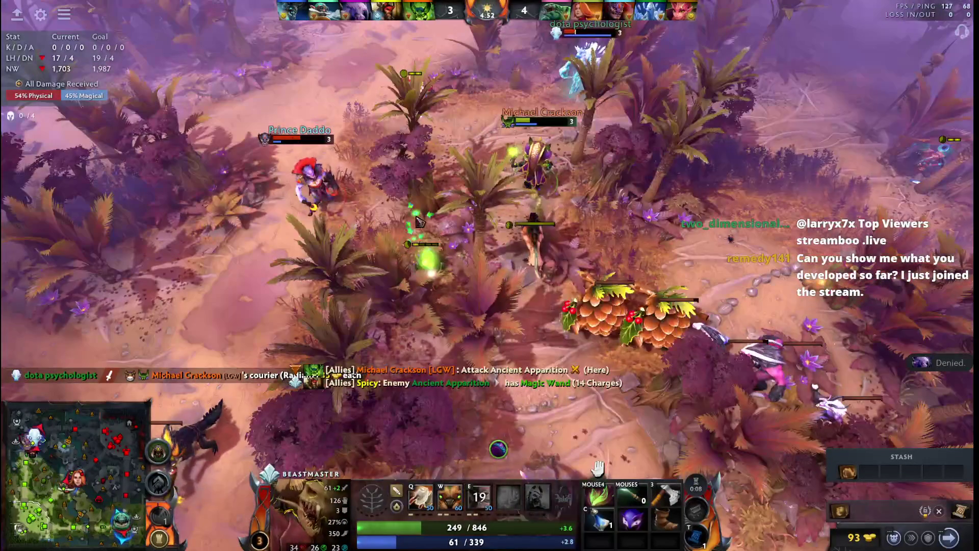
right_click(339, 234)
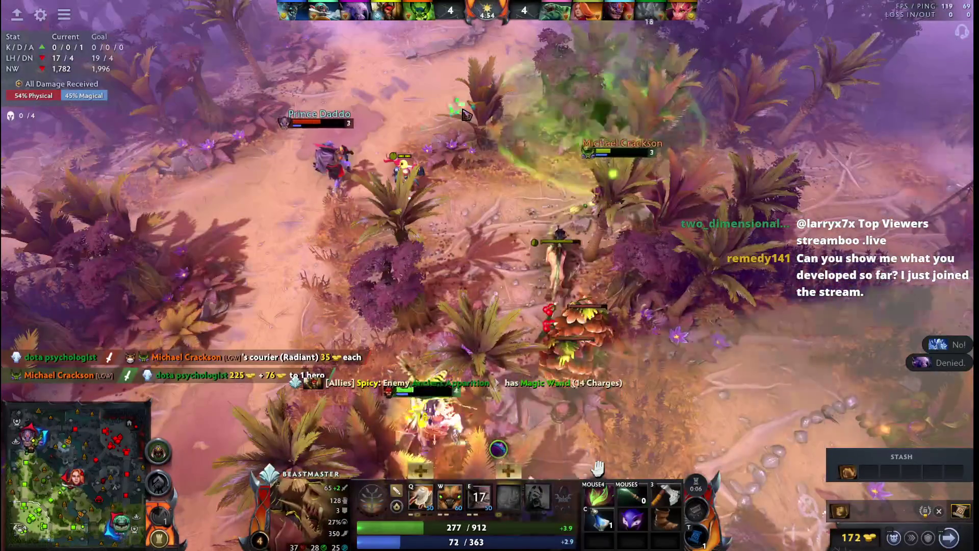
key("space")
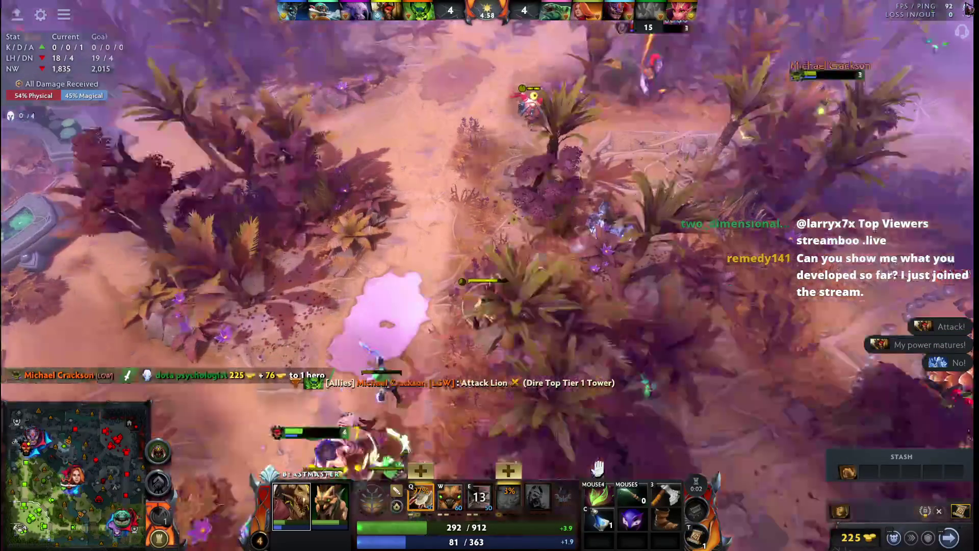
right_click(669, 175)
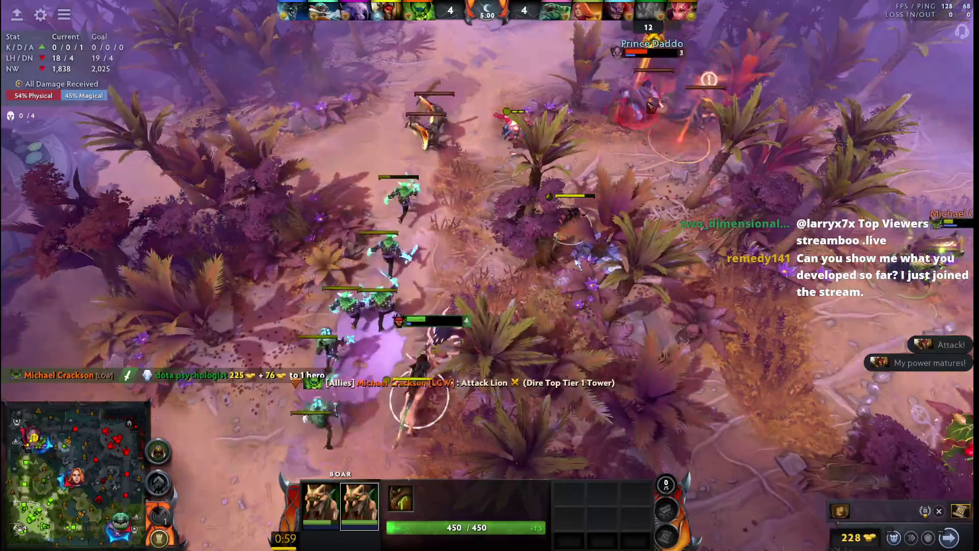
Step: Switch between Beastmaster and the boars, then throw Wild Axes at the jungle creeps
key("F1")
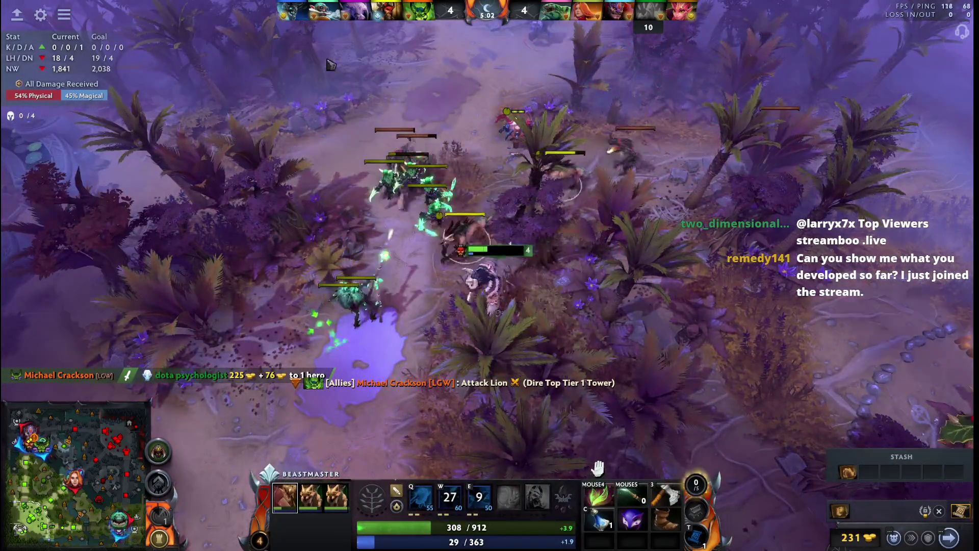
key("2")
key("F1")
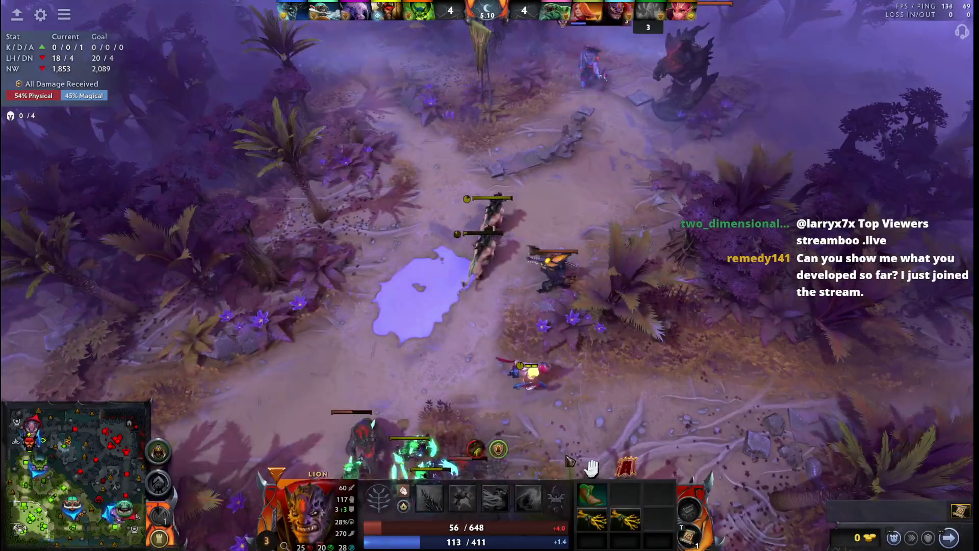
key("F1")
key("F1")
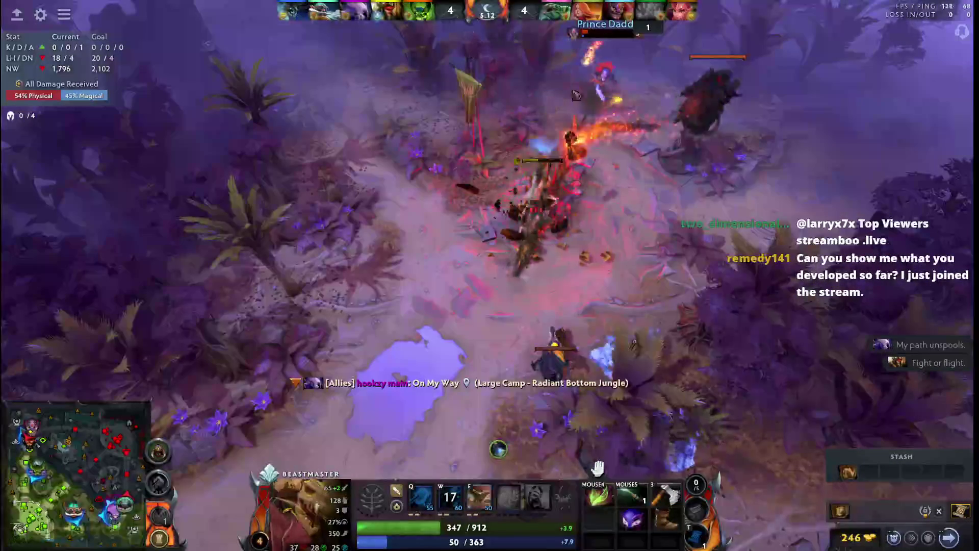
key("F1")
key("F1")
key("q")
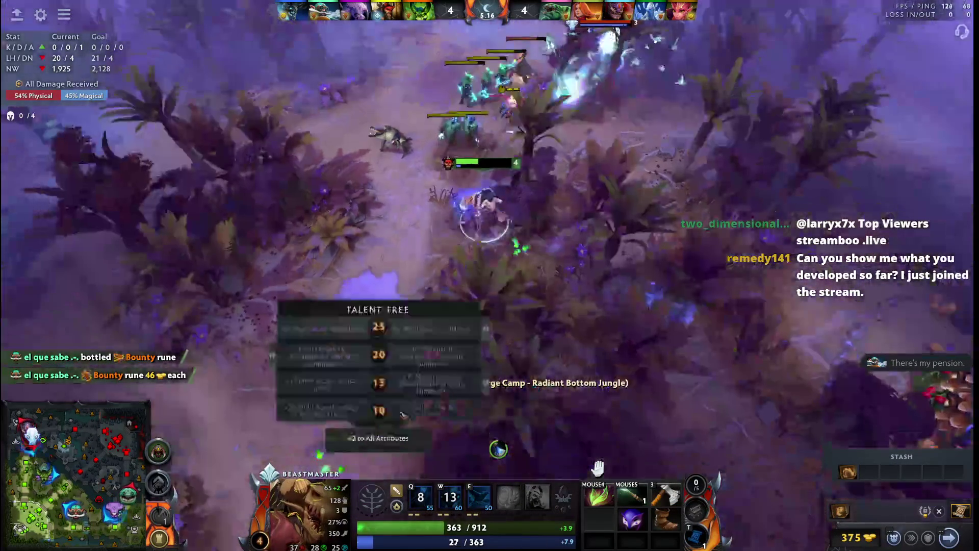
key("F1")
key("F1")
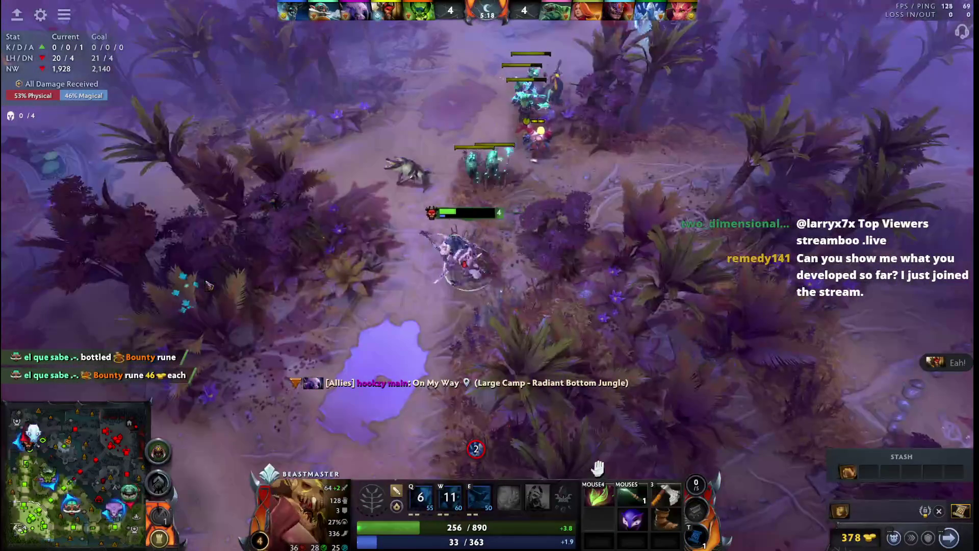
Step: Walk up the jungle path, throw Wild Axes at units ahead, and reach the allied creeps
right_click(218, 152)
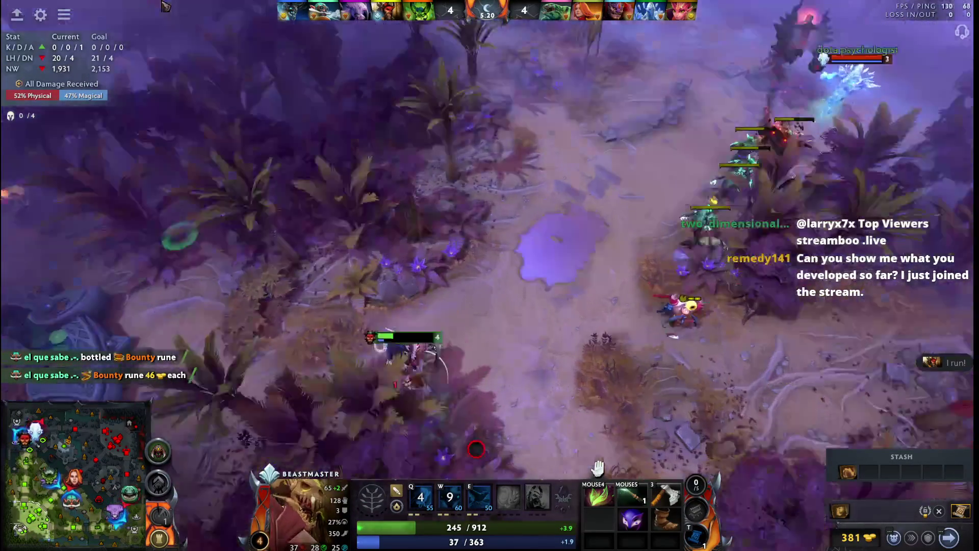
right_click(192, 180)
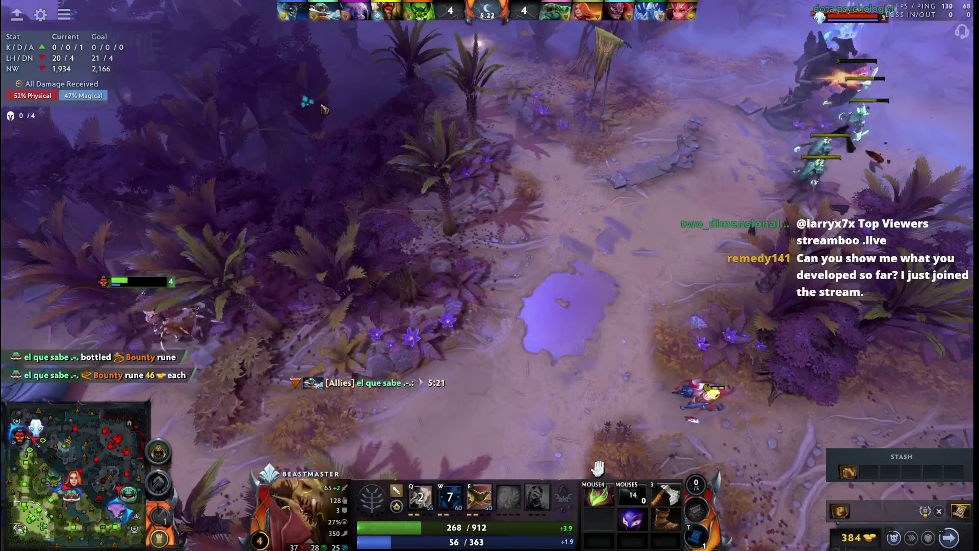
right_click(348, 101)
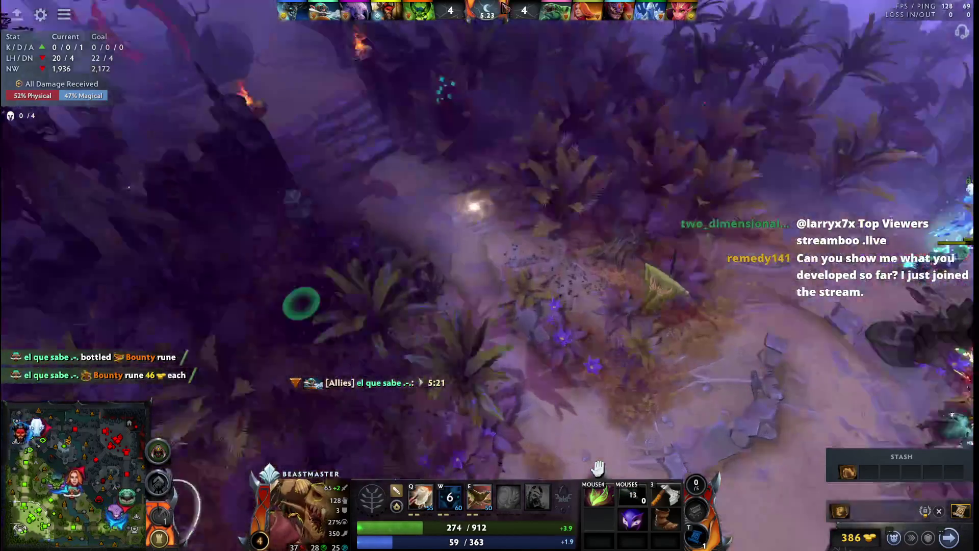
right_click(581, 98)
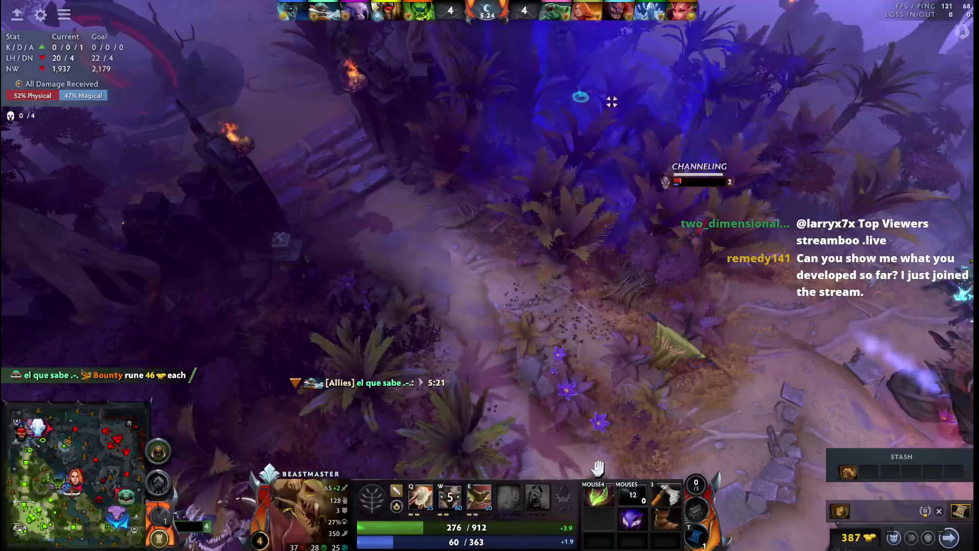
key("q")
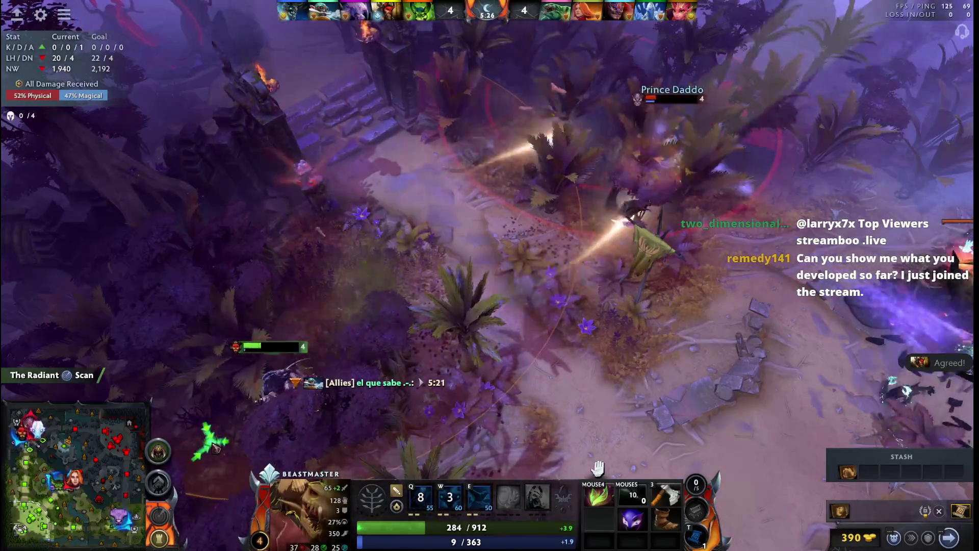
right_click(275, 312)
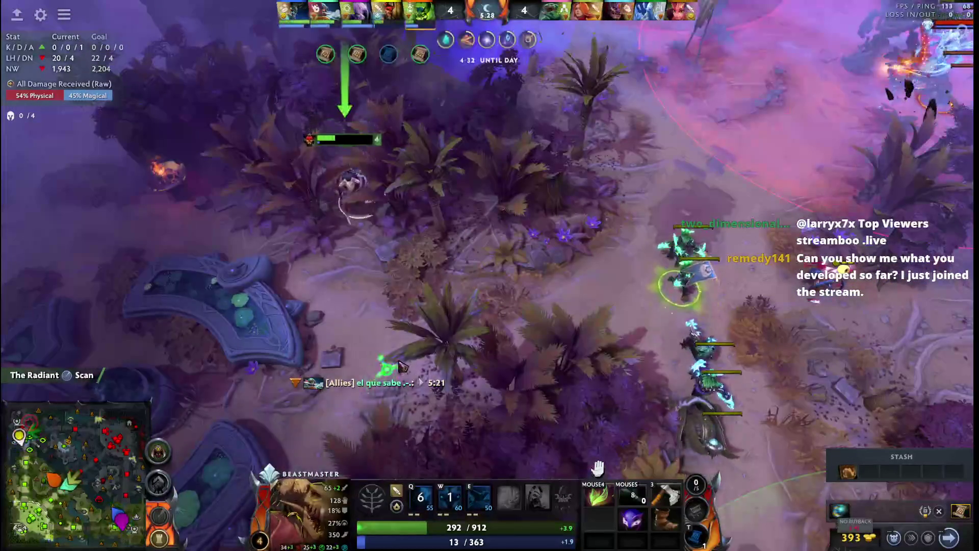
right_click(298, 363)
key("F4")
key("F4")
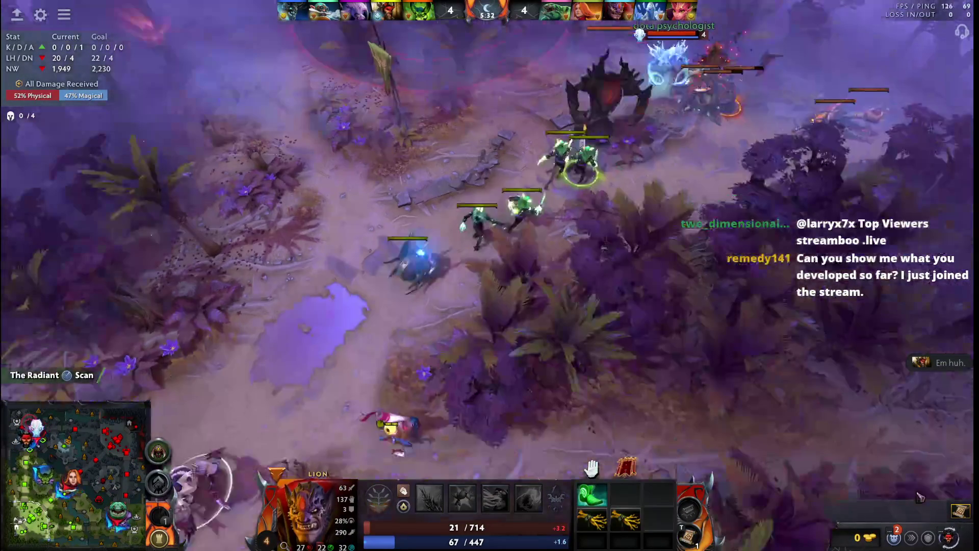
Step: Walk Beastmaster toward the lower-right fight and check an ally near base on the minimap
right_click(733, 429)
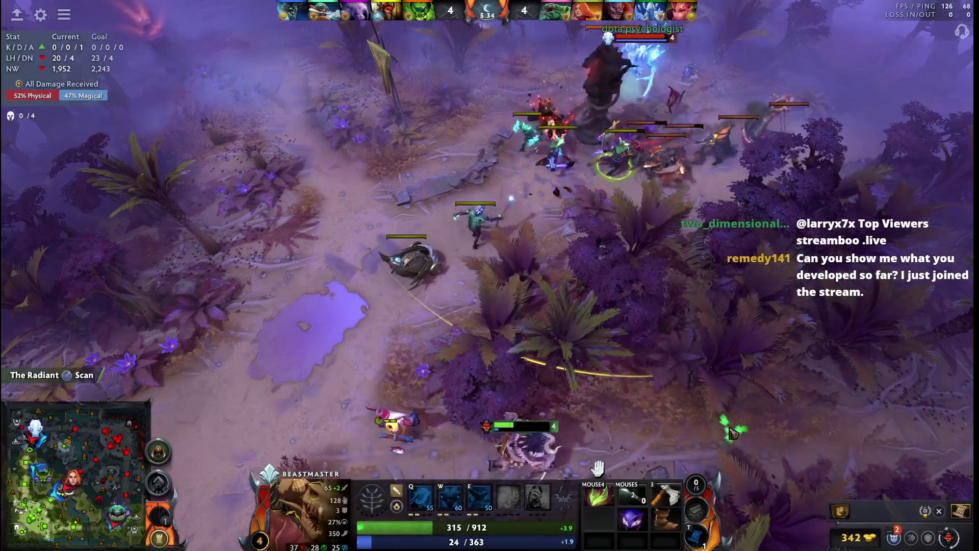
right_click(729, 431)
right_click(590, 403)
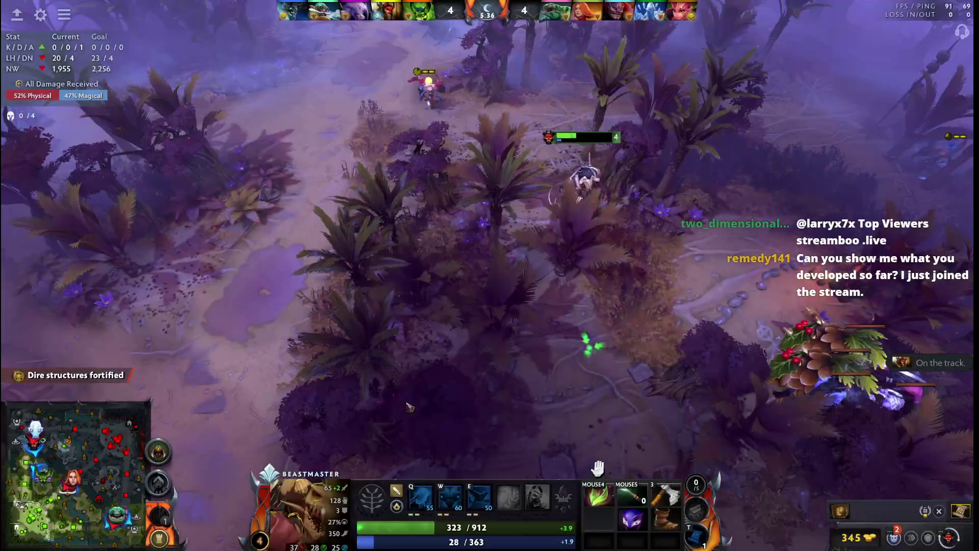
left_click(49, 478)
Step: Re-centre on Beastmaster and move him slightly south toward the shrine clearing
key("F1")
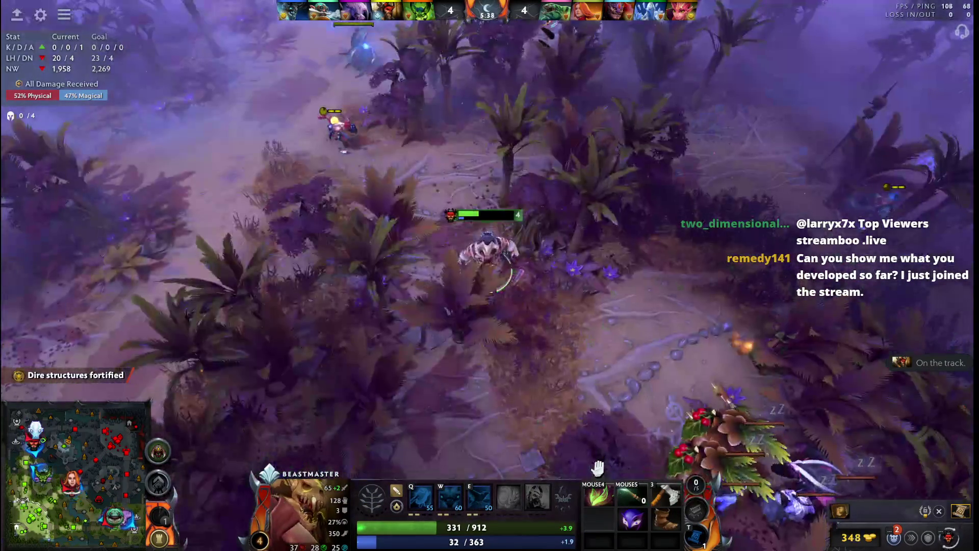
key("F1")
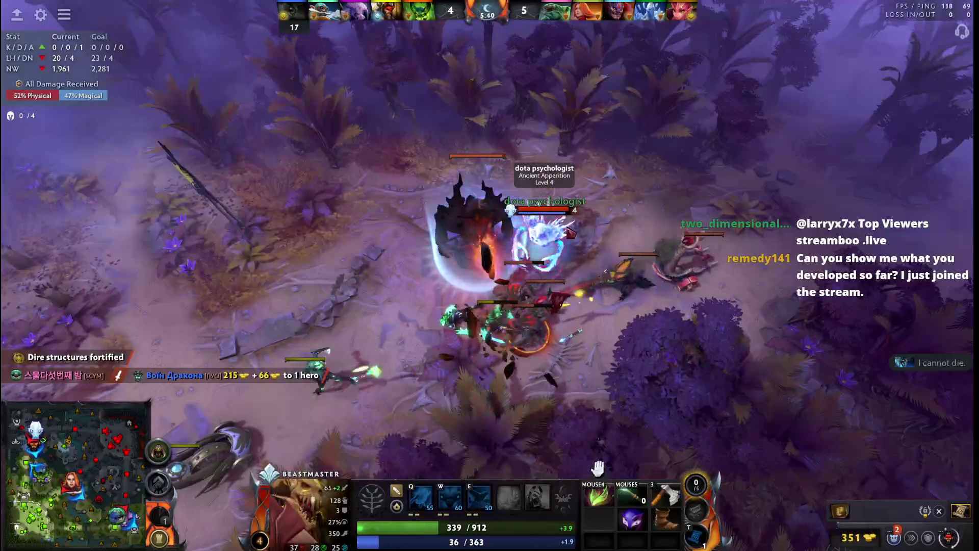
key("F1")
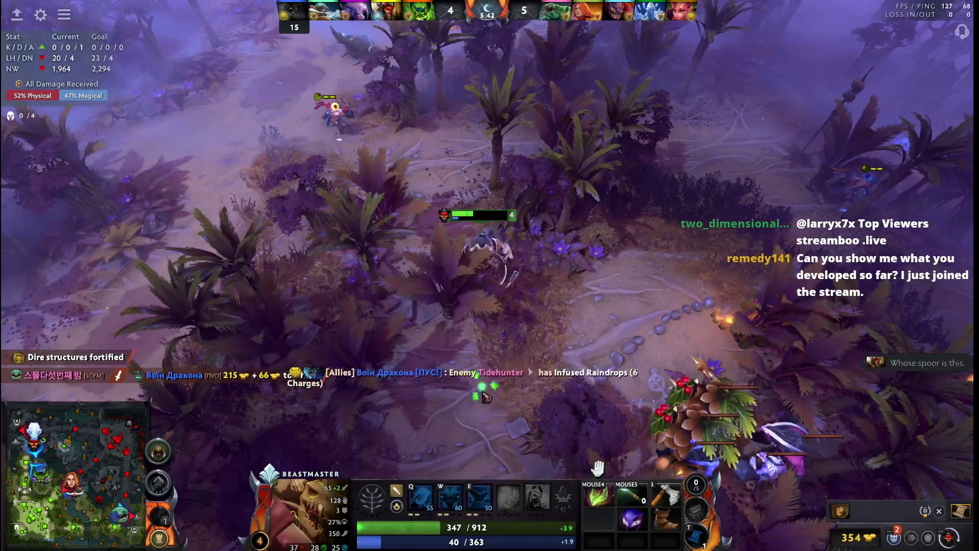
right_click(492, 363)
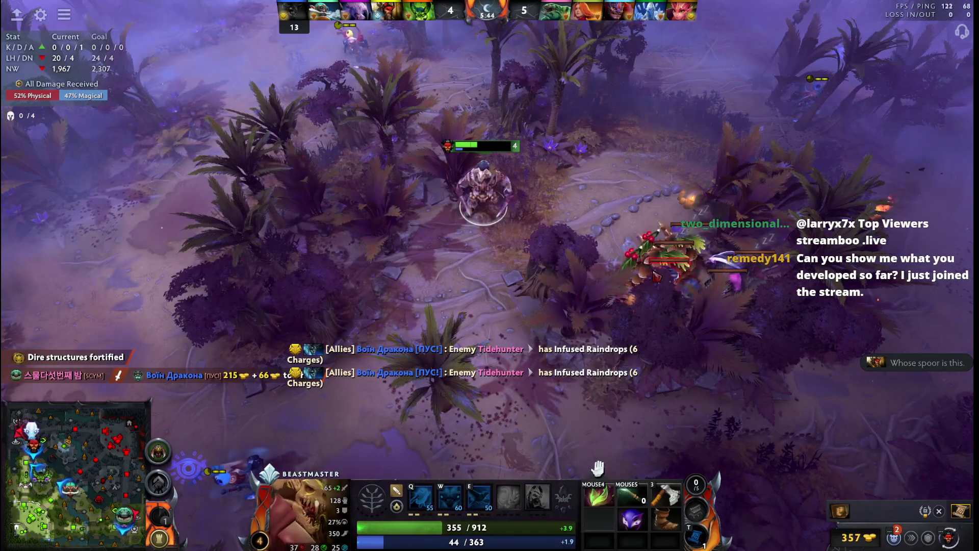
key("F1")
key("F1")
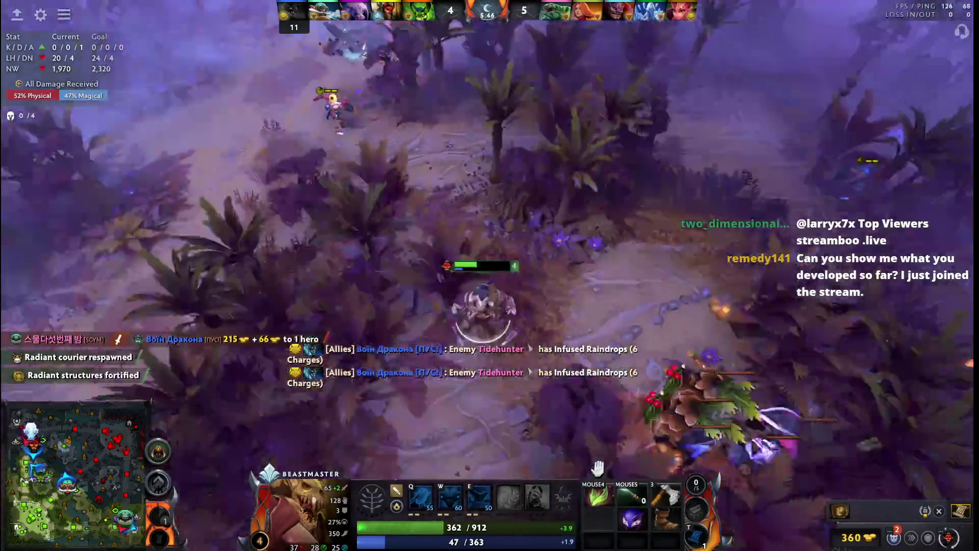
key("F1")
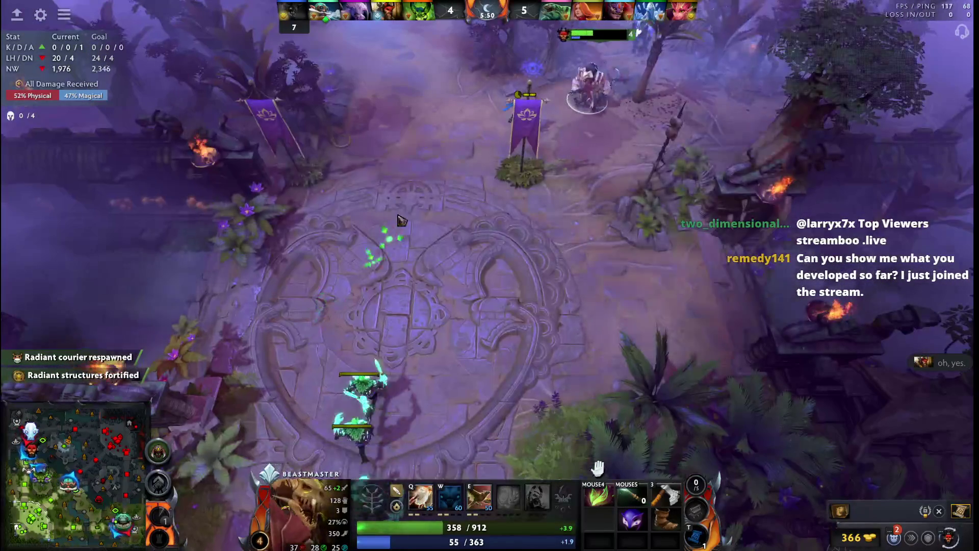
Step: Move Beastmaster into the shrine clearing, probe the fight to the north, and pull back
right_click(426, 234)
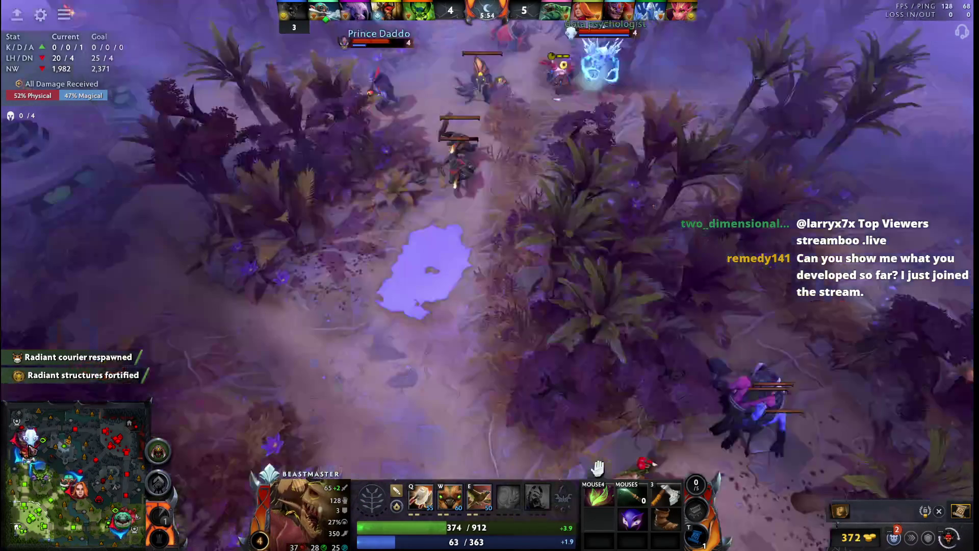
key("F1")
right_click(450, 358)
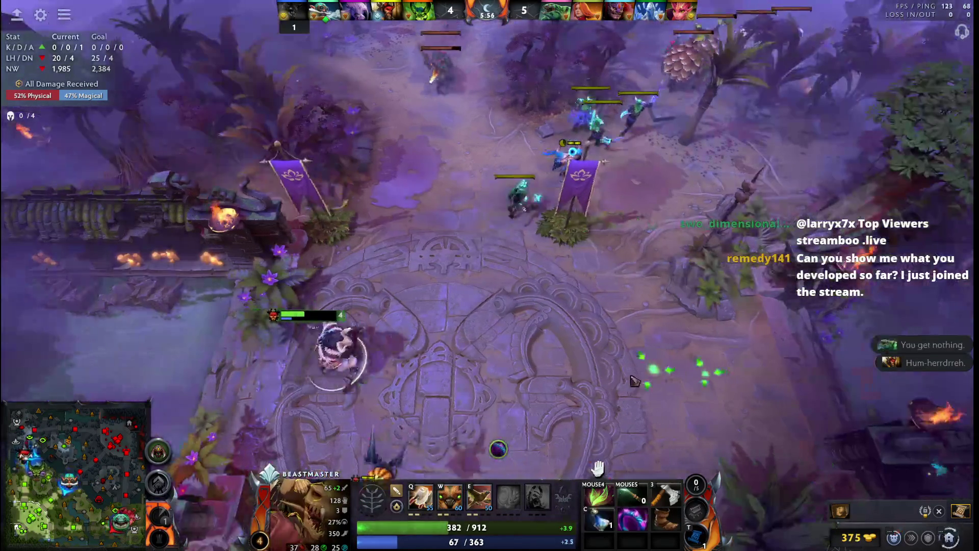
key("F1")
right_click(548, 111)
right_click(530, 396)
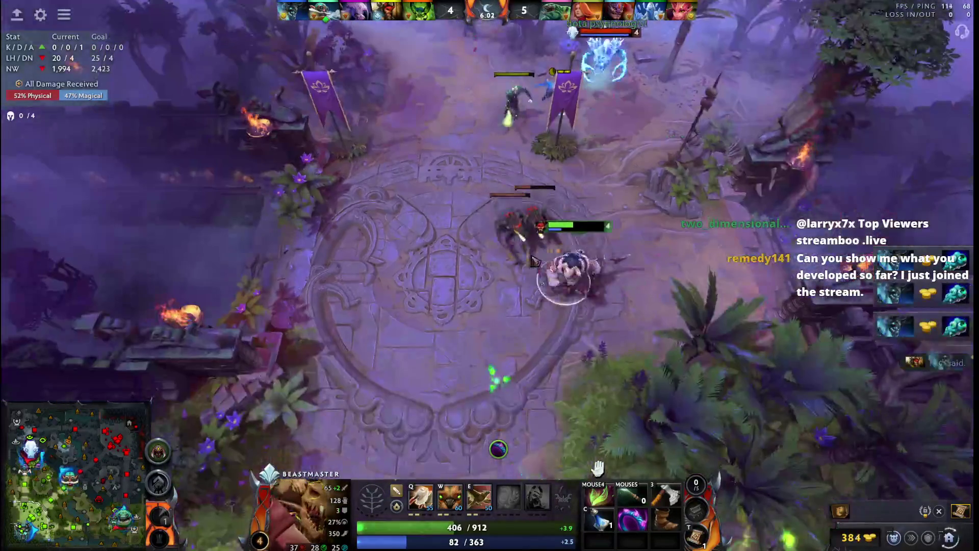
right_click(496, 256)
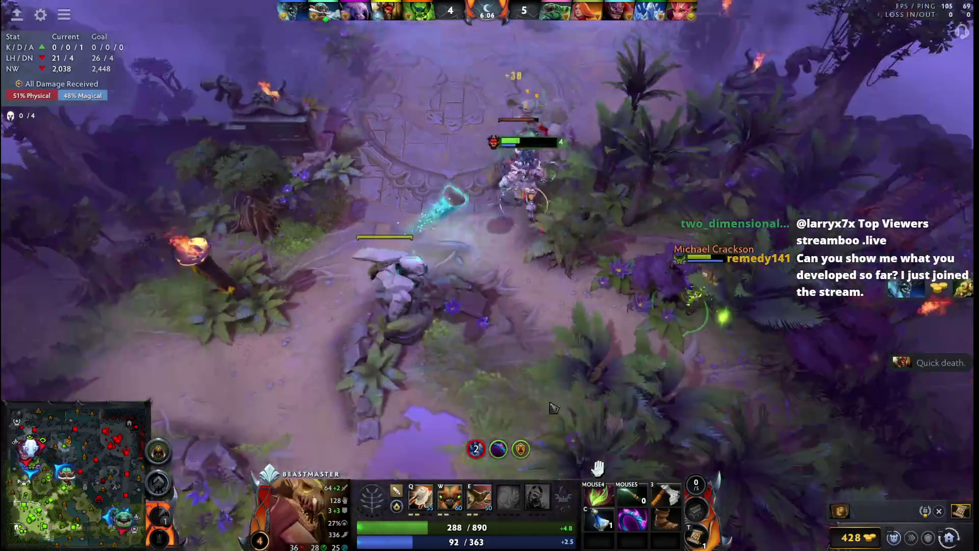
Step: Last-hit a nearby creep, step south and summon a boar with W
right_click(551, 402)
right_click(476, 419)
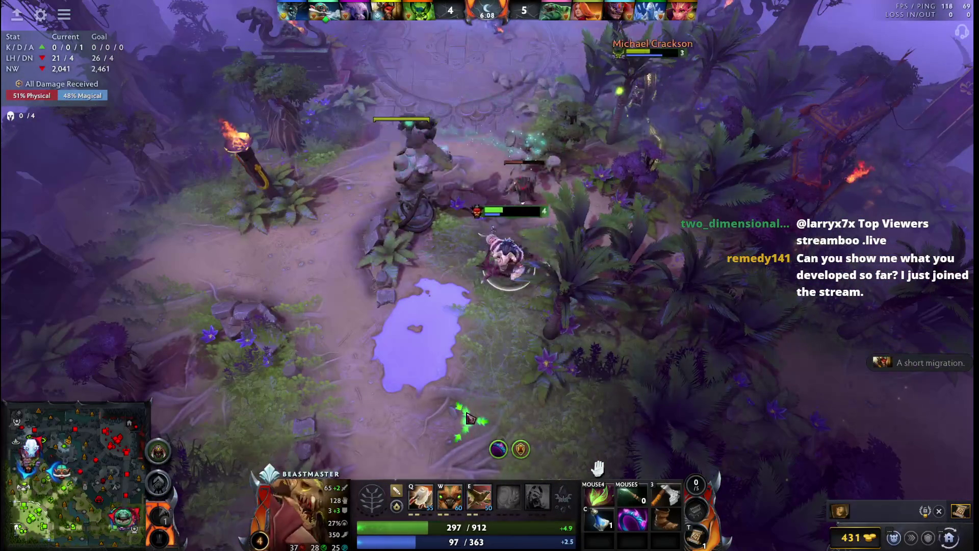
key("w")
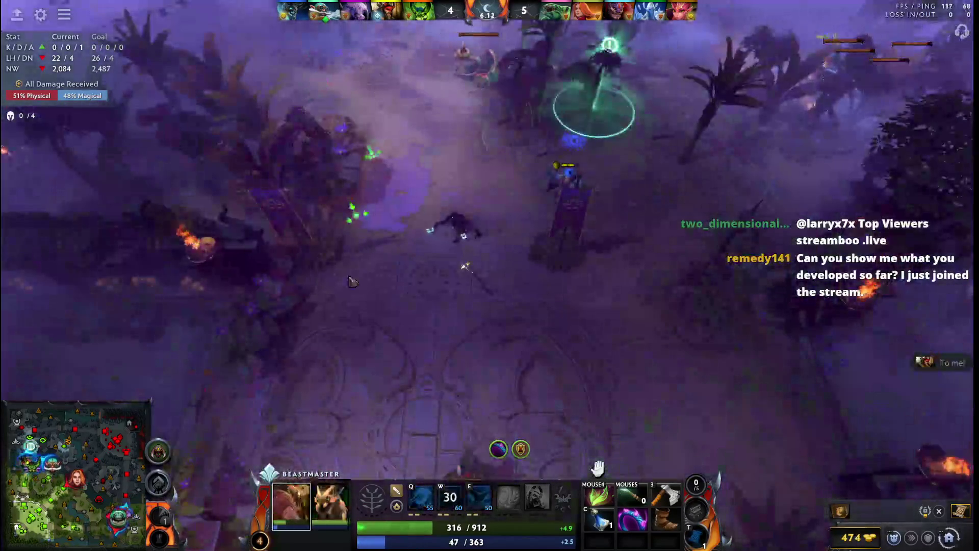
key("F1")
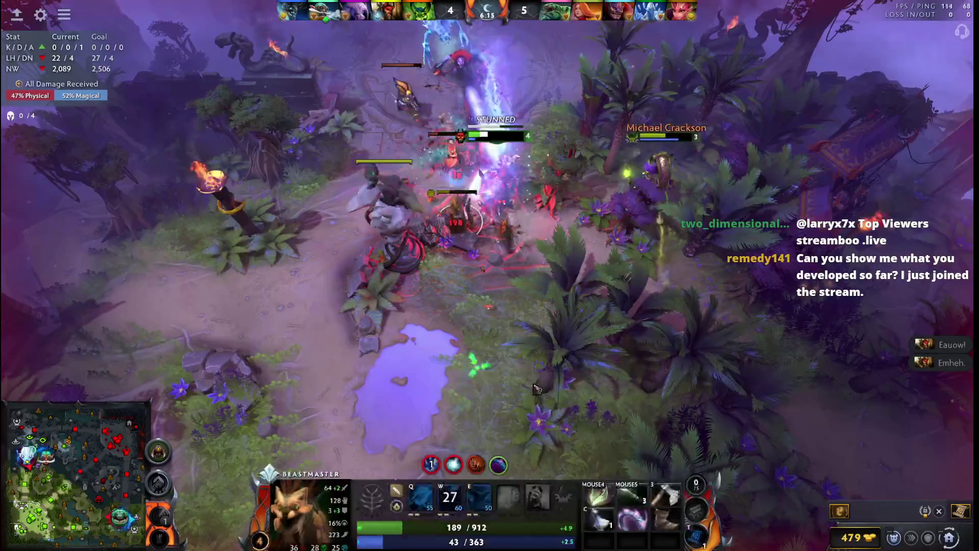
Step: Step into the new fight, retreat south and buy the queued item into the stash
right_click(535, 387)
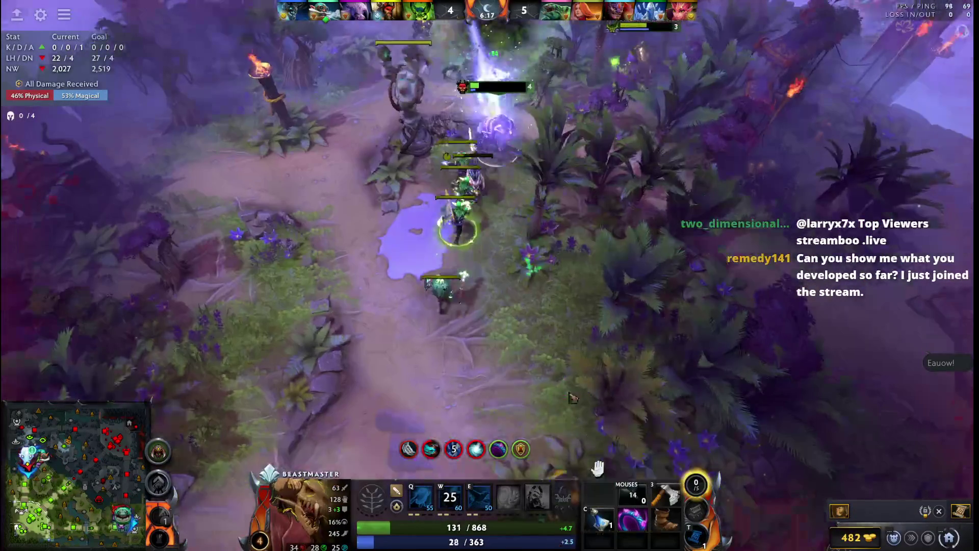
right_click(571, 398)
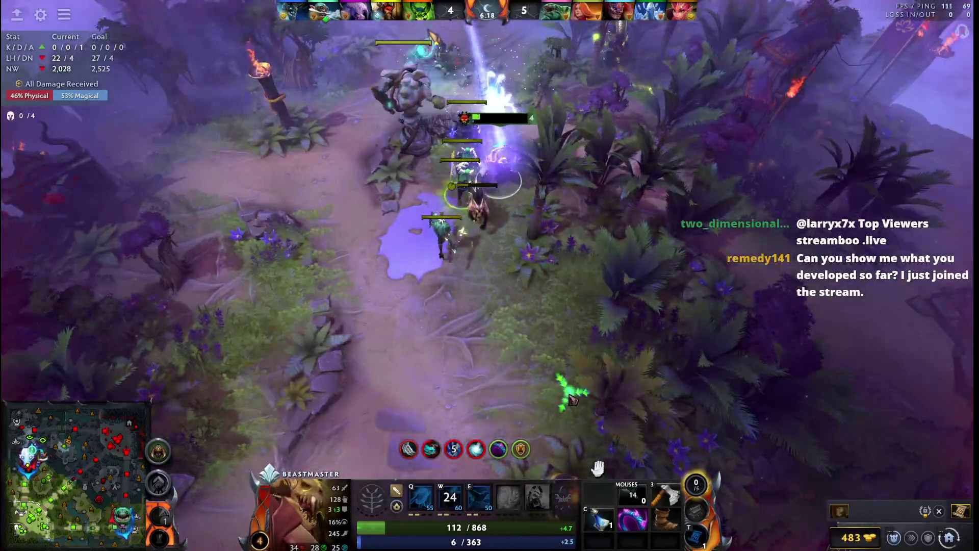
right_click(585, 412)
key("F5")
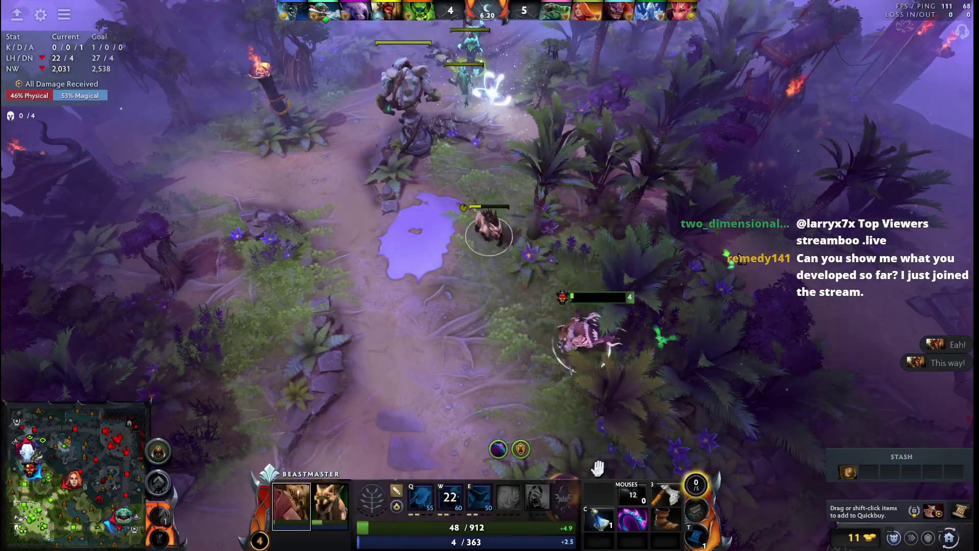
Step: Cycle through controlled units to check the allied fight, then look north ahead of Beastmaster
key("1")
key("1")
key("Tab")
key("1")
key("1")
key("Tab")
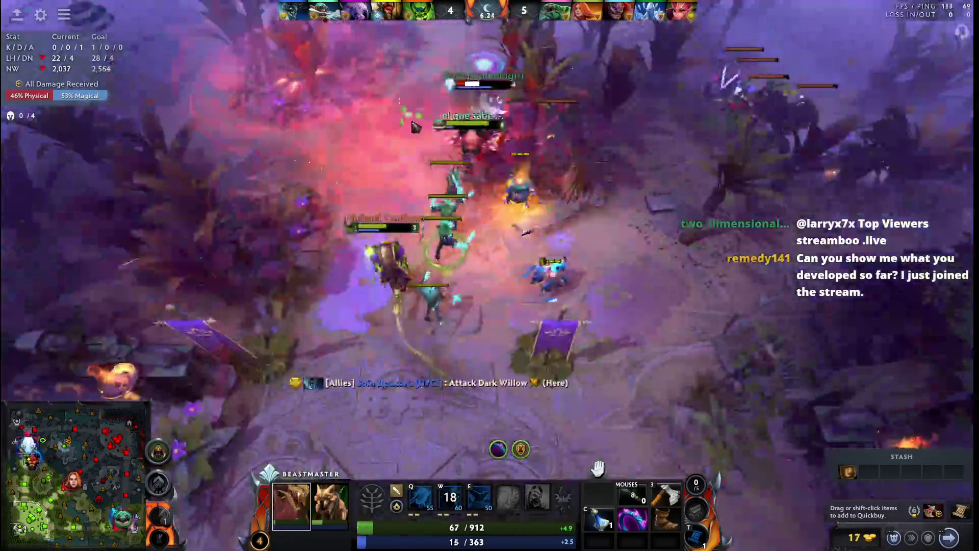
key("1")
key("1")
key("Up")
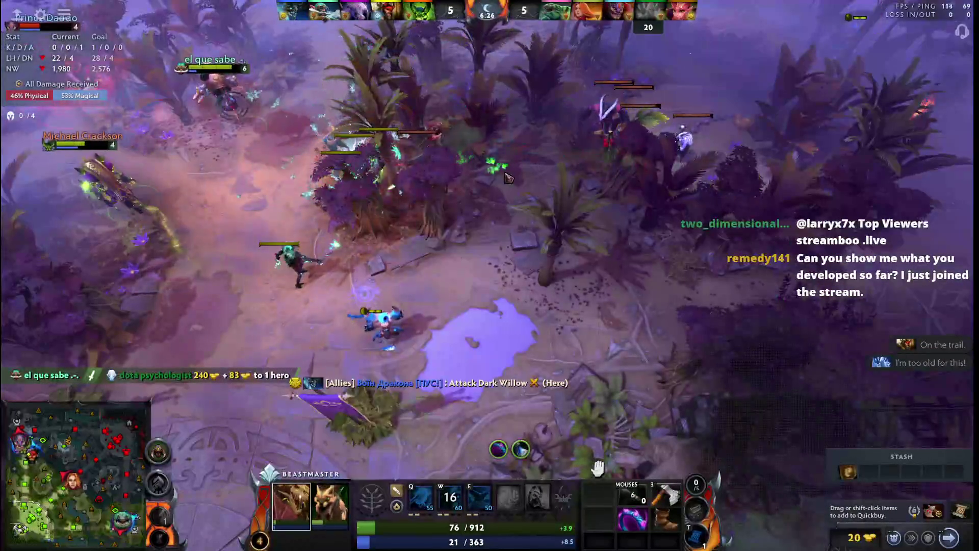
Step: Walk north, level up Wild Axes, throw them at the enemies and settle by the purple pond
right_click(421, 170)
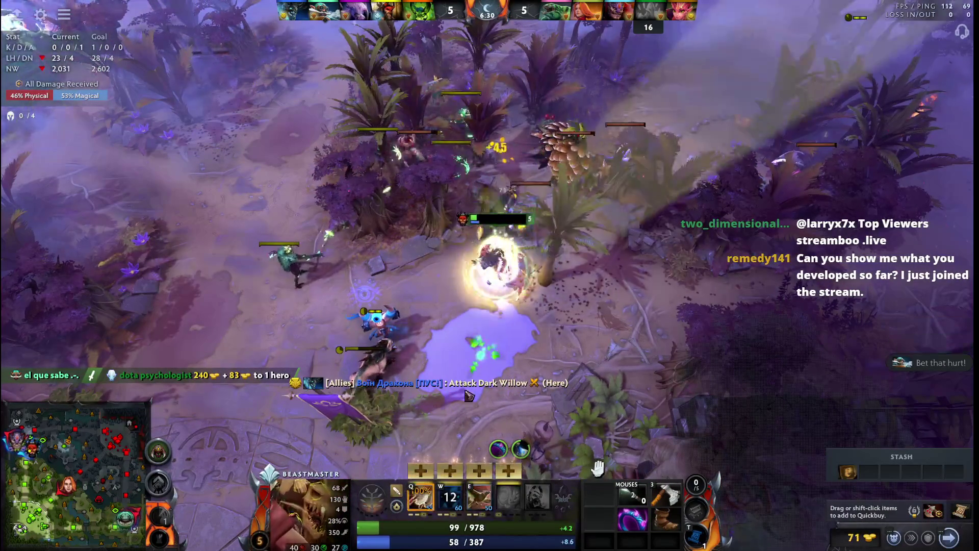
key("ctrl+q")
key("q")
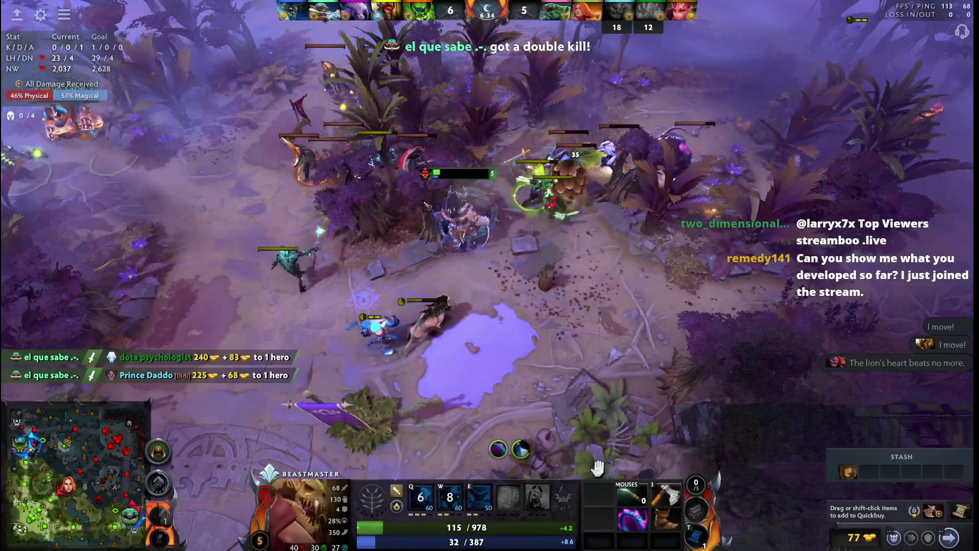
right_click(427, 371)
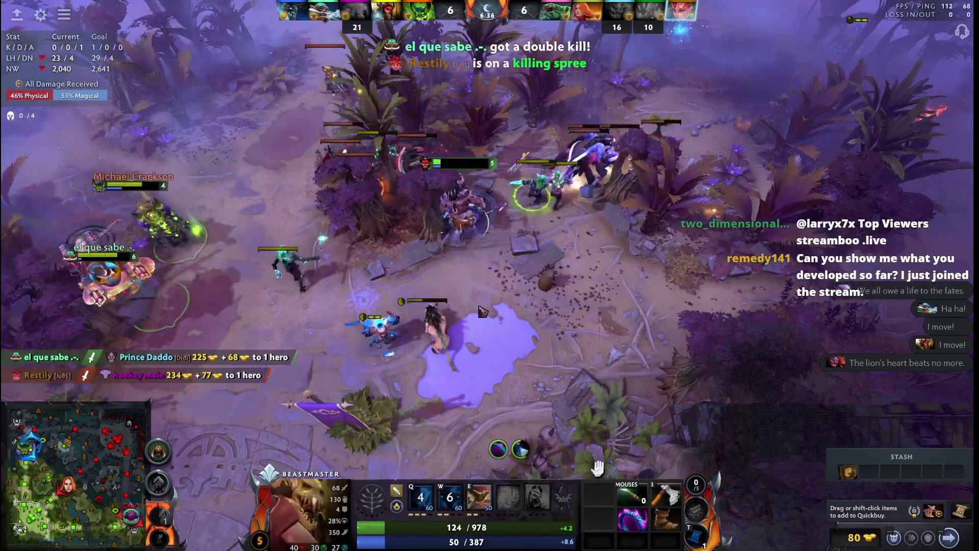
right_click(508, 350)
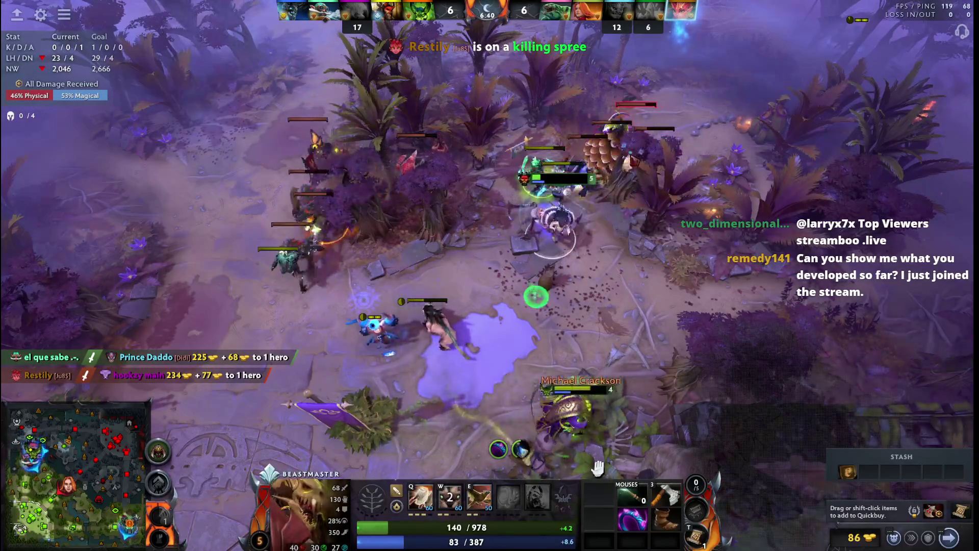
Step: Throw Wild Axes at the enemy heroes, walk toward the arena and throw another volley up the lane
key("q")
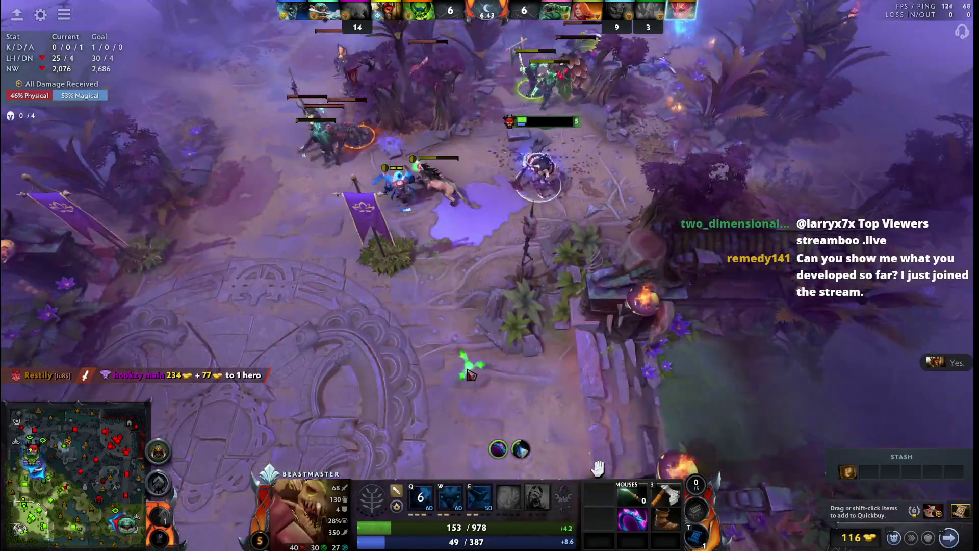
right_click(458, 376)
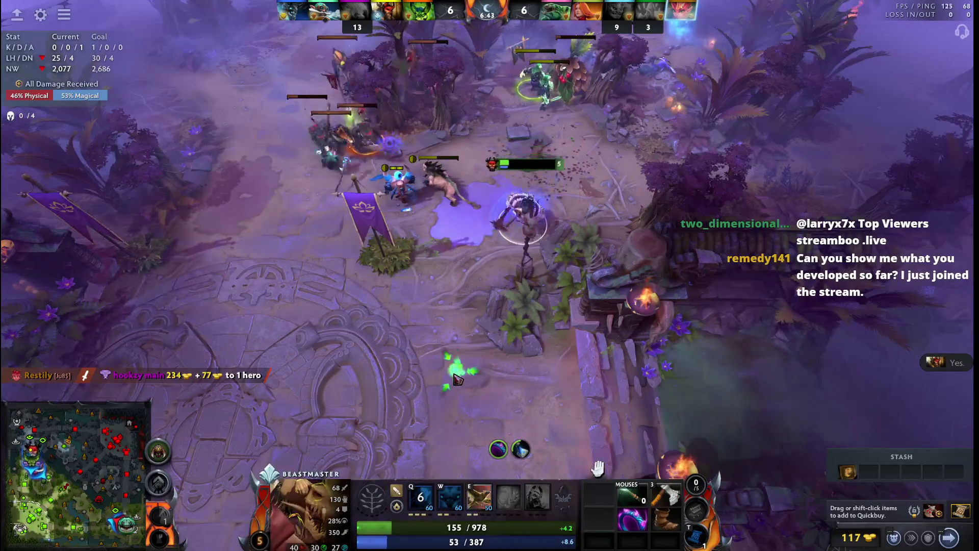
right_click(427, 393)
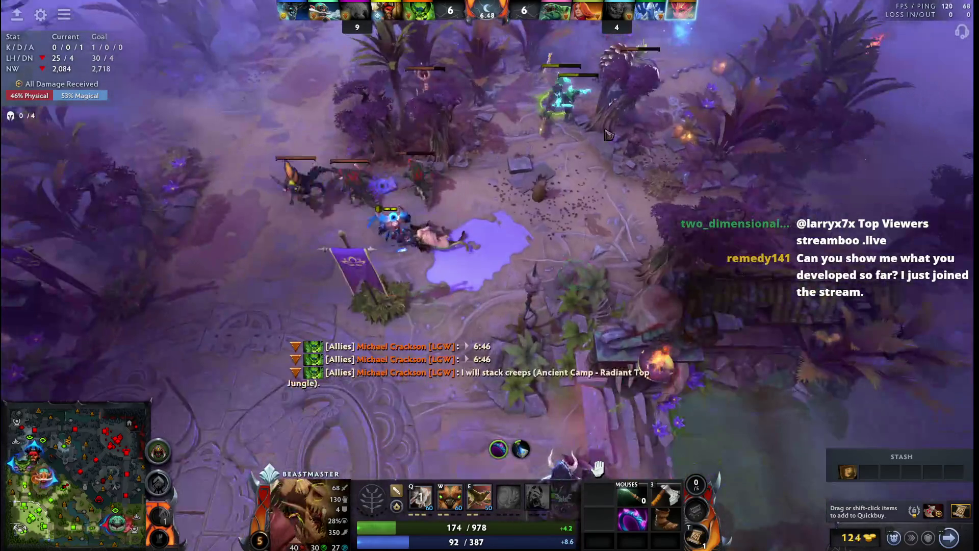
right_click(664, 161)
key("q")
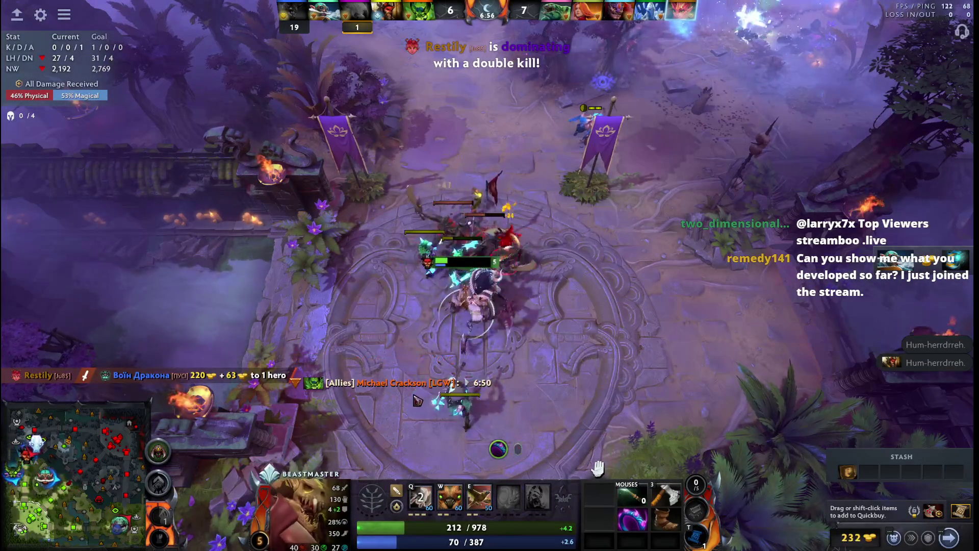
Step: Move Beastmaster through the arena from its lower left toward the top
right_click(377, 366)
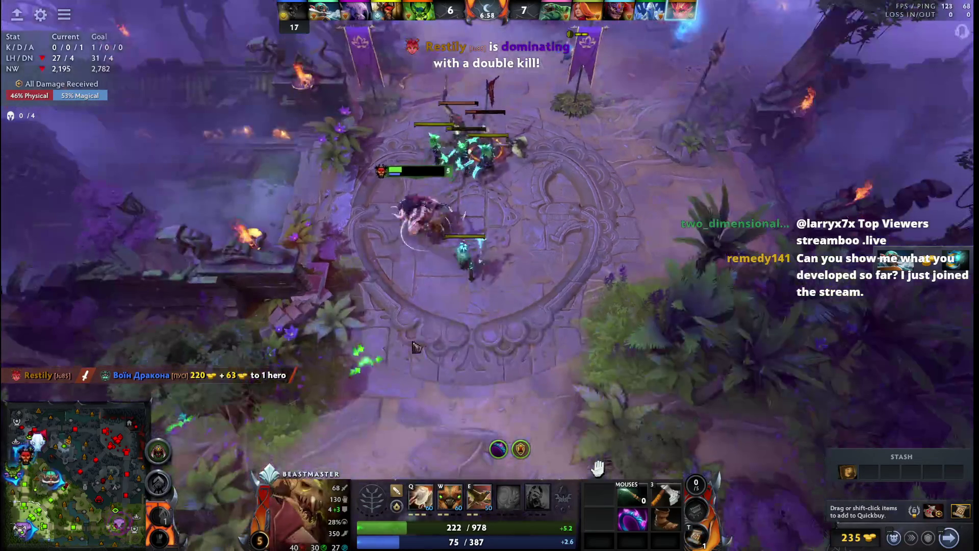
key("F1")
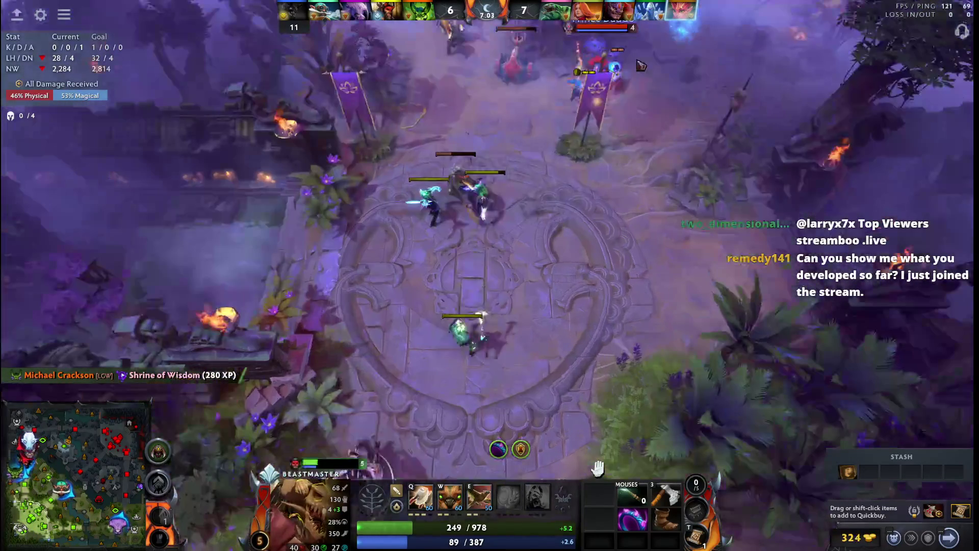
right_click(510, 160)
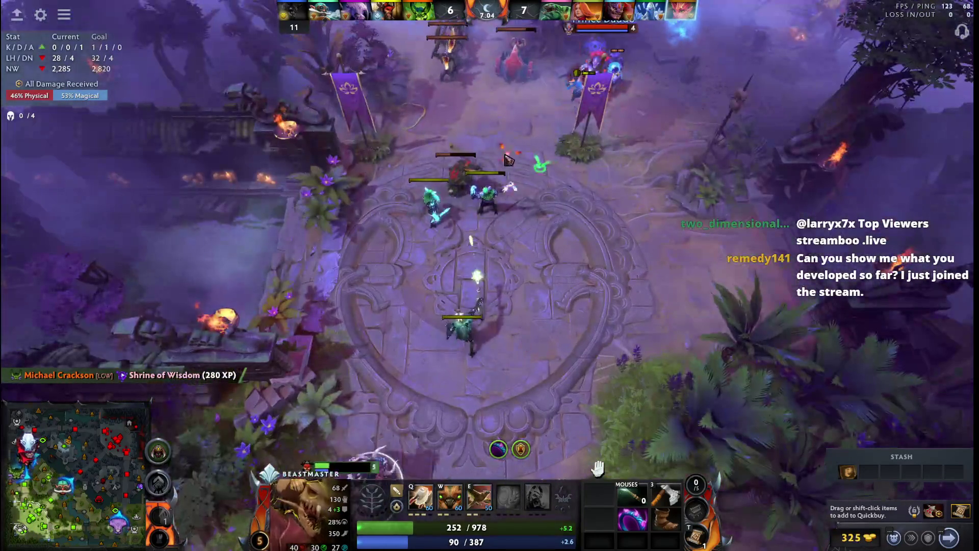
Step: Throw Wild Axes, then buy six Clarity potions into the stash
key("q")
key("F4")
right_click(316, 452)
right_click(763, 89)
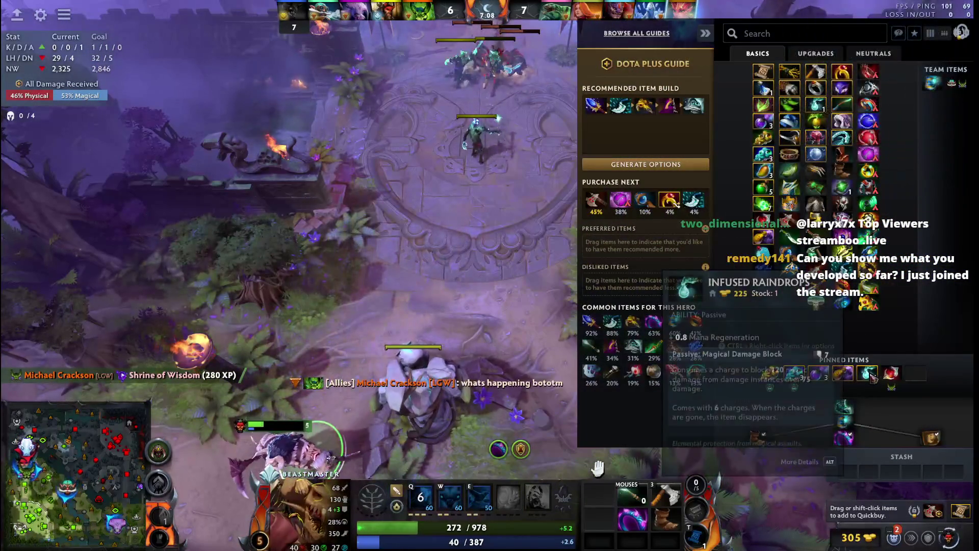
key("F4")
Step: Throw Wild Axes again and retreat Beastmaster south out of the arena along the jungle path
key("F1")
key("F1")
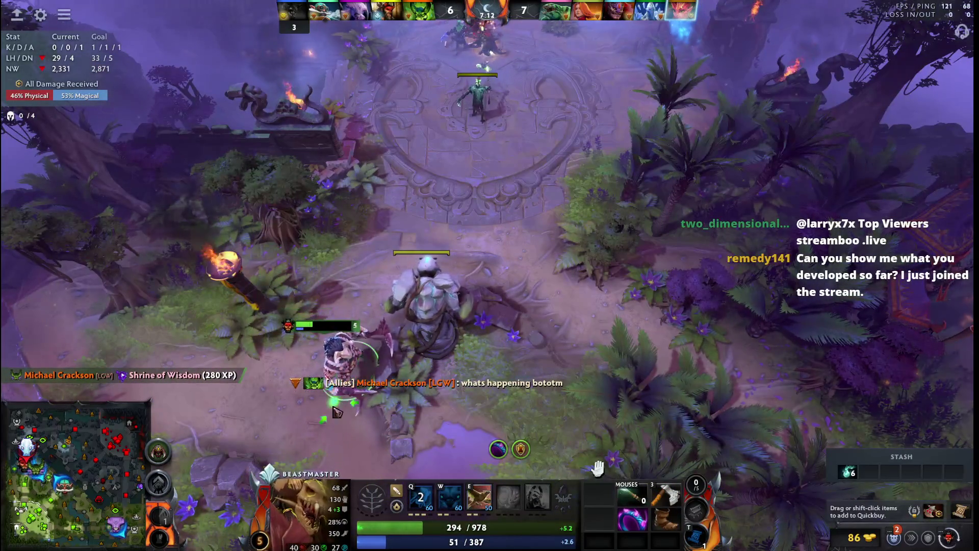
key("Down")
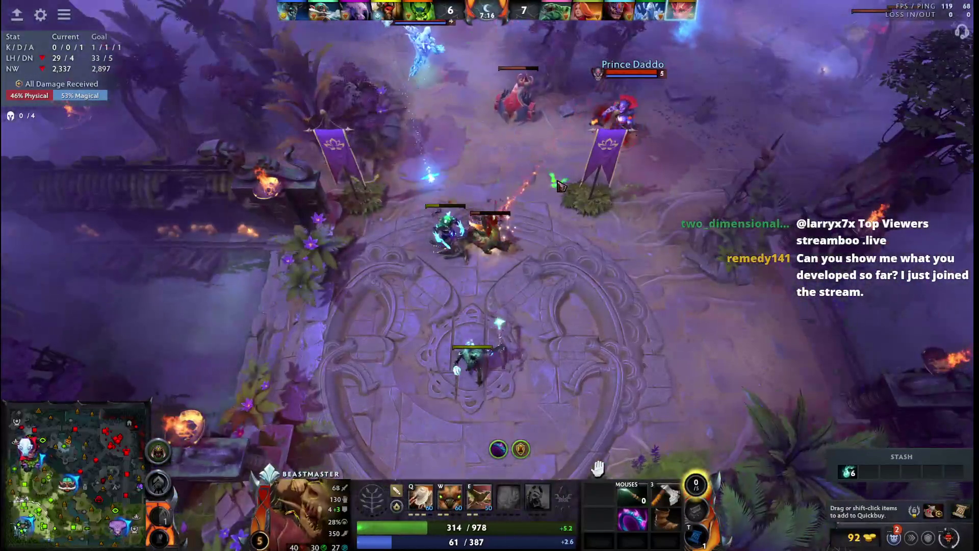
key("q")
key("Down")
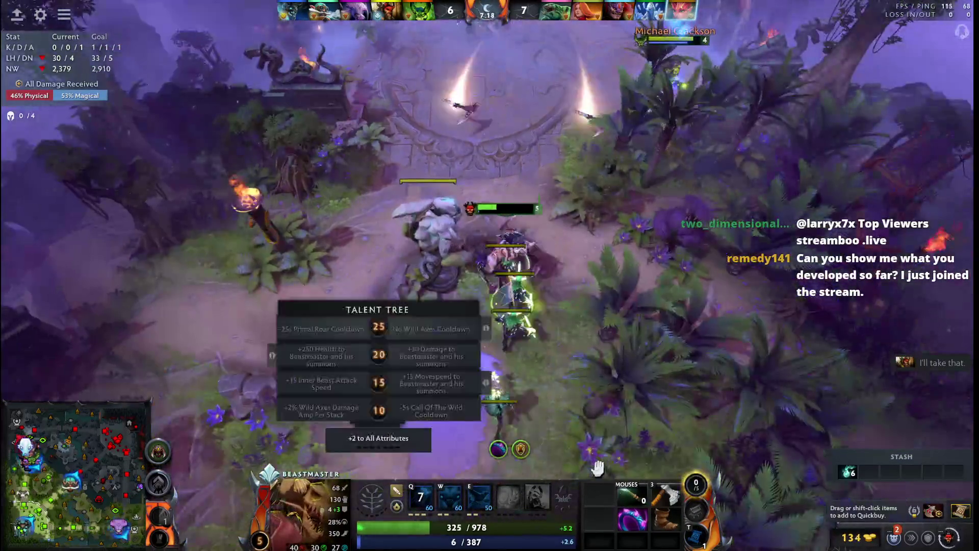
right_click(423, 357)
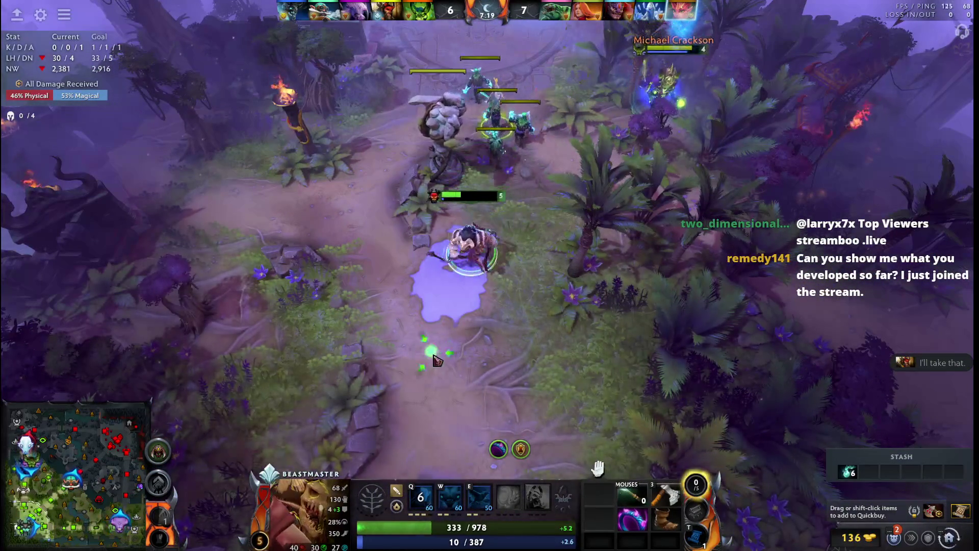
key("Down")
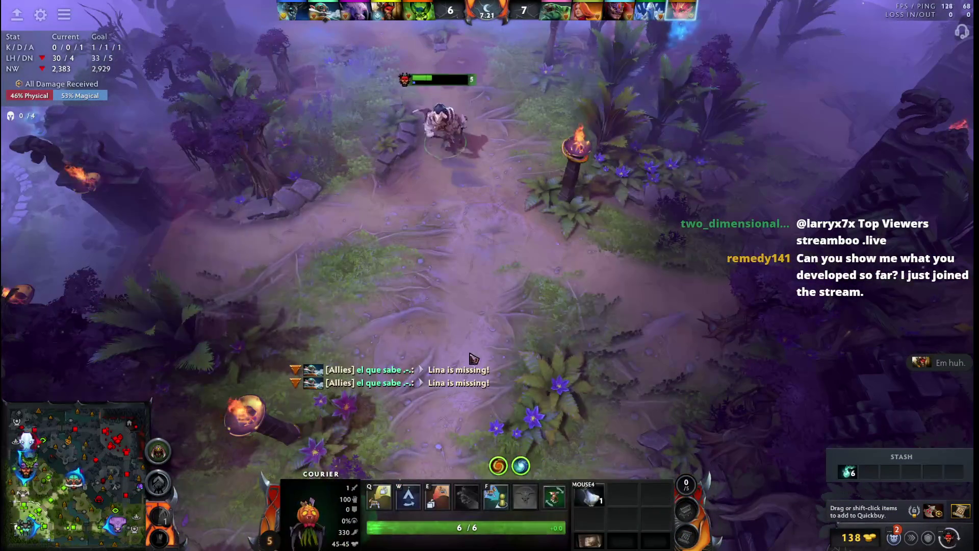
key("F1")
key("F1")
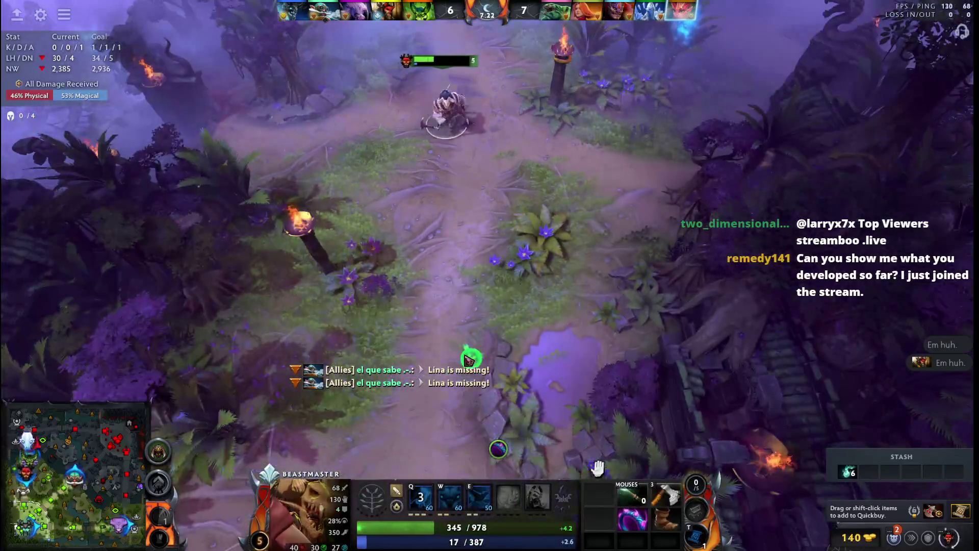
key("F1")
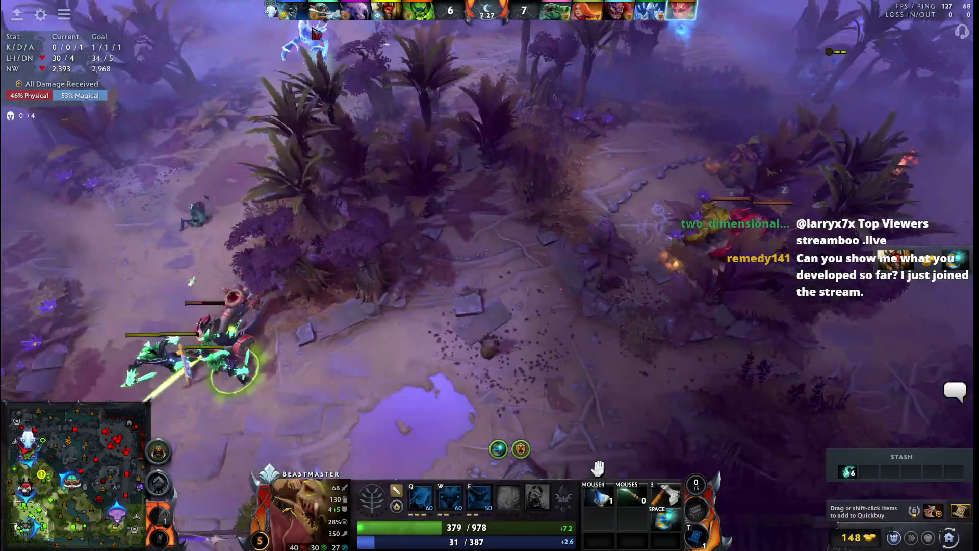
Step: Check on allied Ancient Apparition, Pugna and Lion, then return the view to Beastmaster
left_click(308, 187)
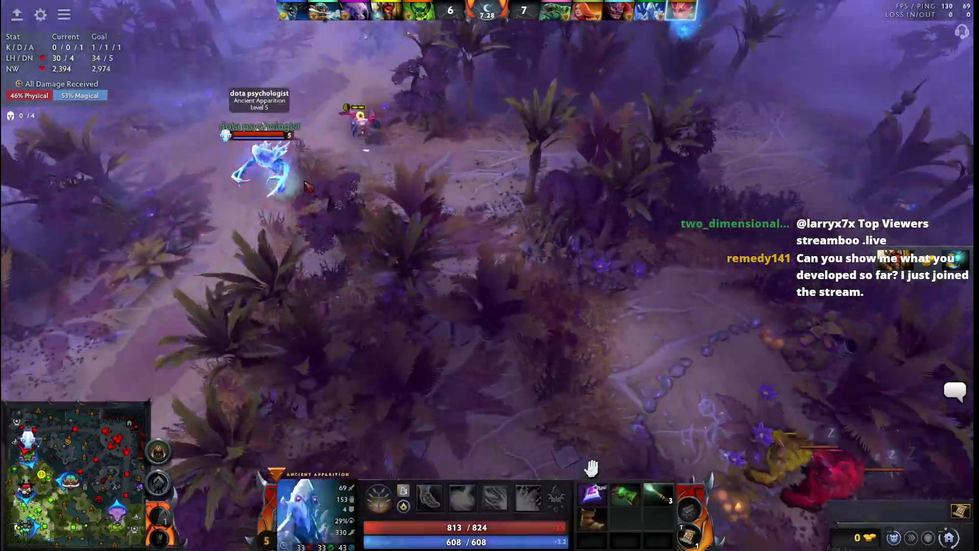
key("F1")
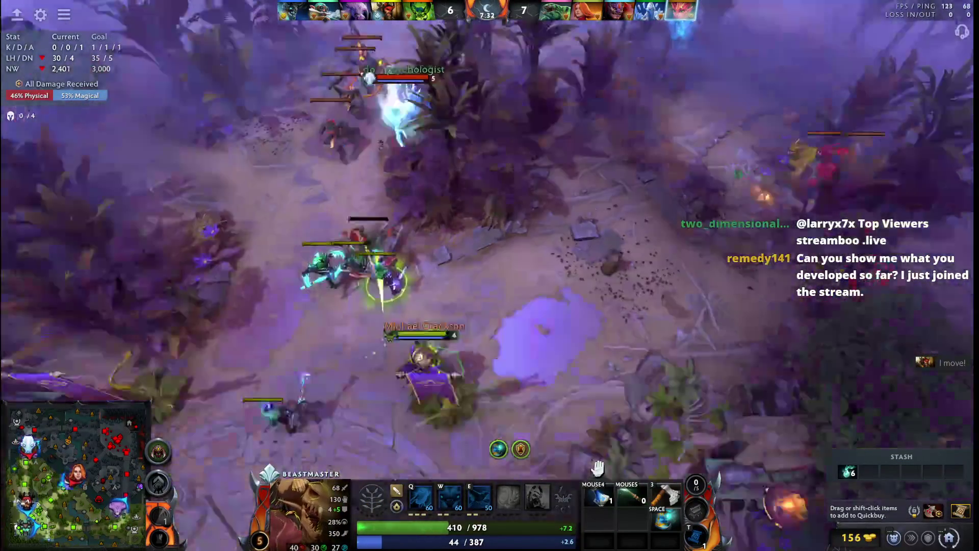
left_click(457, 323)
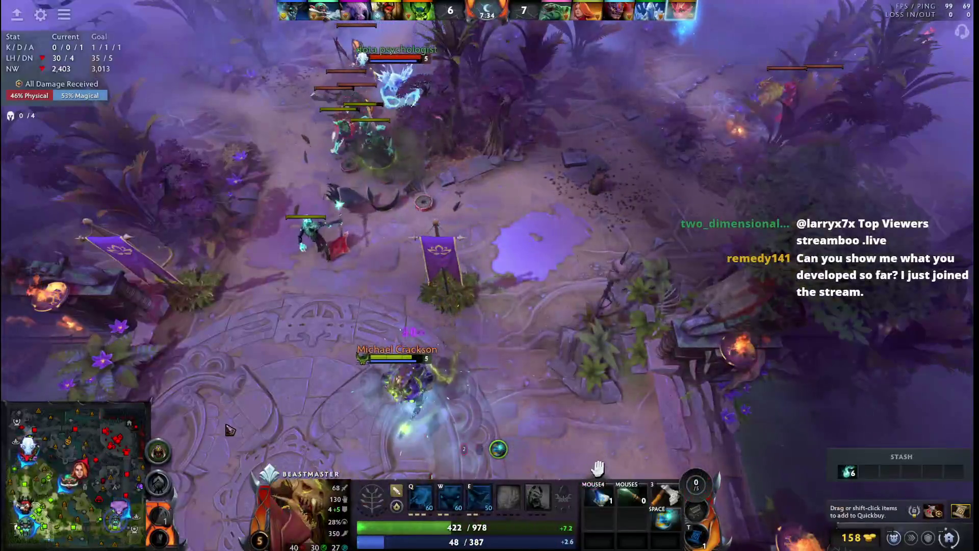
left_click(139, 480)
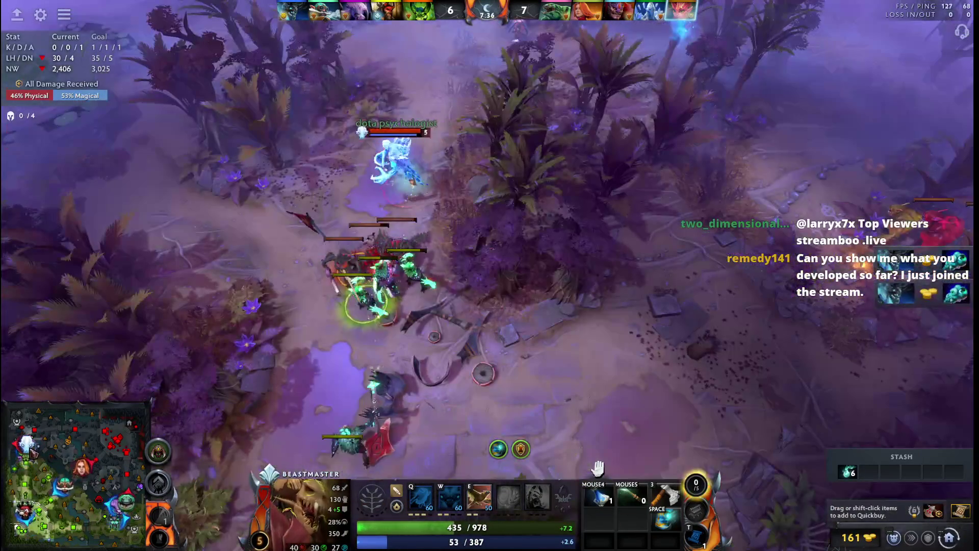
left_click(618, 17)
key("F1")
key("F1")
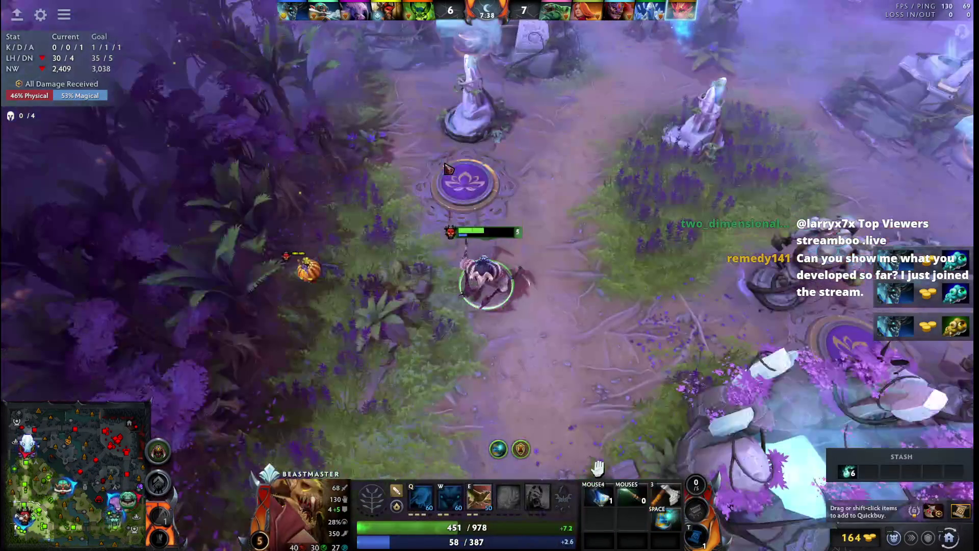
Step: Look up Aghanim's Scepter in the shop while watching the fight near the base
key("F1")
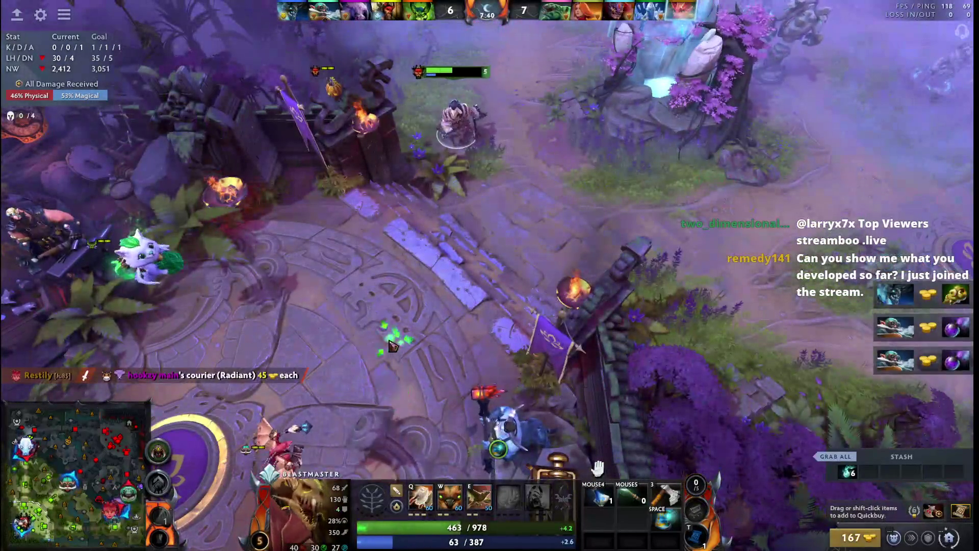
key("F4")
key("F4")
key("F1")
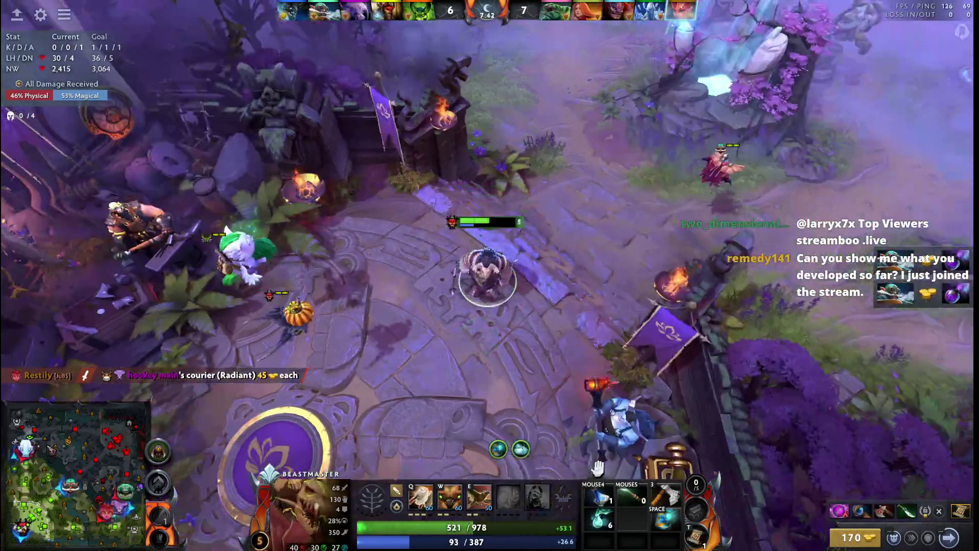
key("F1")
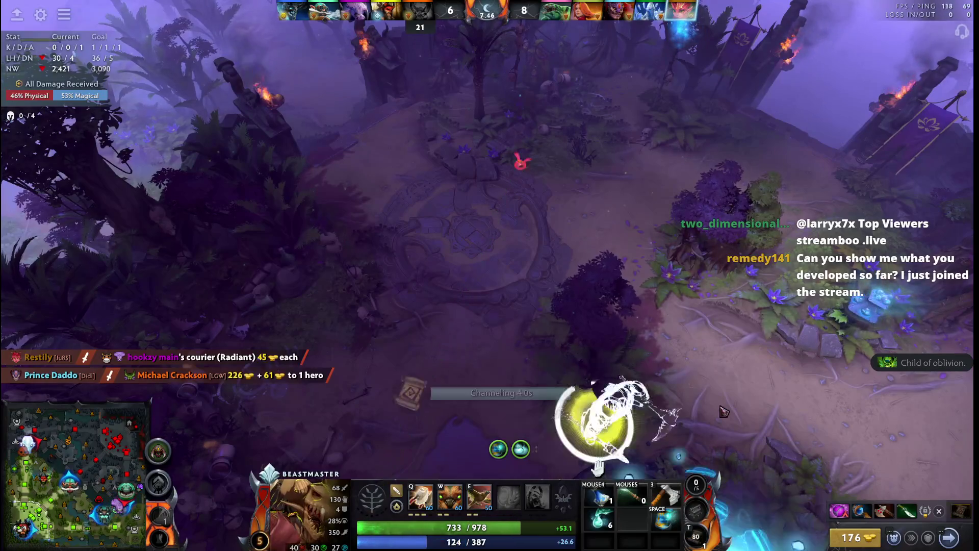
Step: Teleport Beastmaster back toward the lane and buy a replacement teleport scroll
key("F1")
key("t")
key("F4")
key("F4")
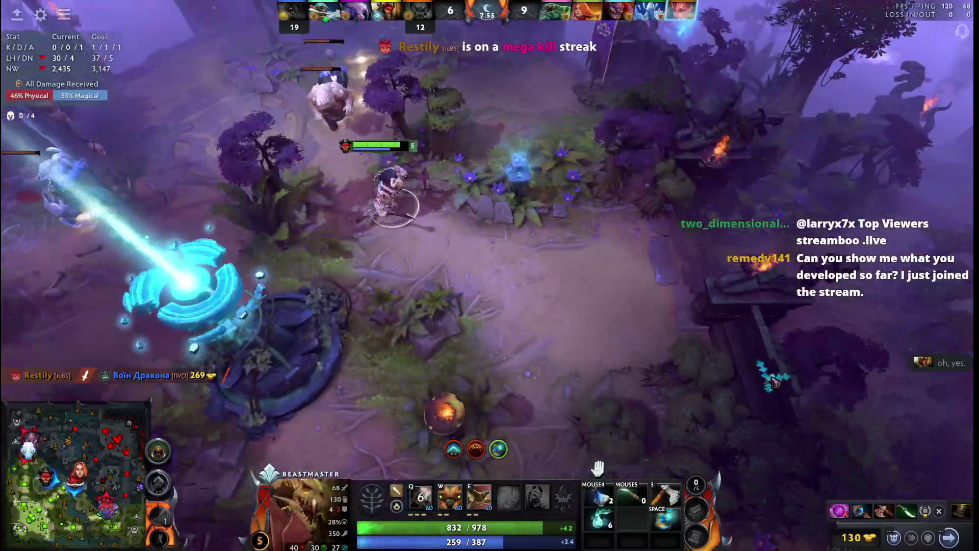
Step: Walk past the allied tower, throw Wild Axes, summon a boar and head north toward the creeps
right_click(781, 376)
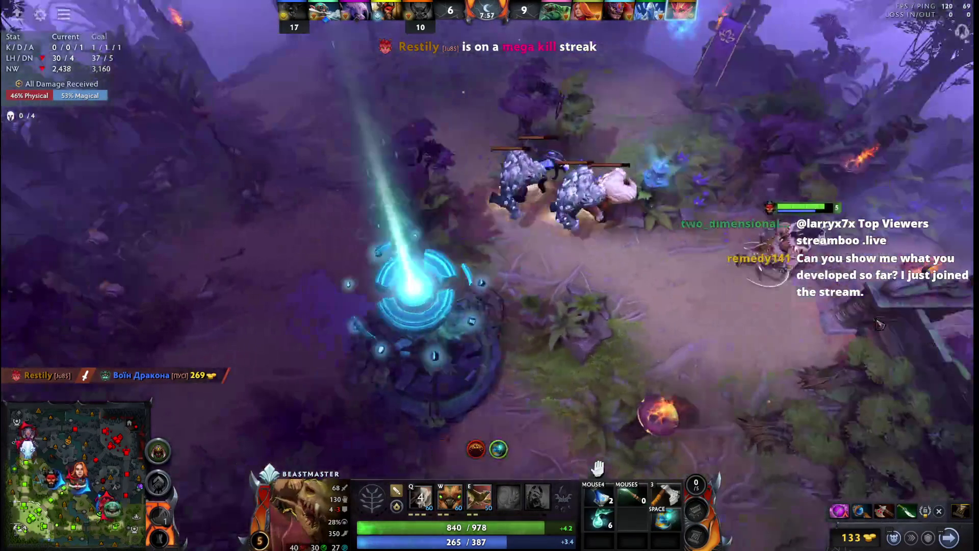
right_click(759, 387)
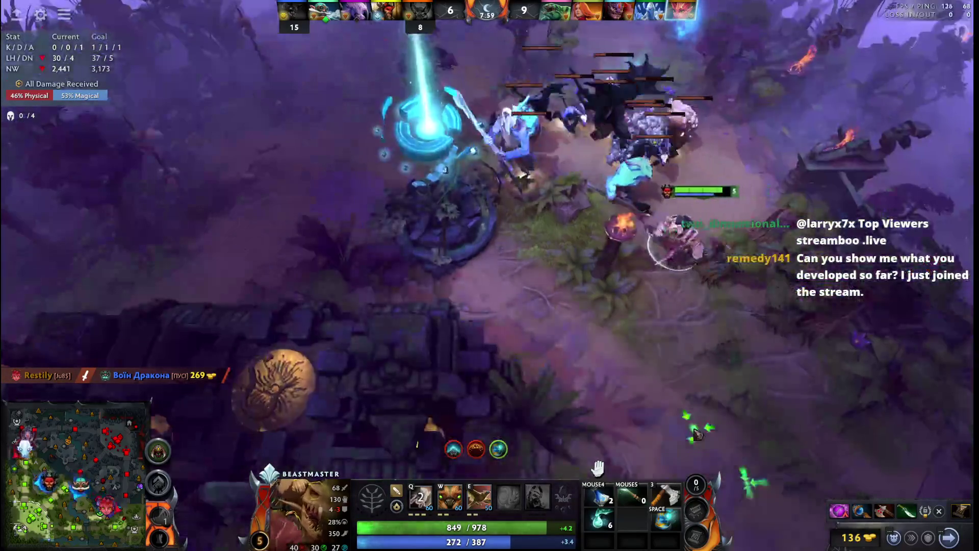
right_click(647, 427)
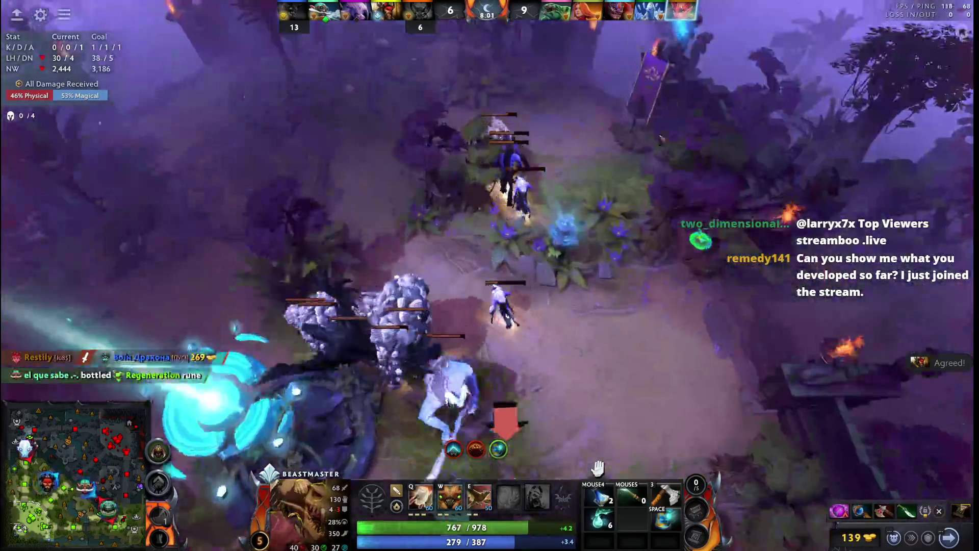
right_click(599, 153)
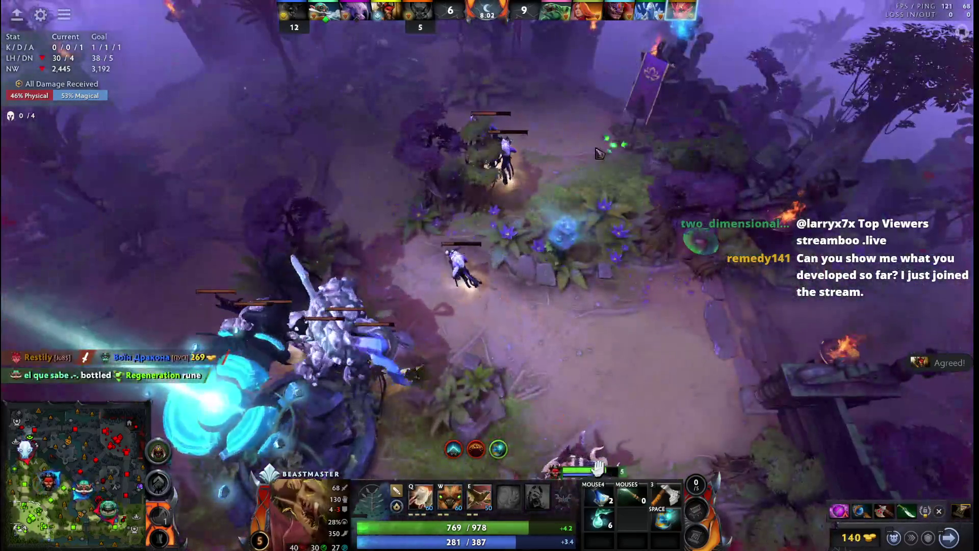
key("q")
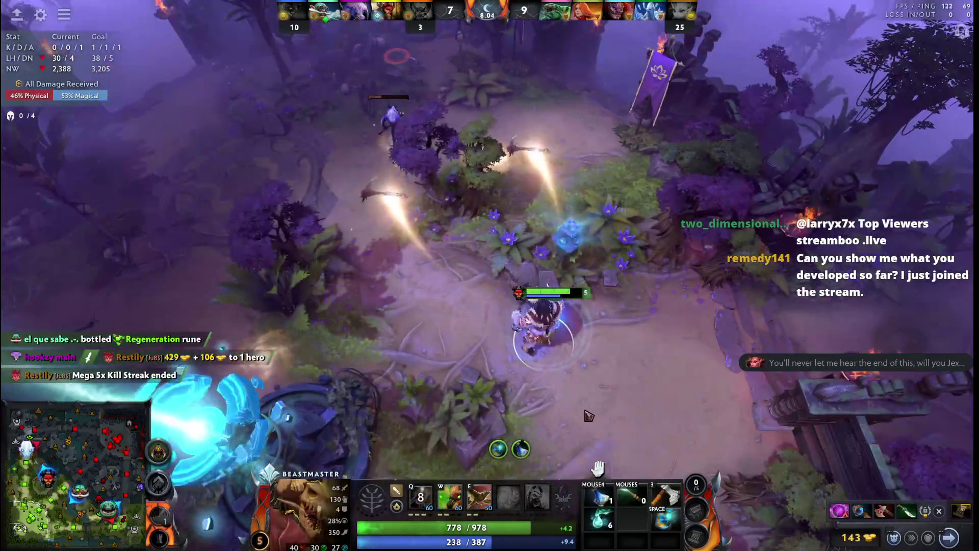
key("w")
right_click(615, 443)
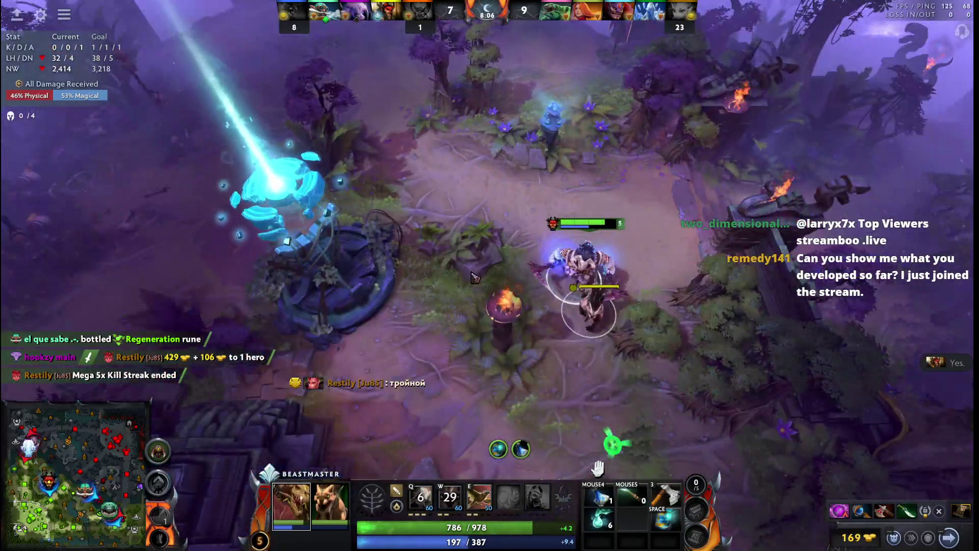
right_click(533, 183)
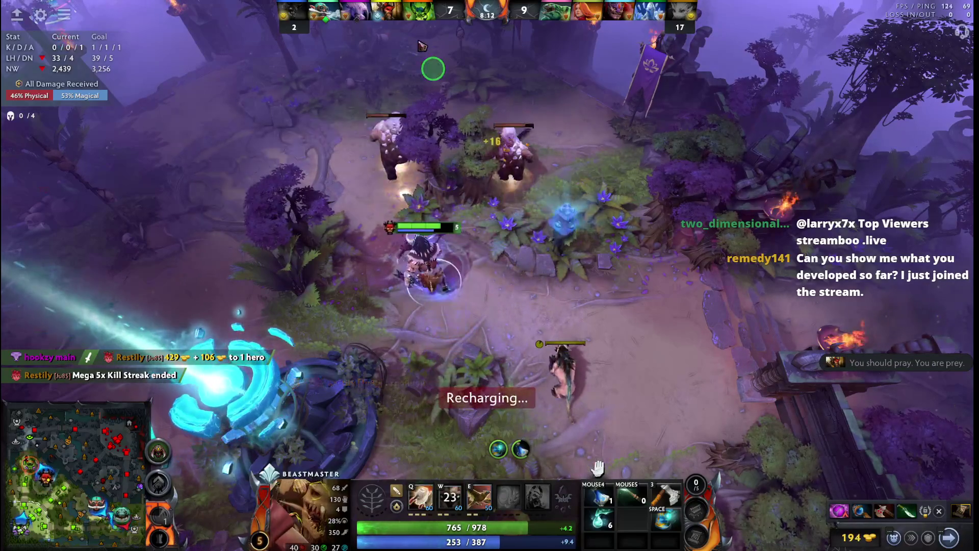
Step: Farm creeps near the allied tower with Wild Axes and attacks, then learn the ultimate
key("q")
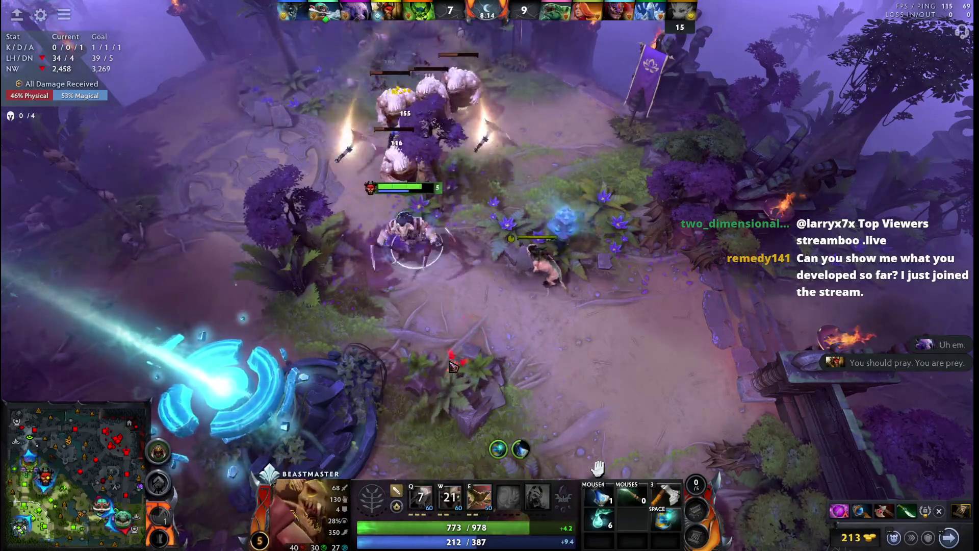
right_click(266, 256)
right_click(510, 161)
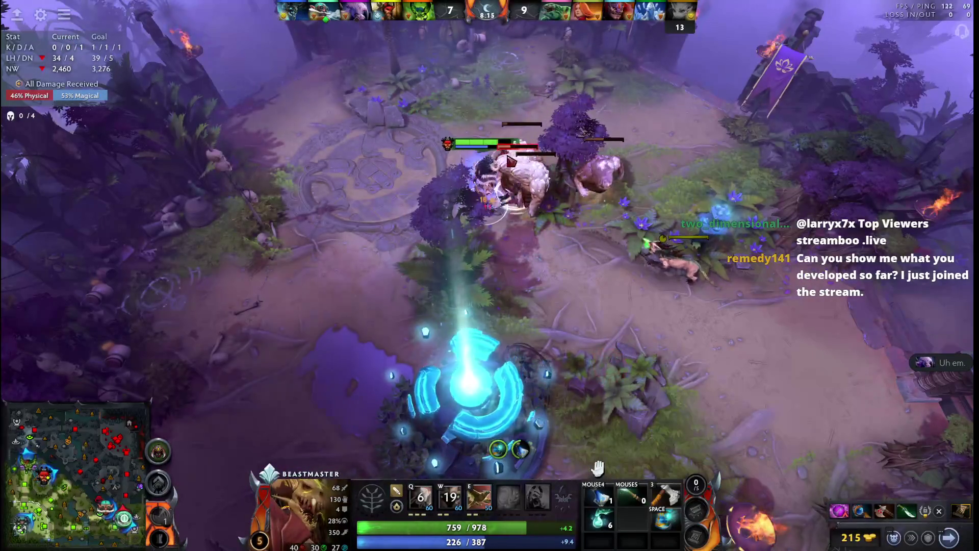
right_click(576, 58)
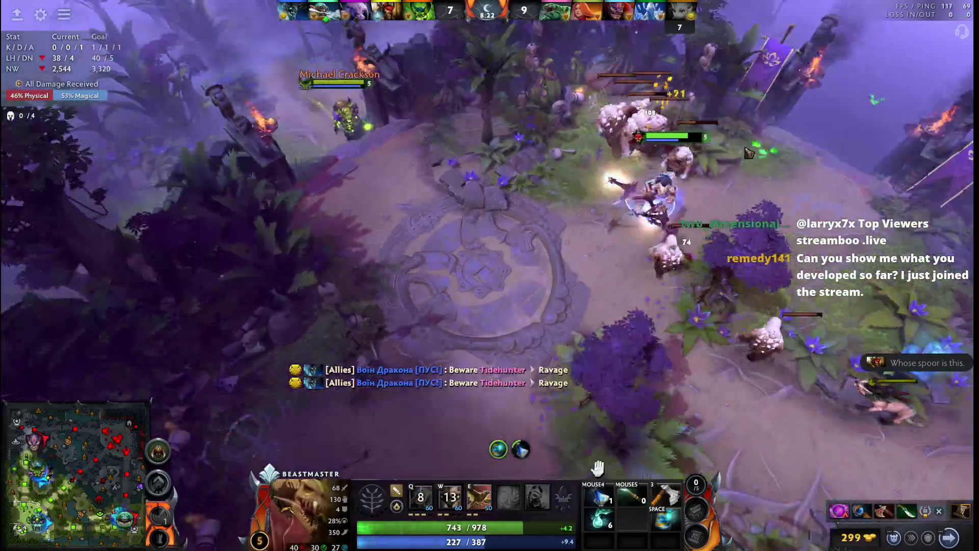
key("q")
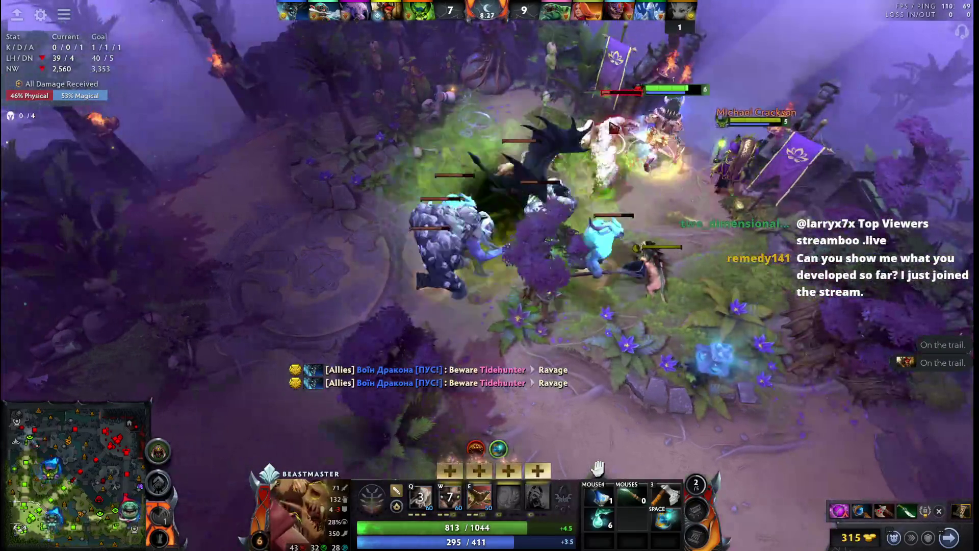
key("ctrl+r")
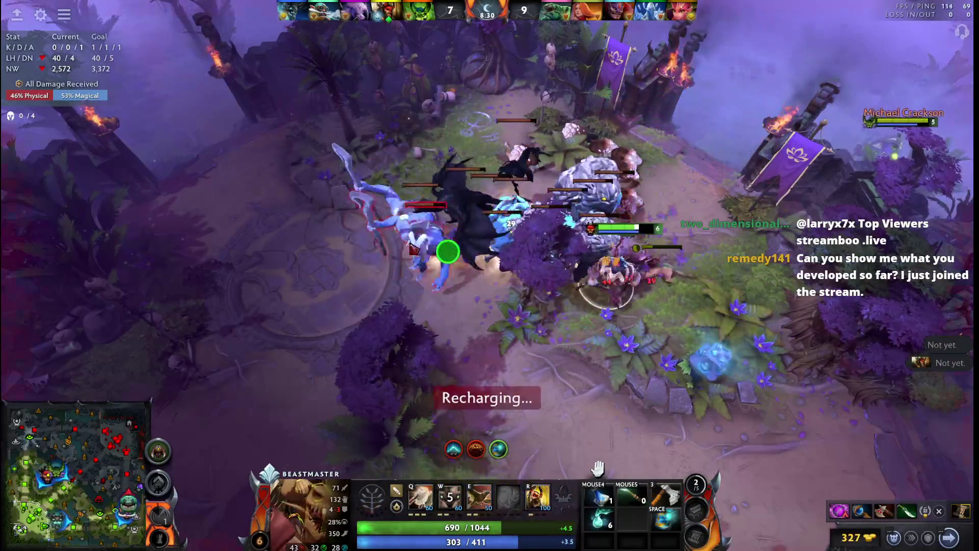
Step: Throw Wild Axes into the wave, summon boars and attack-move on the enemies at the tower
key("q")
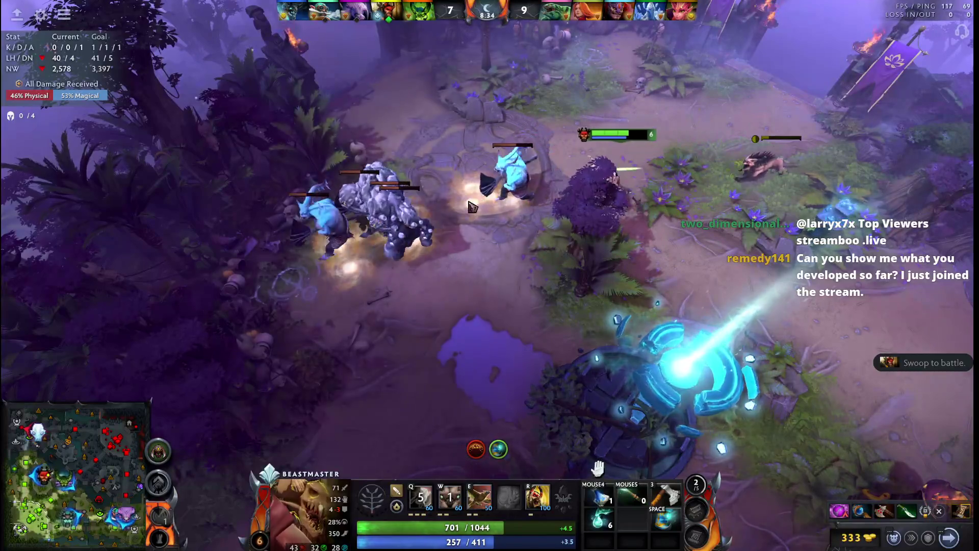
right_click(540, 112)
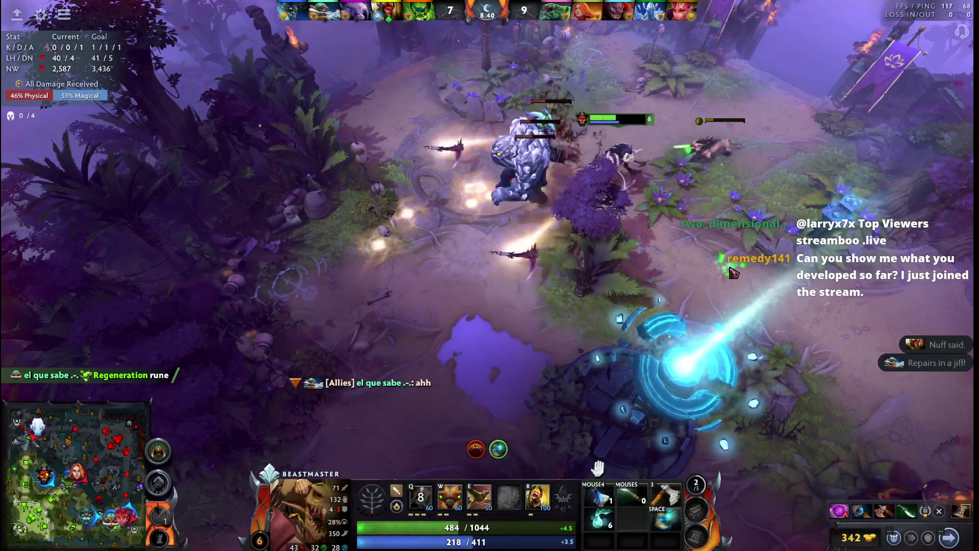
right_click(709, 271)
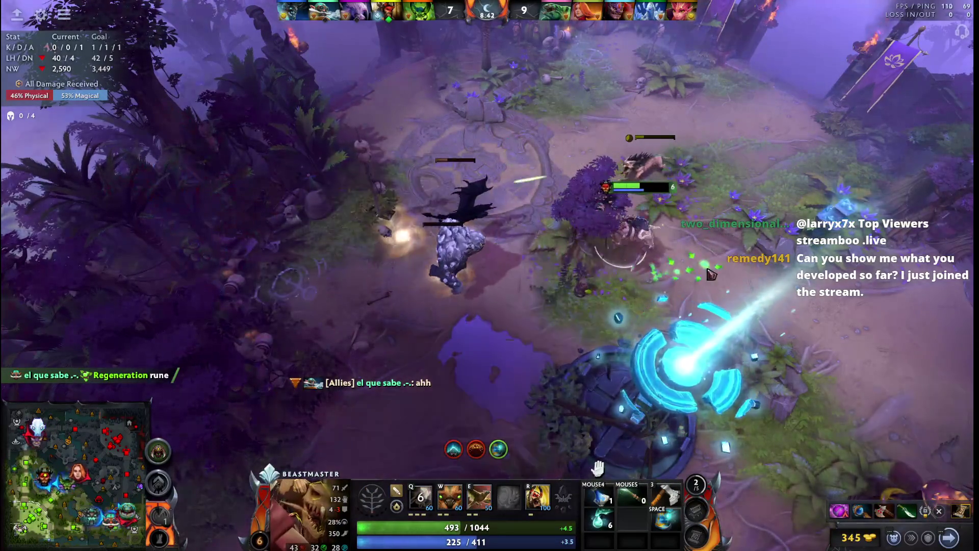
key("w")
key("a")
left_click(694, 318)
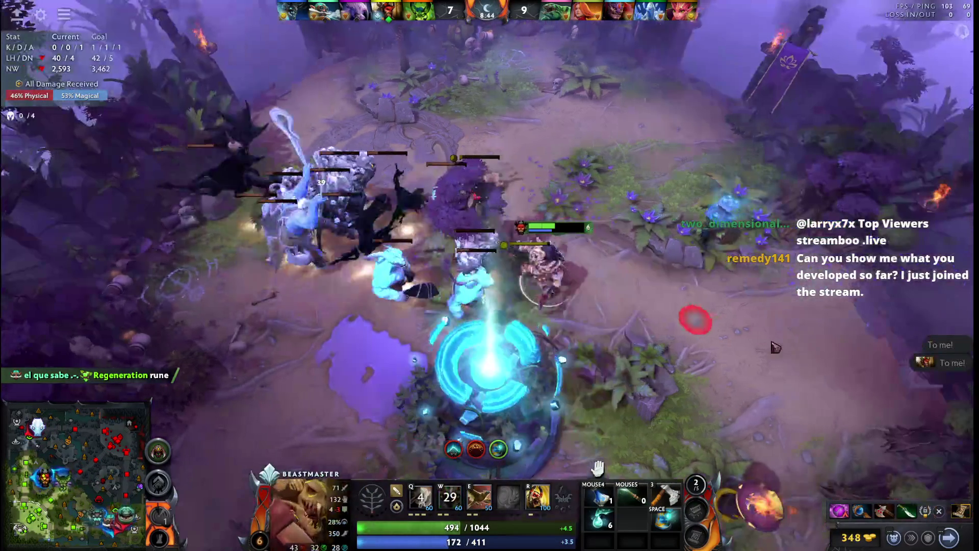
right_click(705, 365)
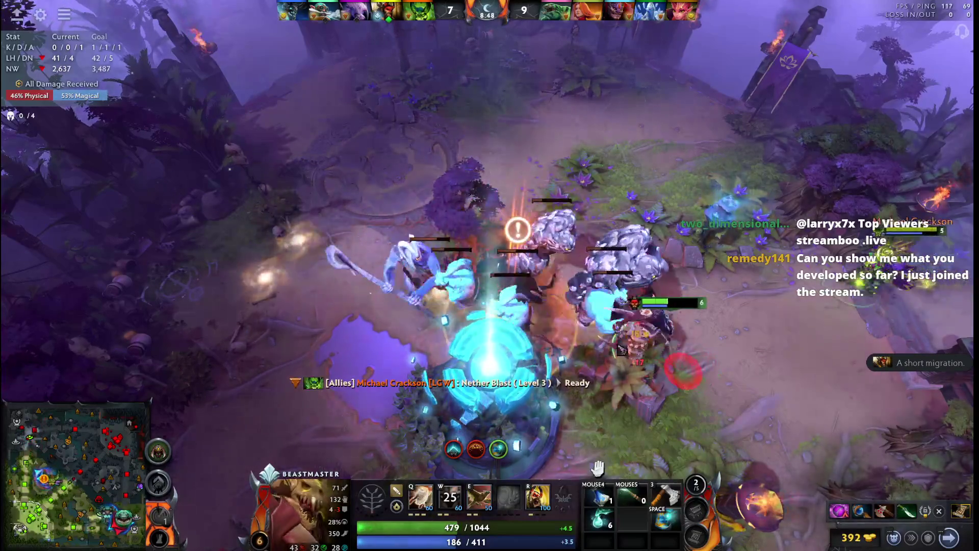
right_click(177, 220)
key("q")
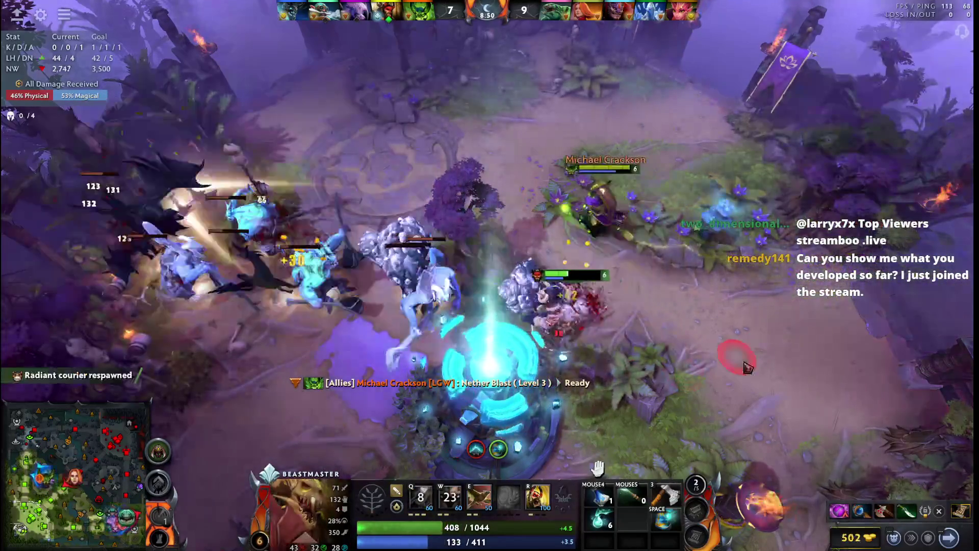
Step: Reposition around the tower attacking creeps, and use the Space item to restore mana
right_click(772, 390)
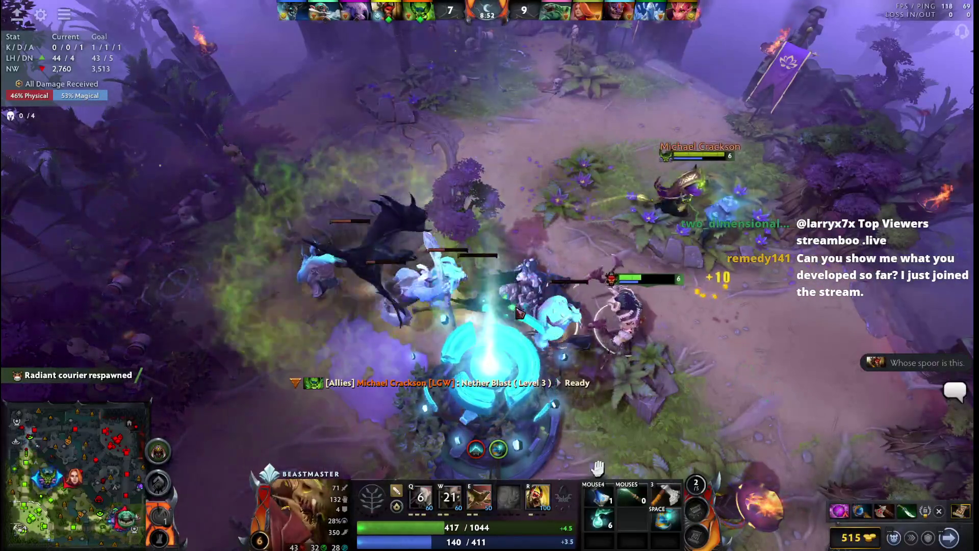
right_click(510, 307)
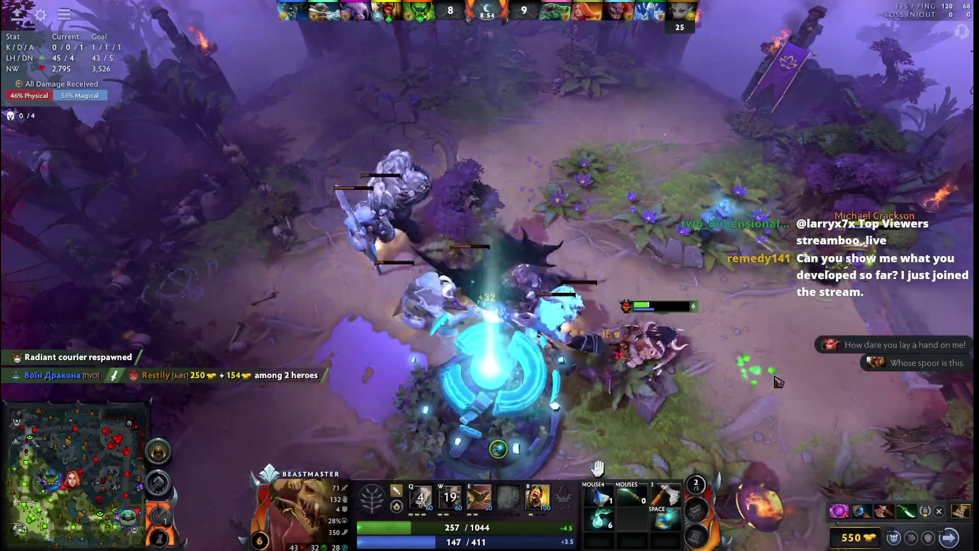
right_click(772, 378)
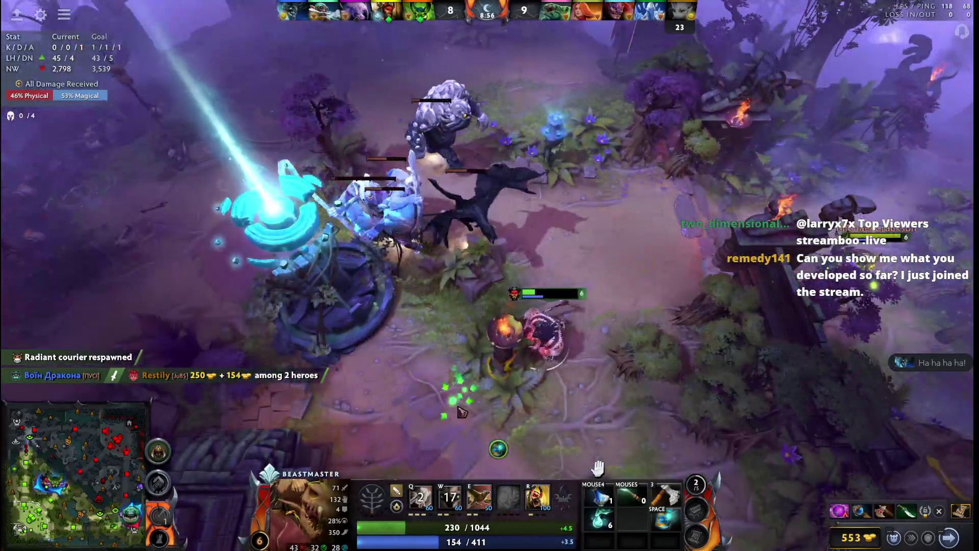
right_click(426, 362)
right_click(343, 189)
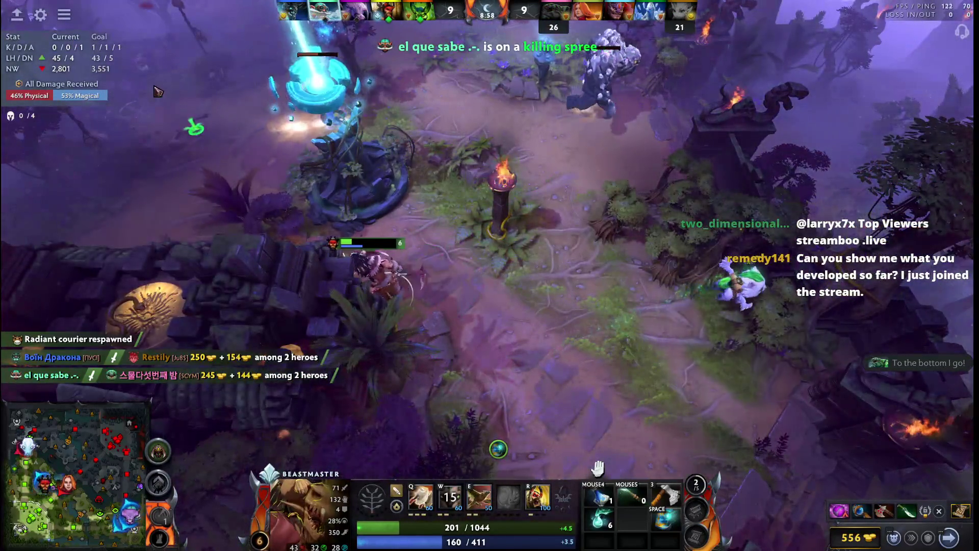
right_click(637, 360)
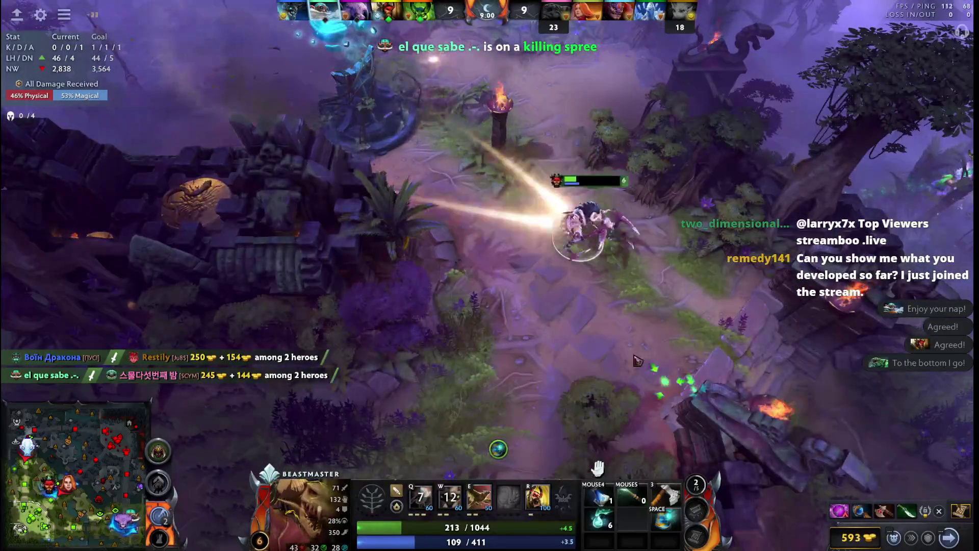
key("space")
right_click(580, 375)
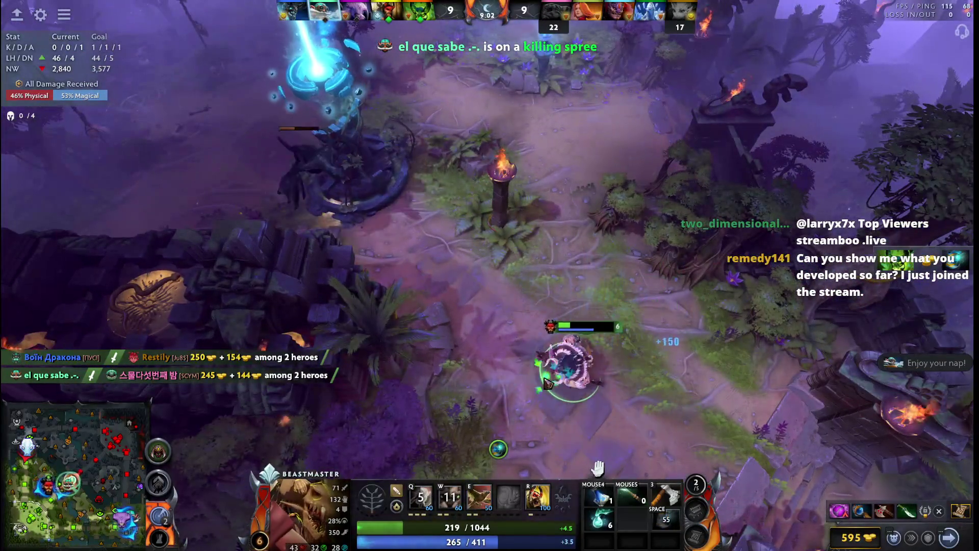
right_click(587, 387)
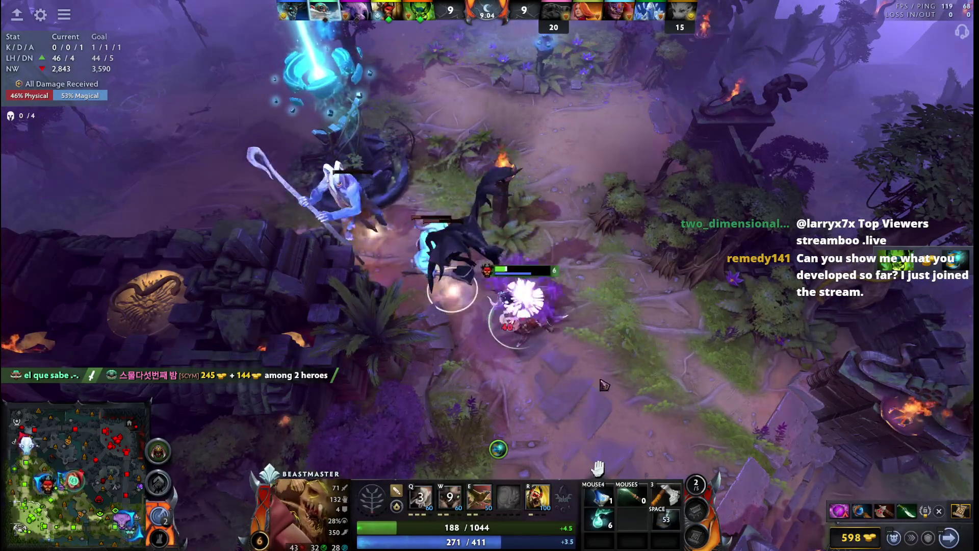
right_click(628, 420)
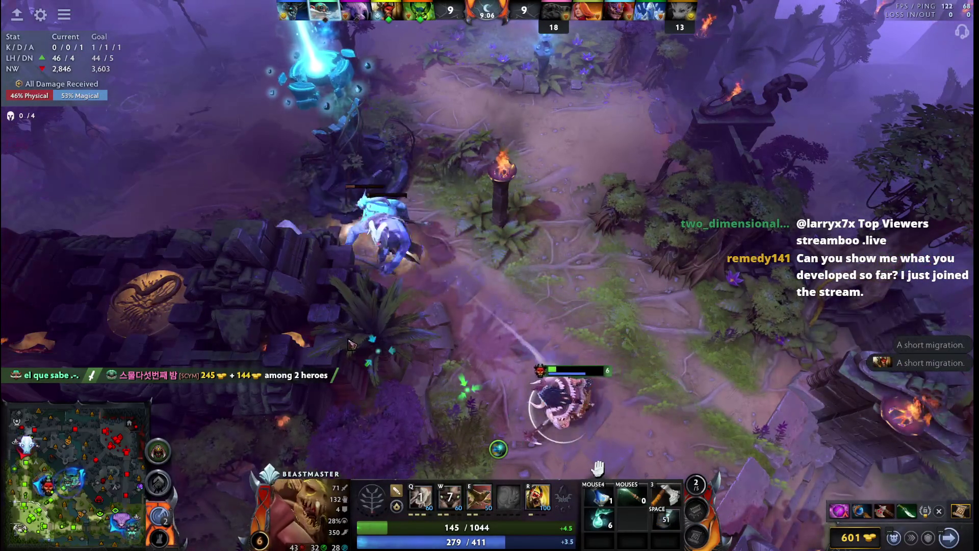
Step: Re-engage with Wild Axes and boars, retreat on low health, then attack the enemy hero by the tower
right_click(362, 350)
key("q")
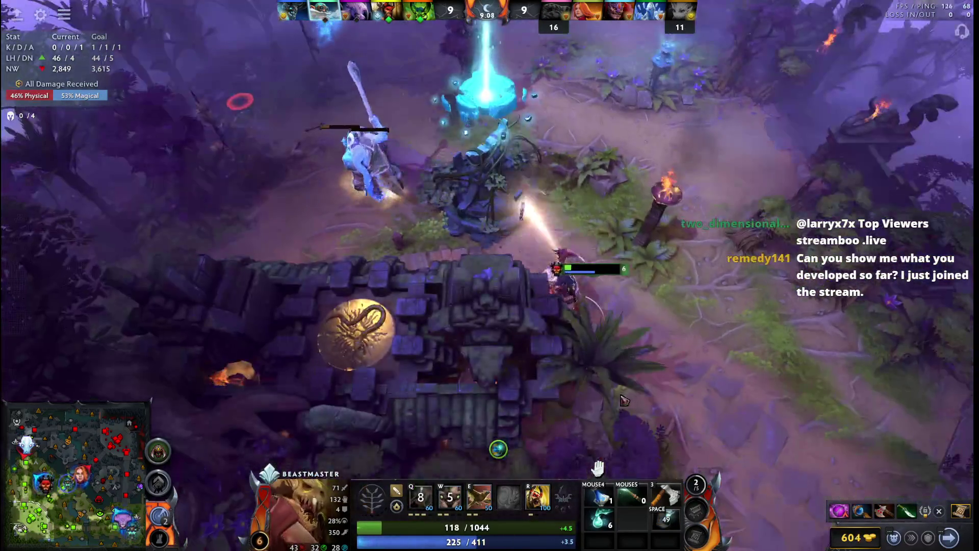
right_click(627, 398)
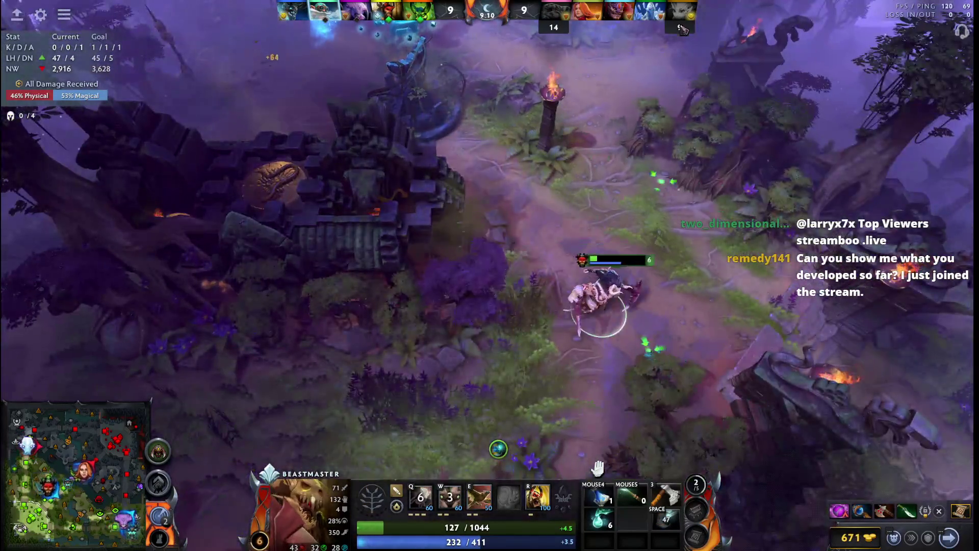
right_click(636, 315)
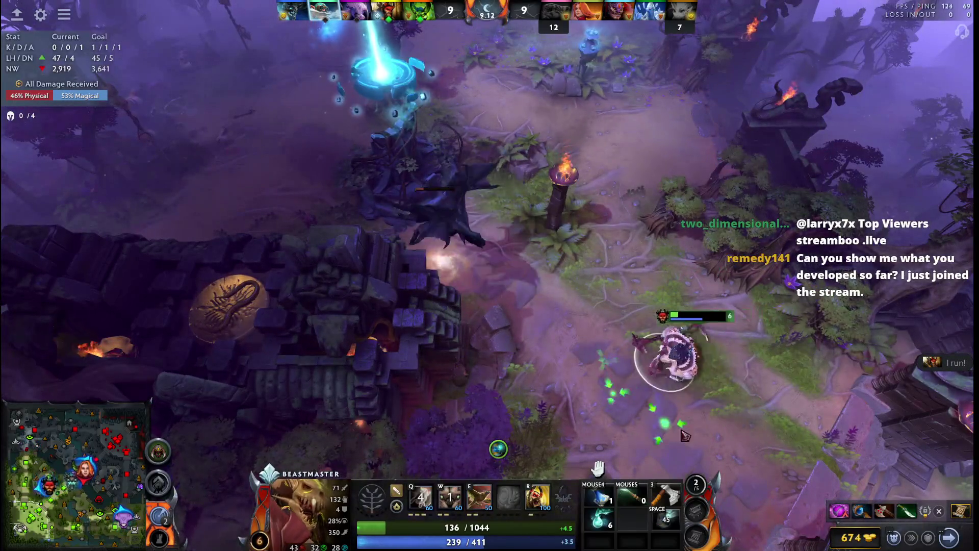
right_click(588, 256)
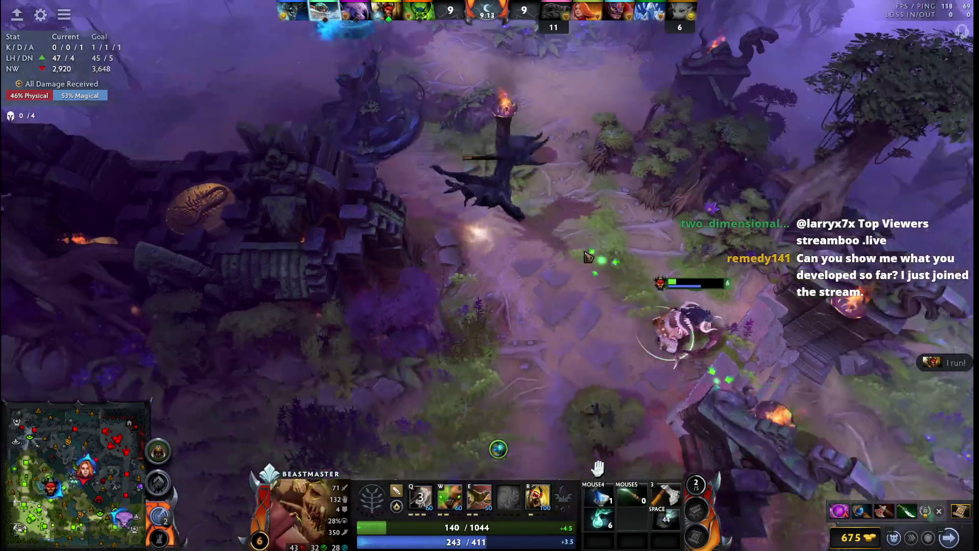
key("w")
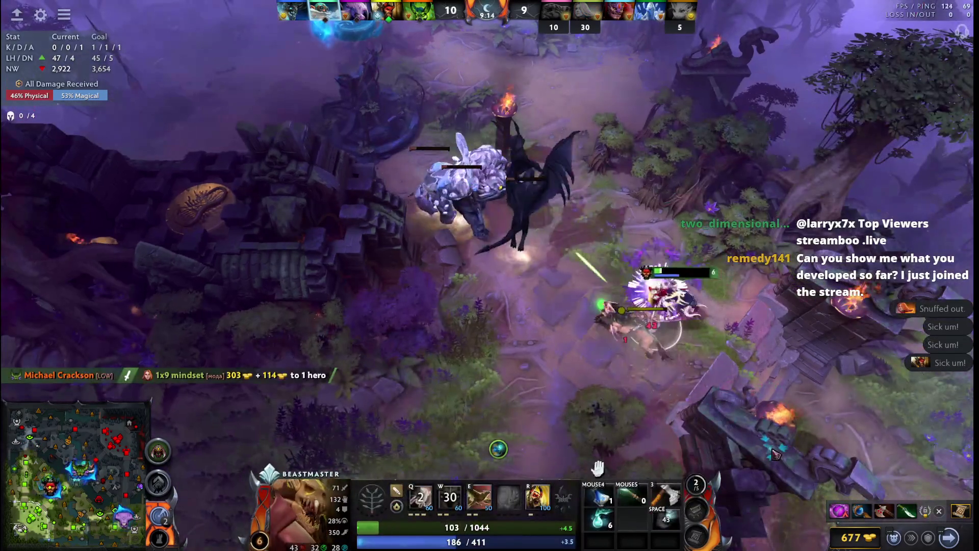
right_click(632, 438)
right_click(158, 83)
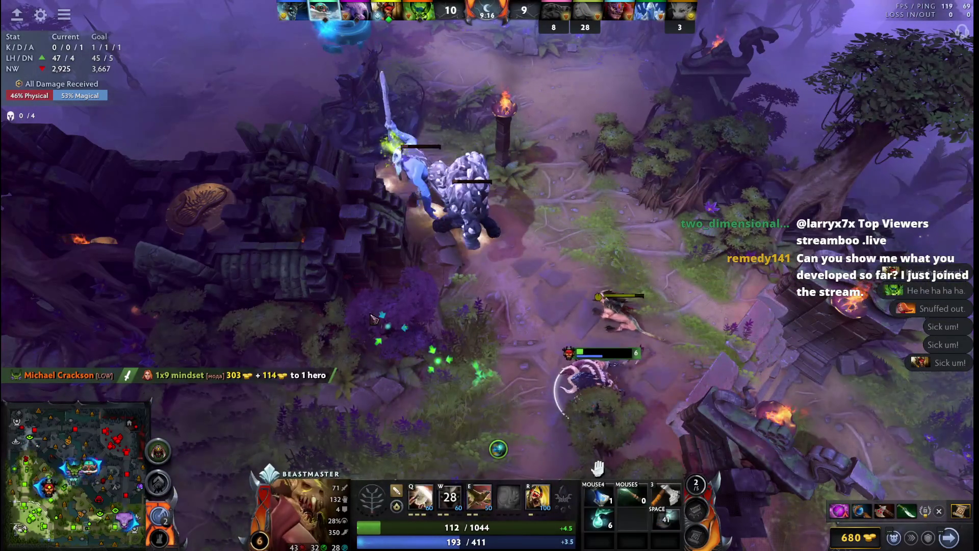
key("q")
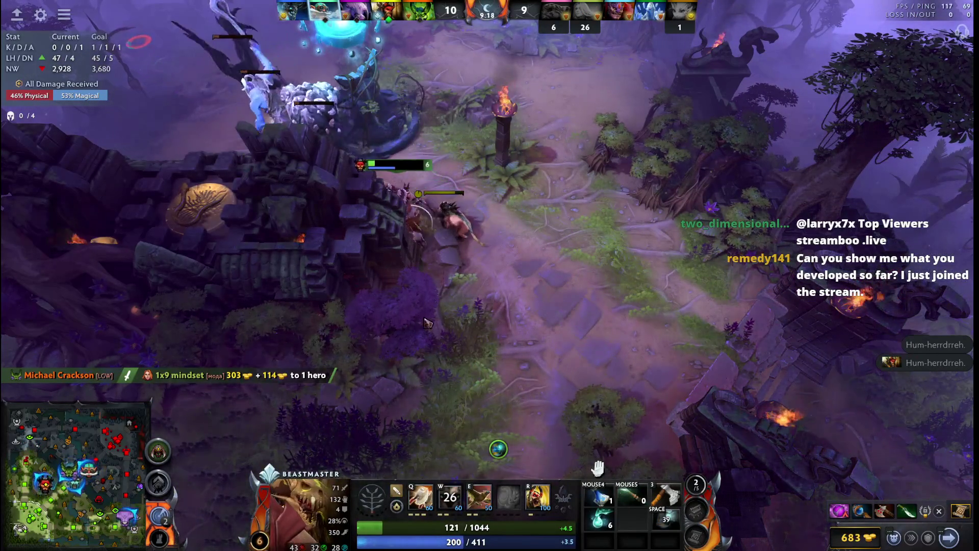
right_click(535, 328)
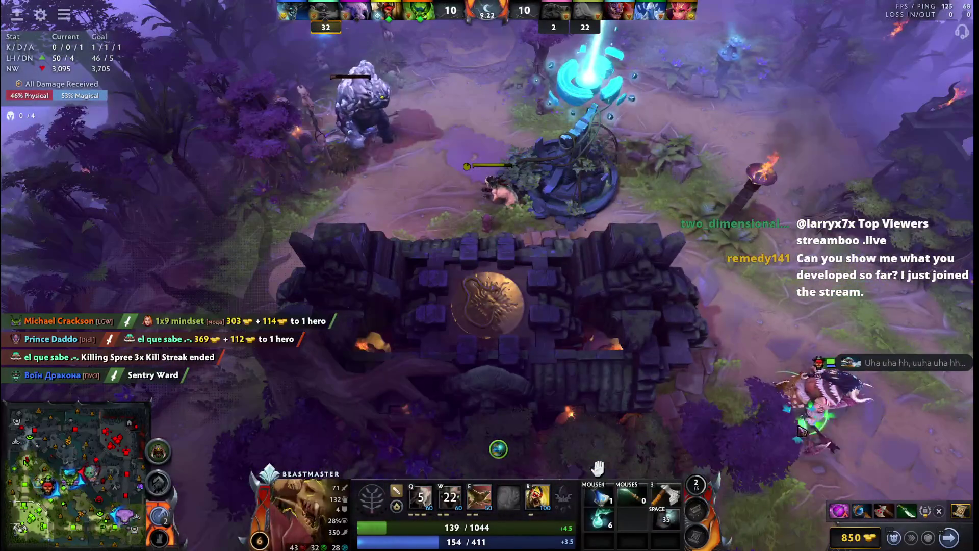
right_click(446, 259)
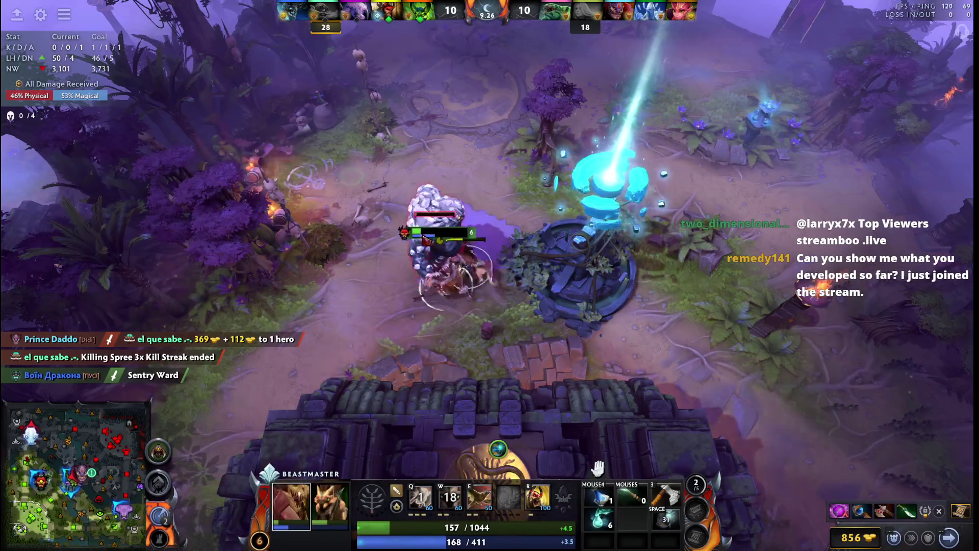
Step: Craft a Pollywog Charm with the Brawny +110 Health enchantment from the neutral item slot
key("F1")
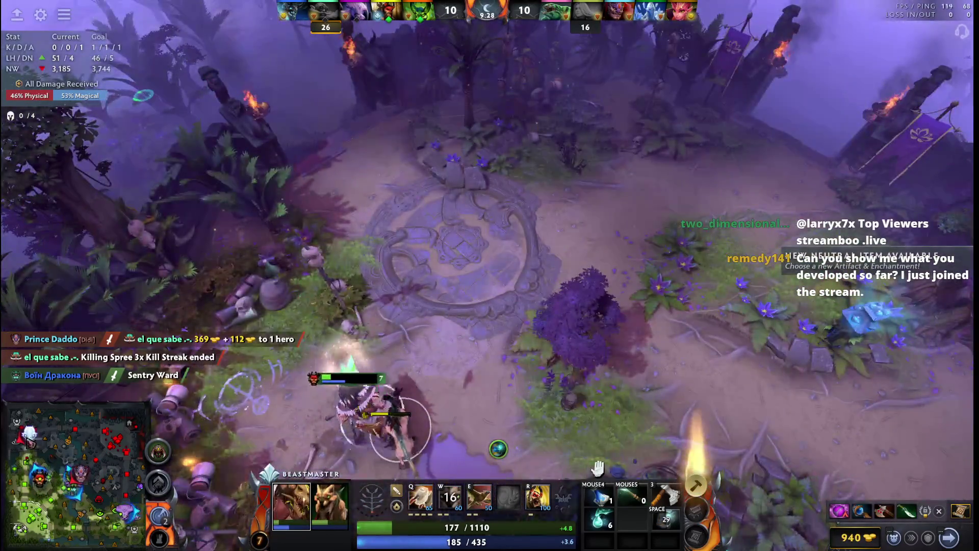
key("F1")
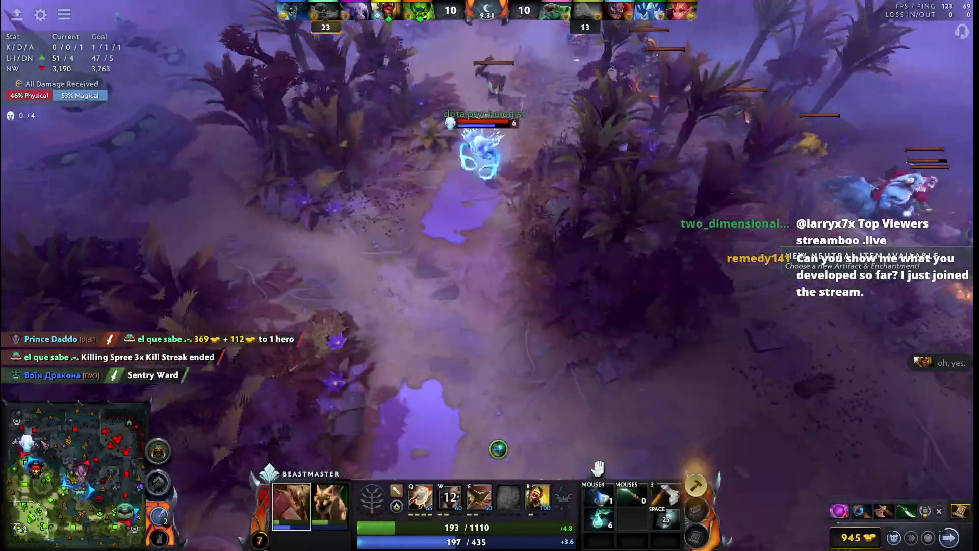
key("Tab")
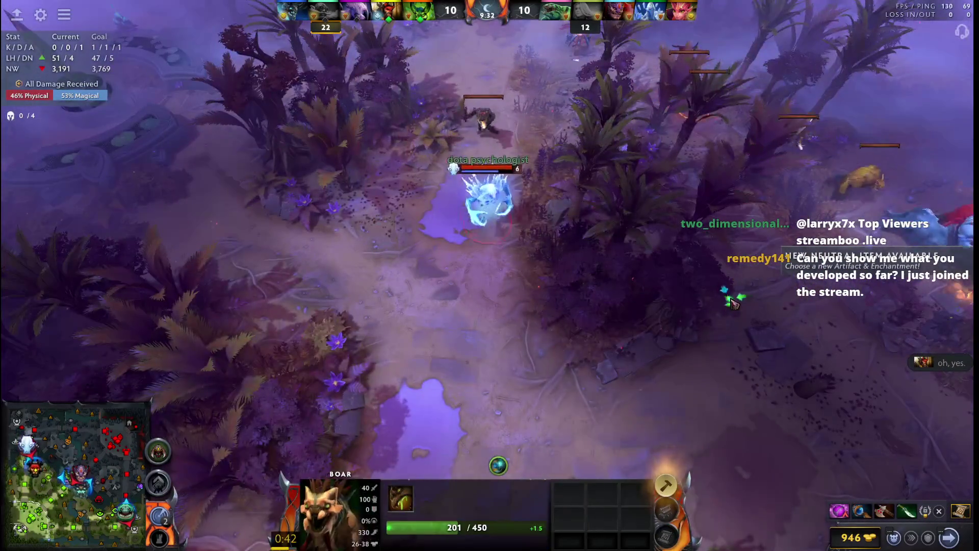
key("F1")
key("Up")
key("Right")
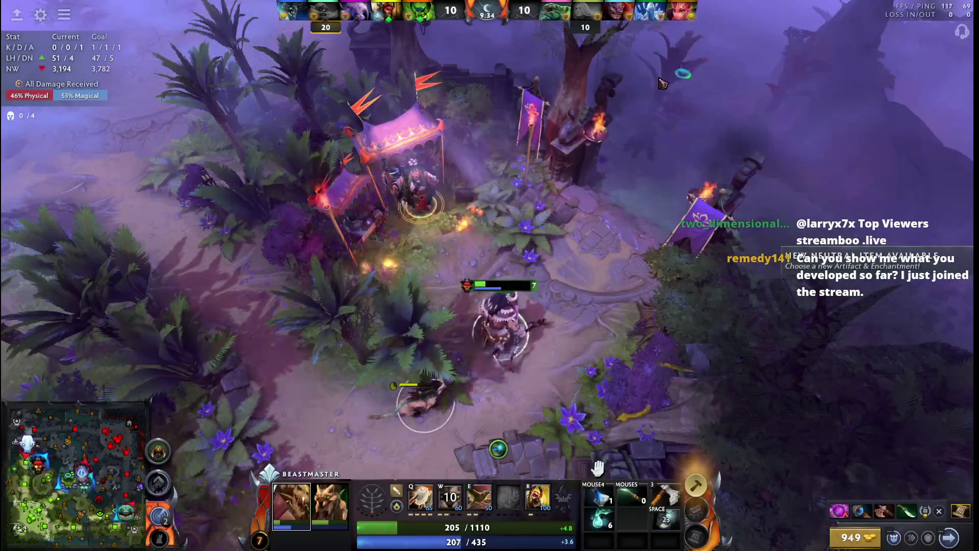
key("Up")
left_click(696, 486)
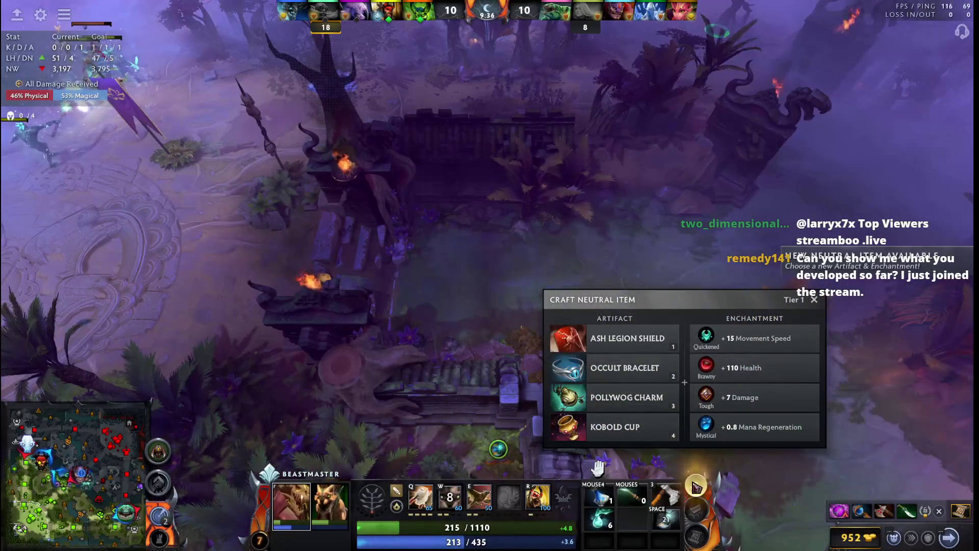
left_click(627, 397)
left_click(743, 376)
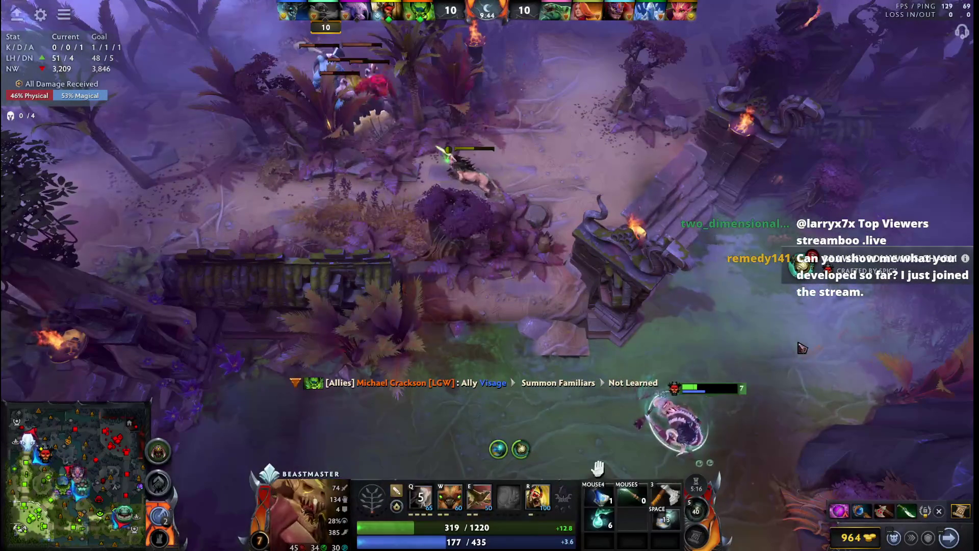
Step: Walk Beastmaster south-east and then up to the allied skirmish, throwing Wild Axes at the enemies
right_click(788, 350)
key("F1")
right_click(692, 413)
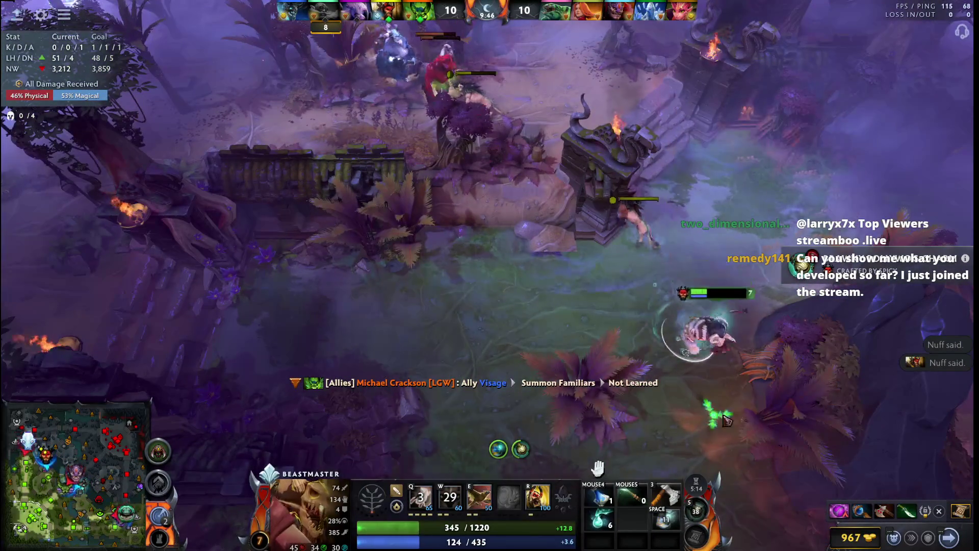
right_click(638, 259)
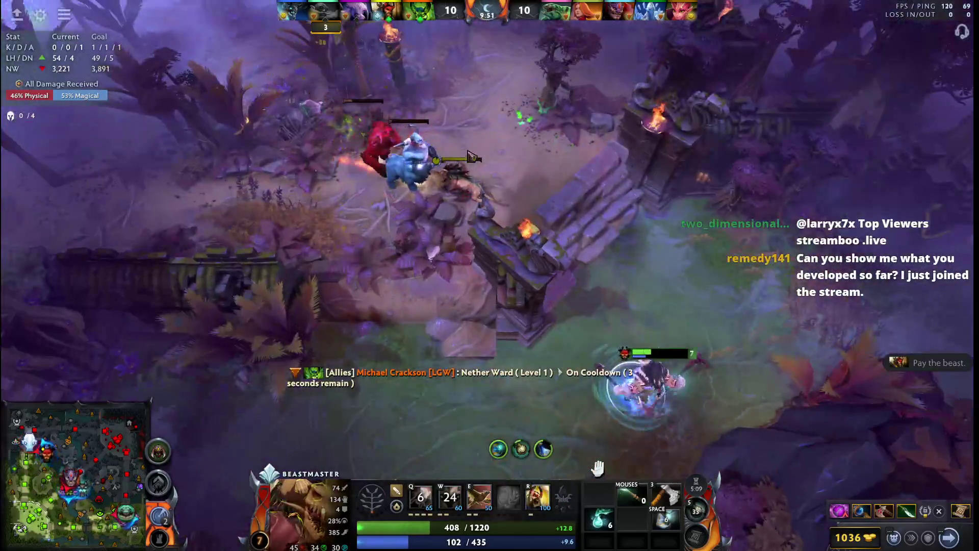
right_click(472, 156)
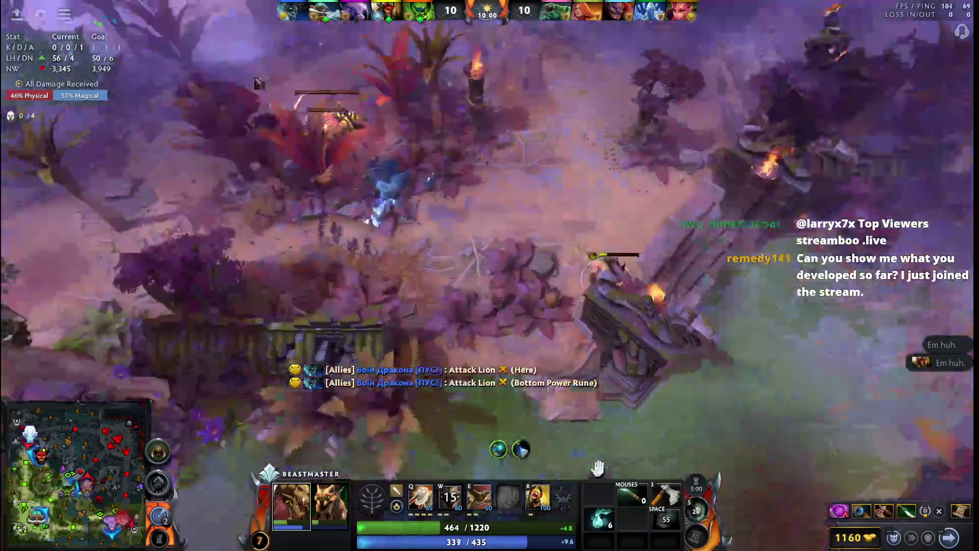
key("q")
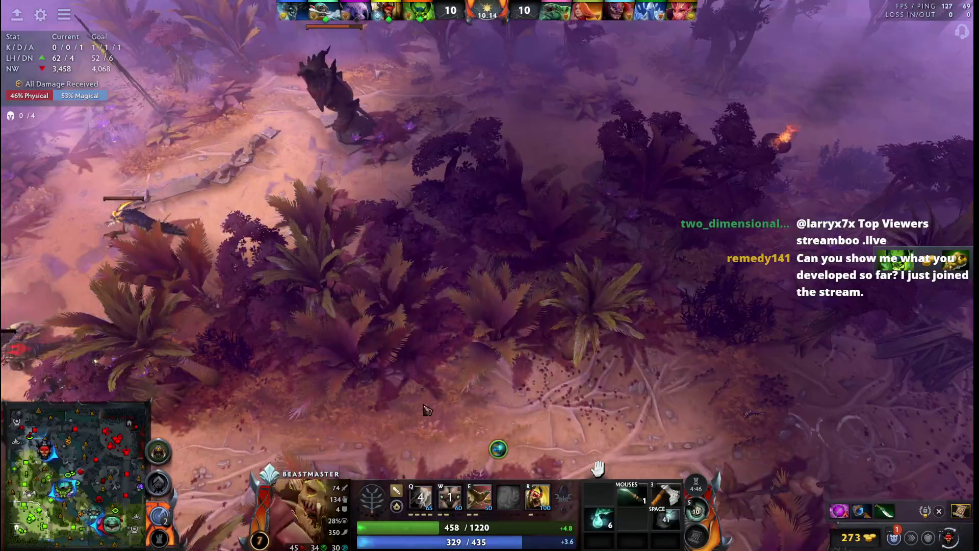
Step: Join the stone plaza fight with Wild Axes, a summoned boar and the newly learned D ability
key("F1")
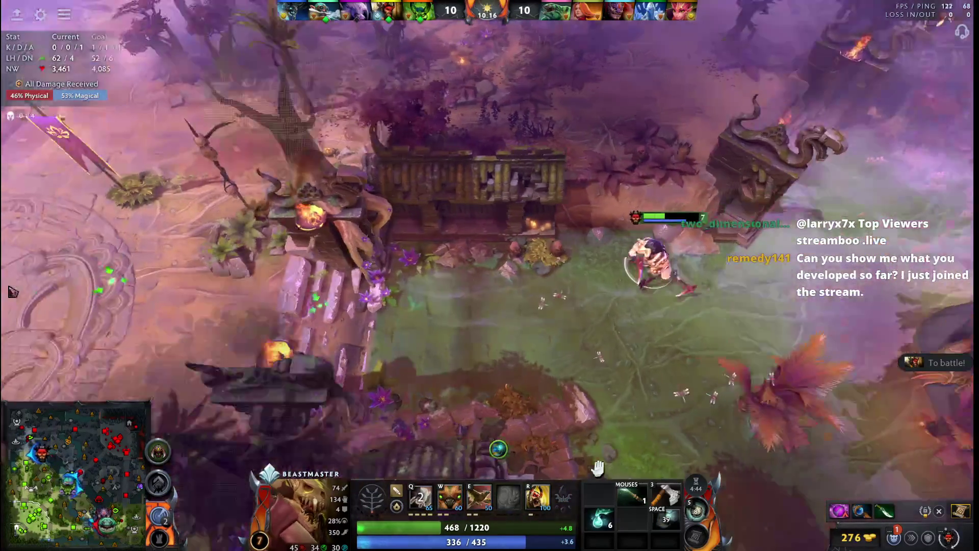
right_click(363, 364)
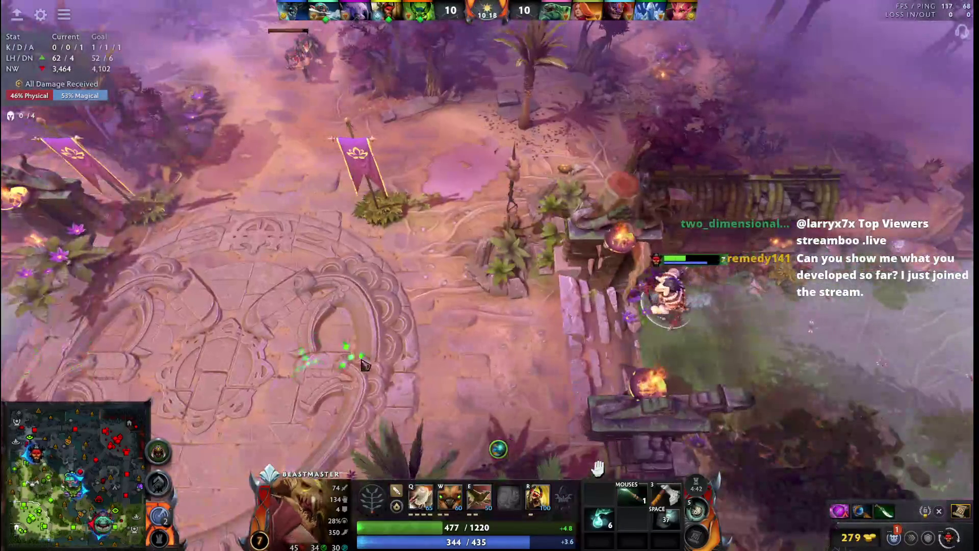
key("q")
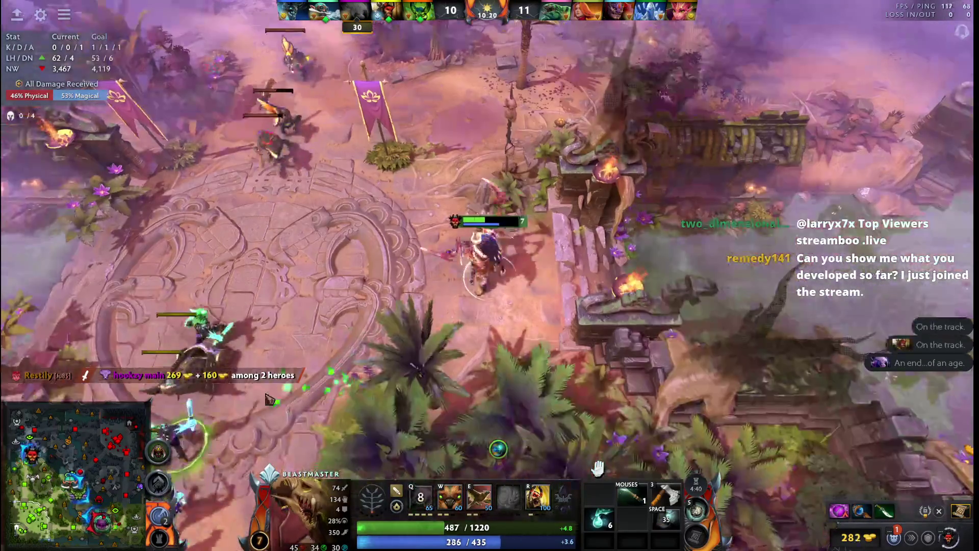
right_click(291, 358)
key("w")
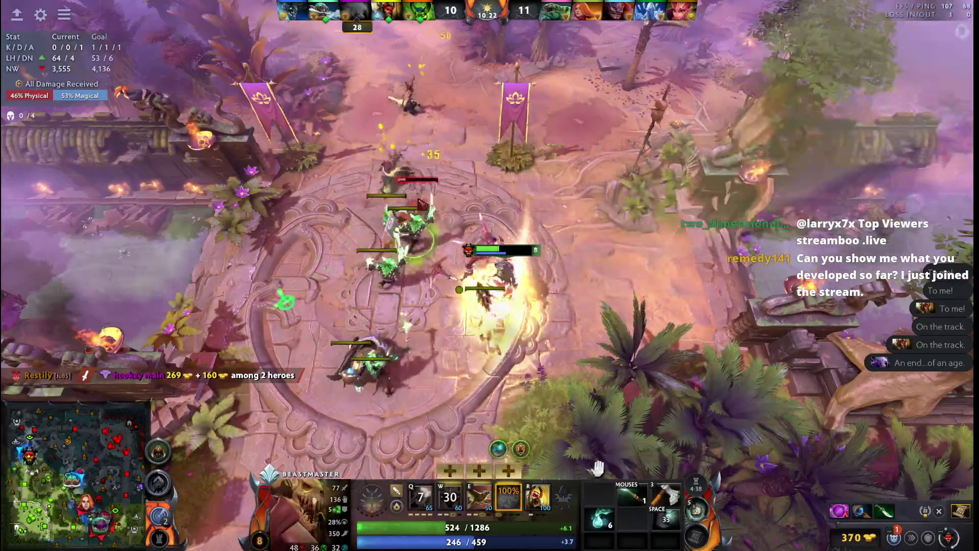
key("F1")
right_click(324, 319)
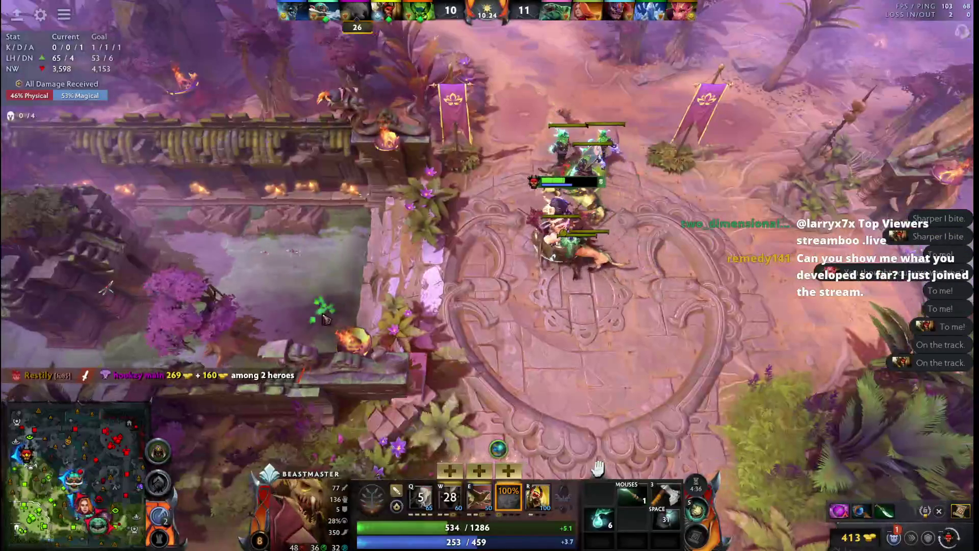
key("d")
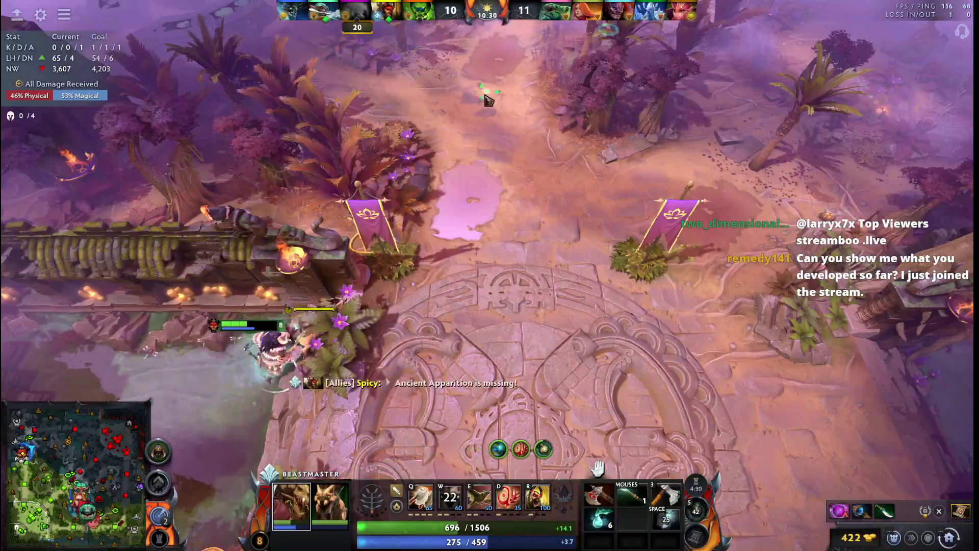
Step: Move Beastmaster up-right through the jungle and send the boar ahead toward the enemy push
right_click(483, 84)
right_click(514, 68)
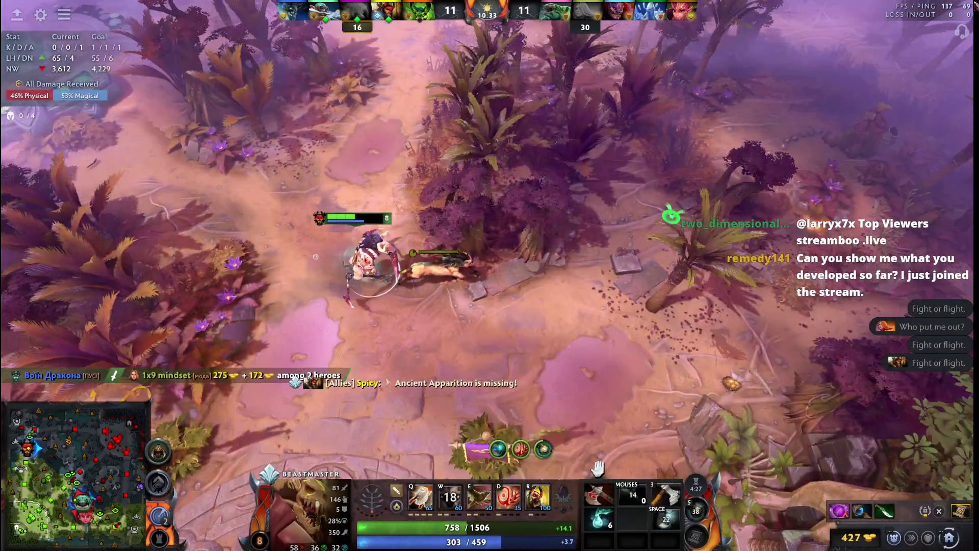
right_click(785, 107)
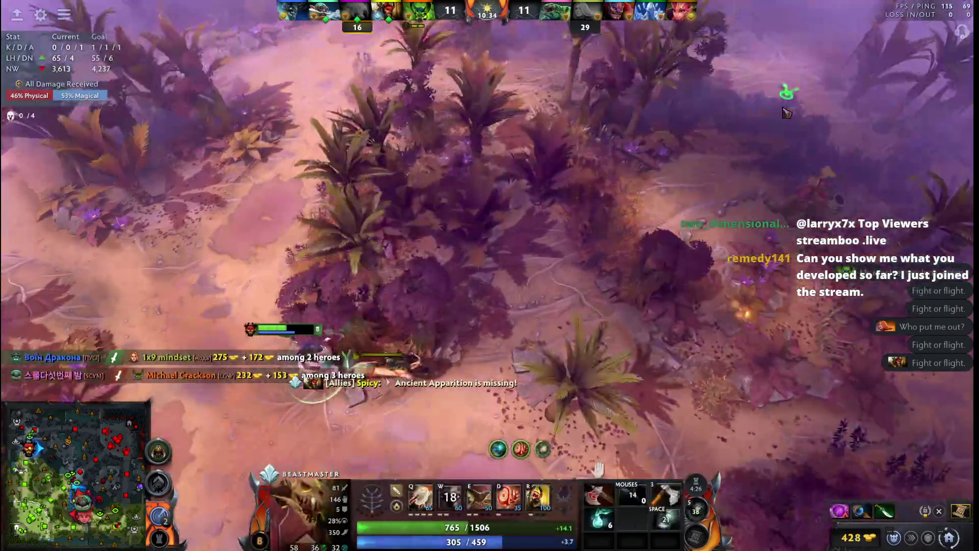
key("F1")
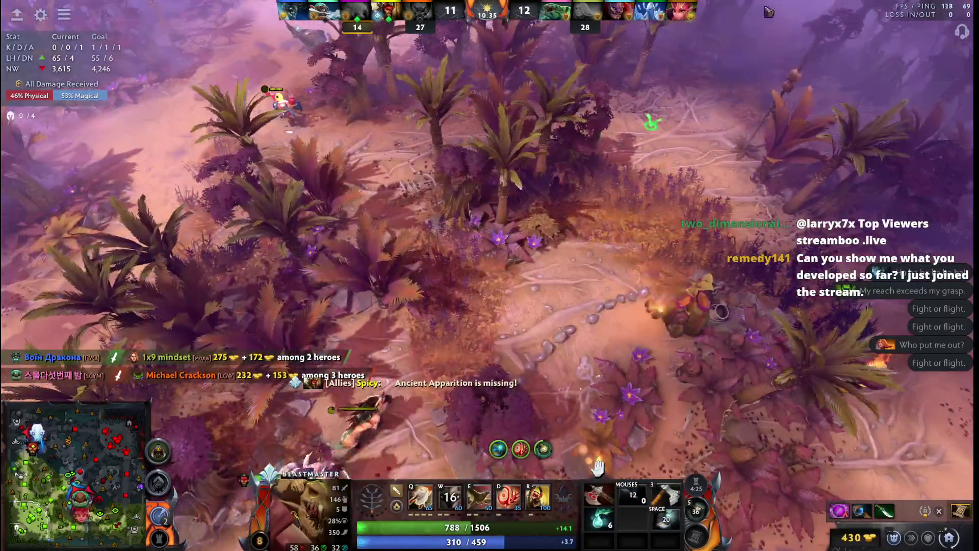
key("F2")
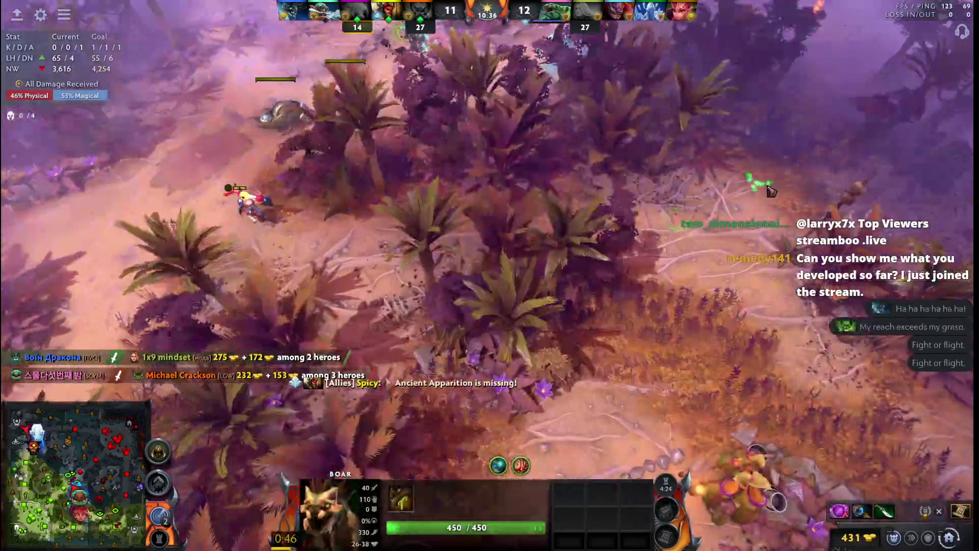
right_click(655, 190)
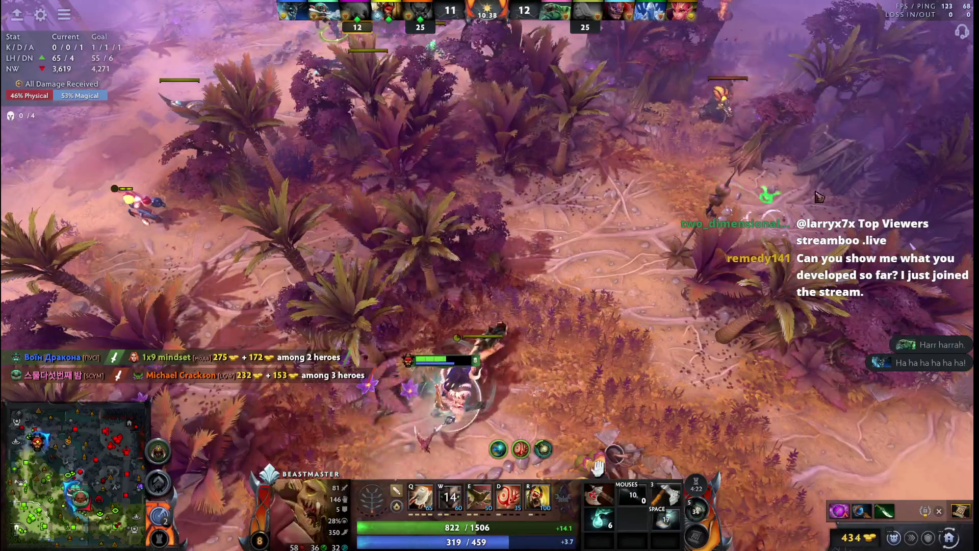
key("F1")
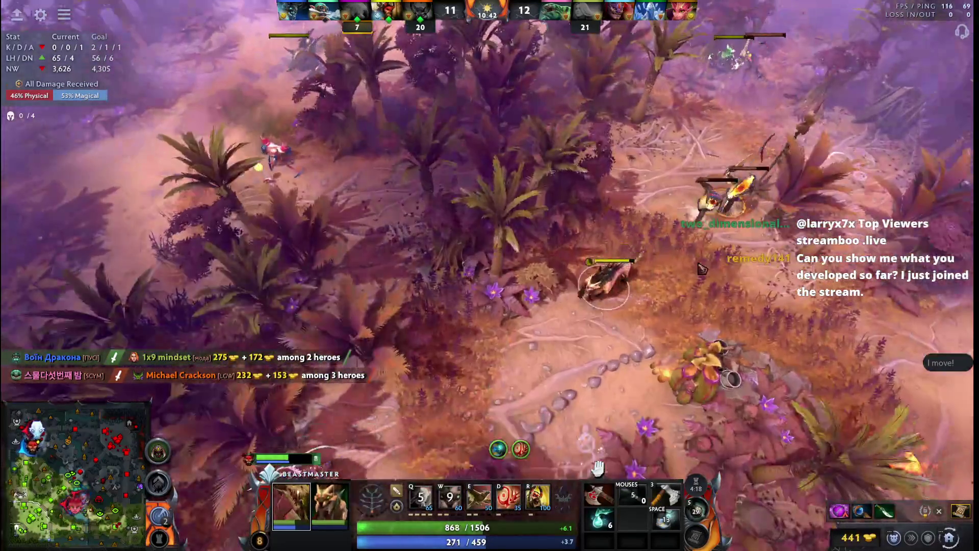
right_click(620, 275)
key("F1")
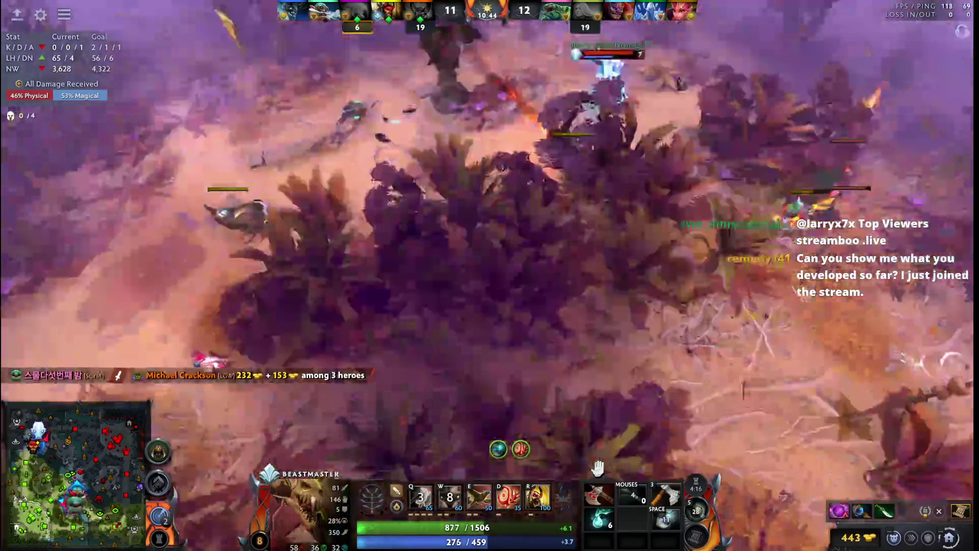
key("F1")
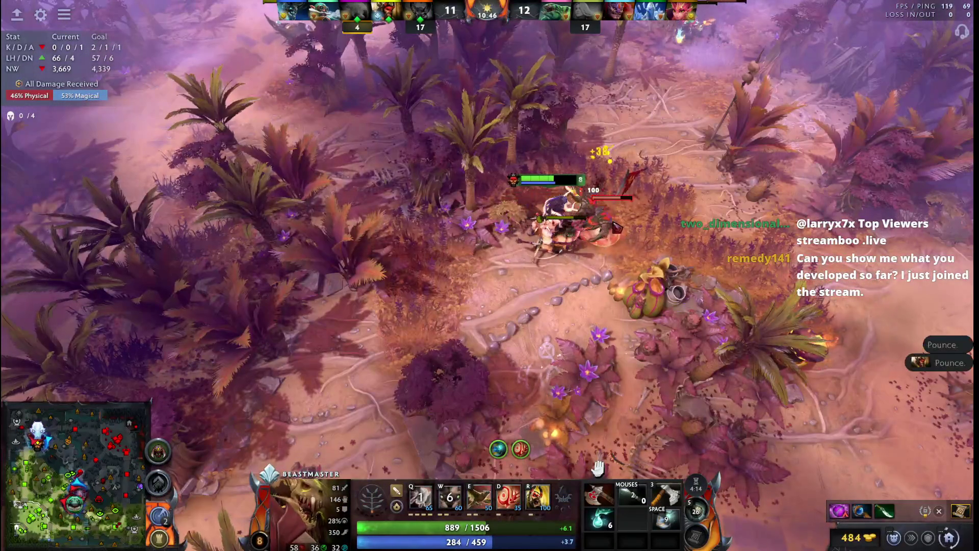
key("Up")
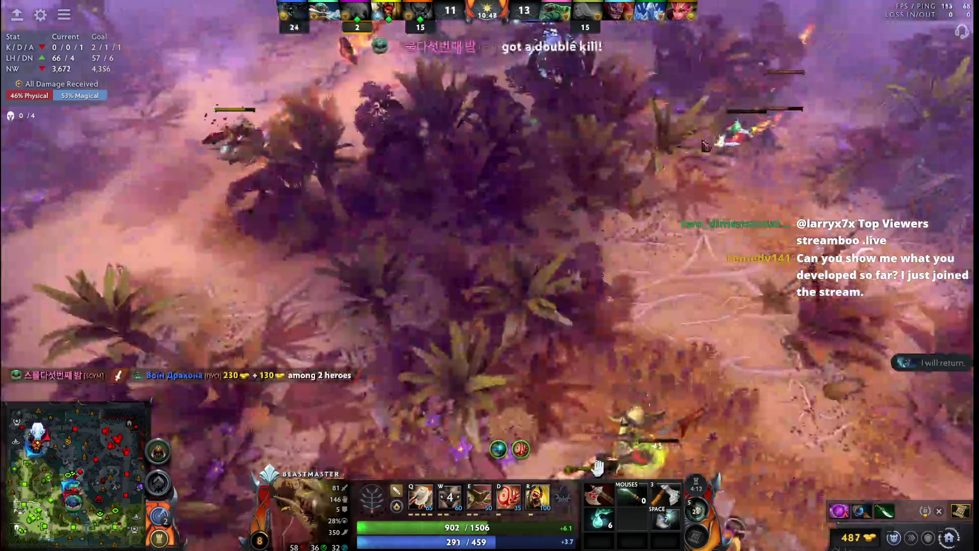
key("F1")
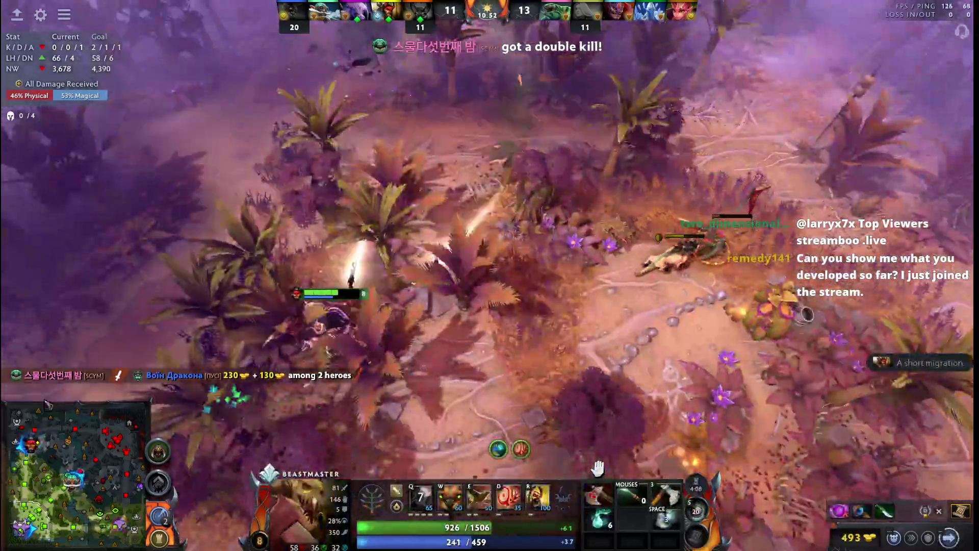
Step: Summon a boar, fight the creeps, and throw Wild Axes at Ancient Apparition
right_click(268, 390)
key("w")
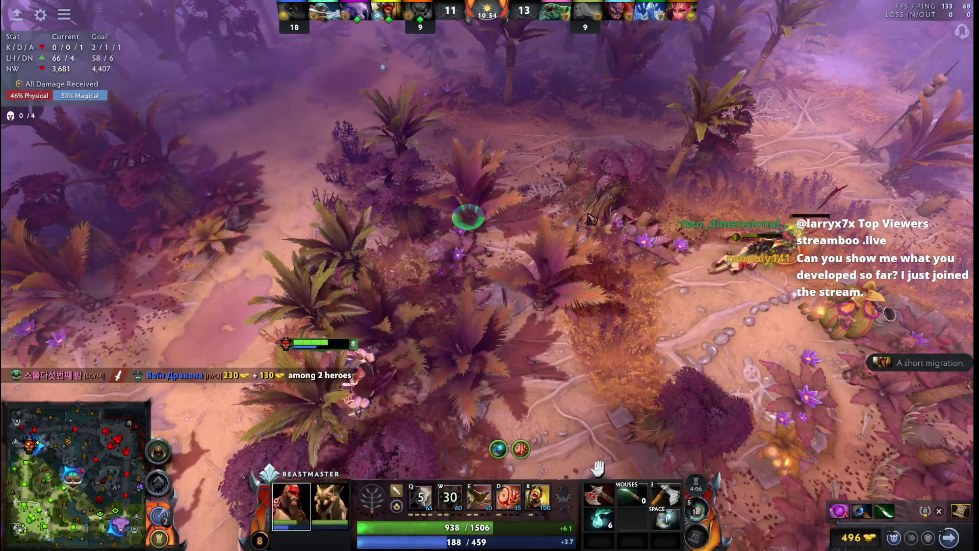
right_click(625, 315)
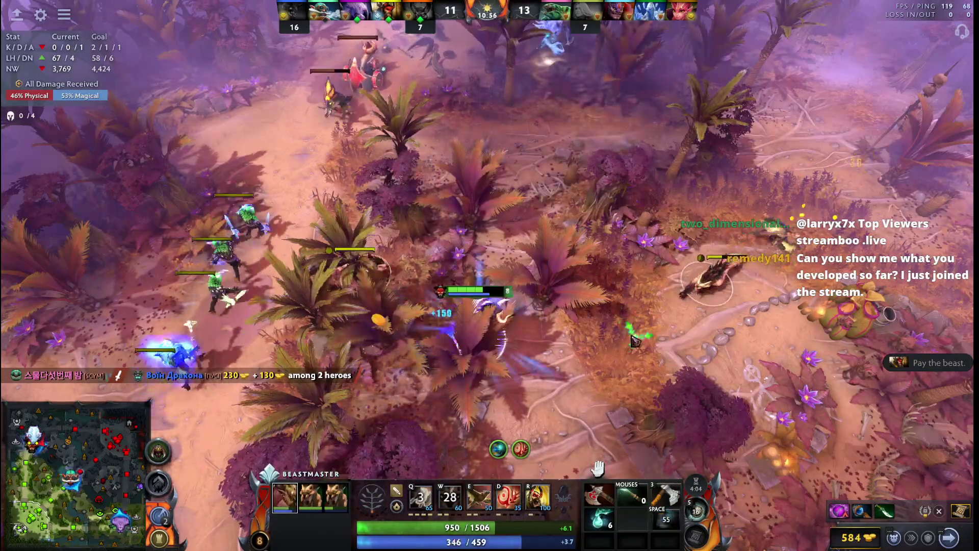
key("F1")
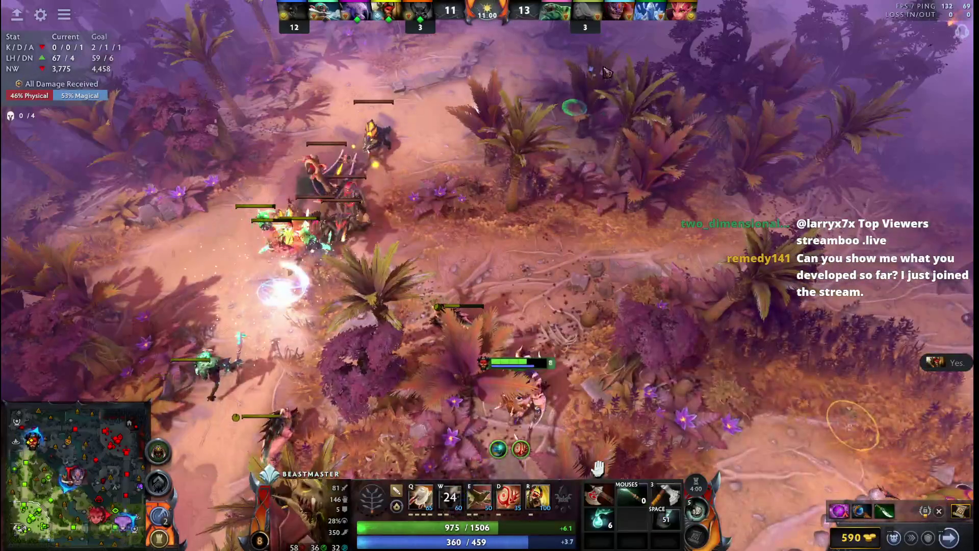
key("q")
right_click(465, 403)
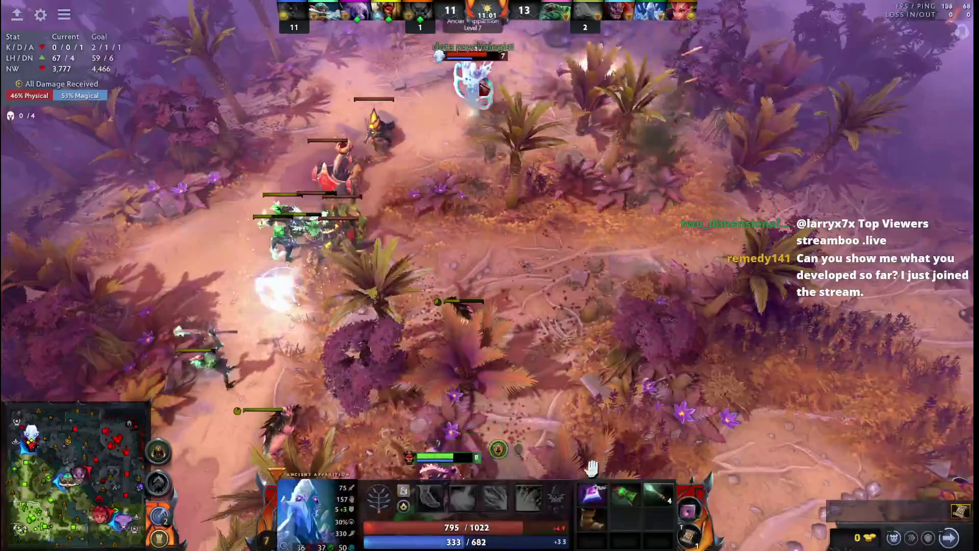
right_click(399, 381)
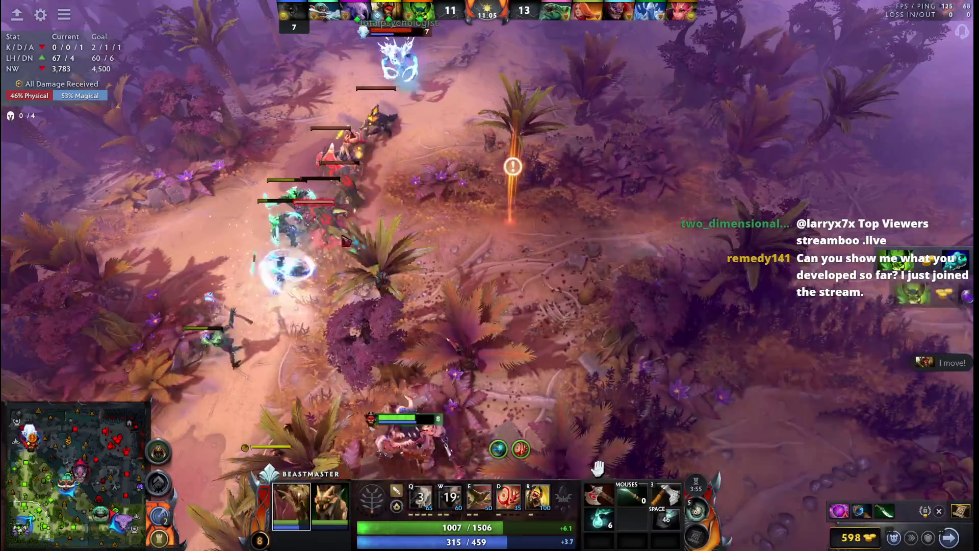
right_click(346, 241)
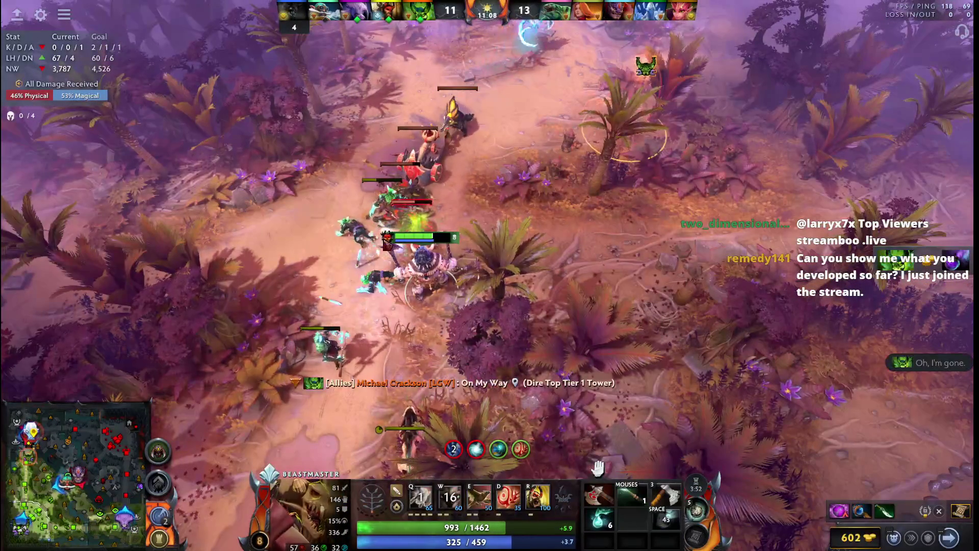
key("q")
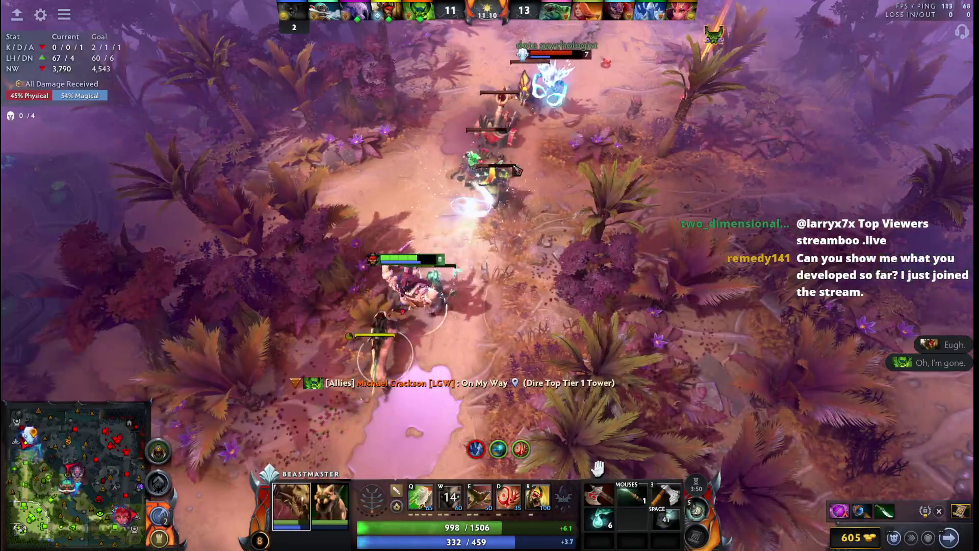